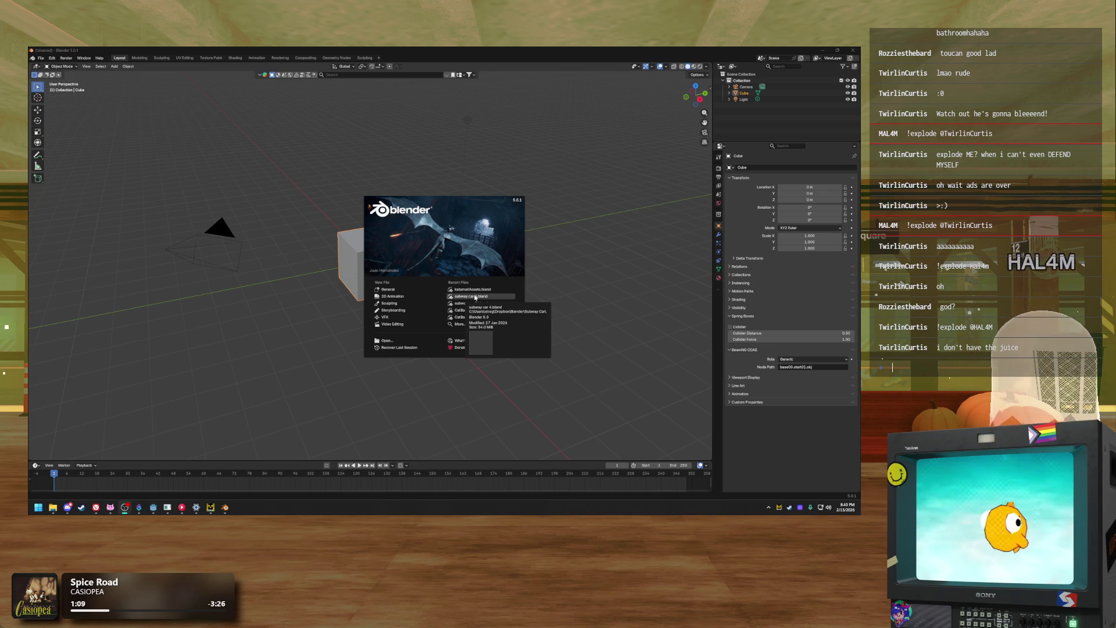
Start a new General file, zoom and orbit to the default cube, and enter Edit Mode
left_click(403, 290)
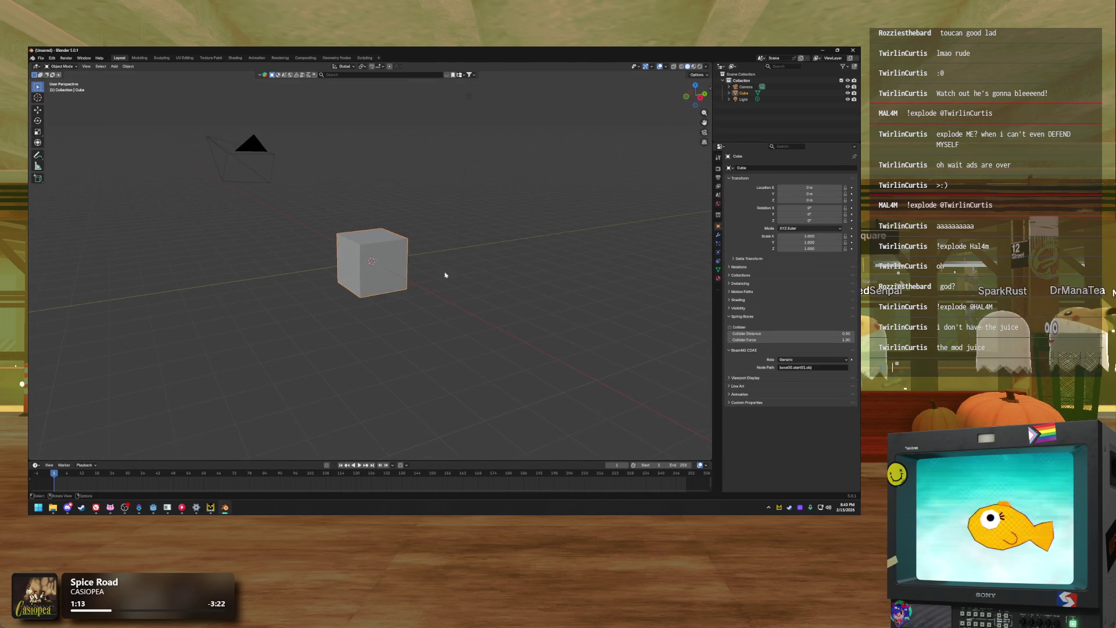
scroll(458, 267, "up", 3)
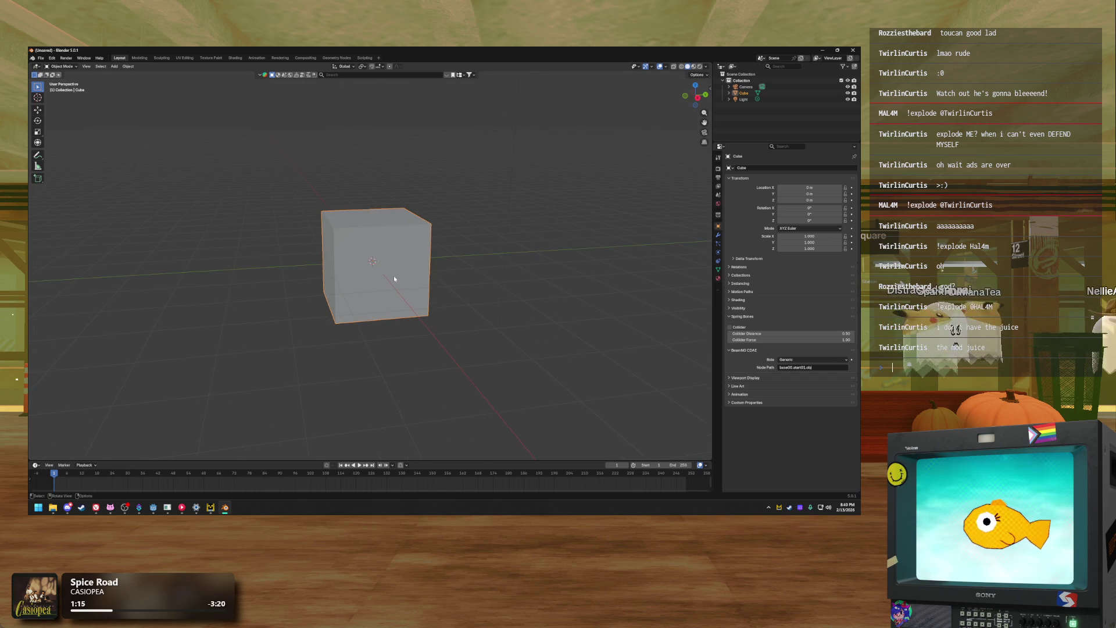
left_click_drag(393, 276, 393, 288)
scroll(512, 235, "up", 1)
key("Tab")
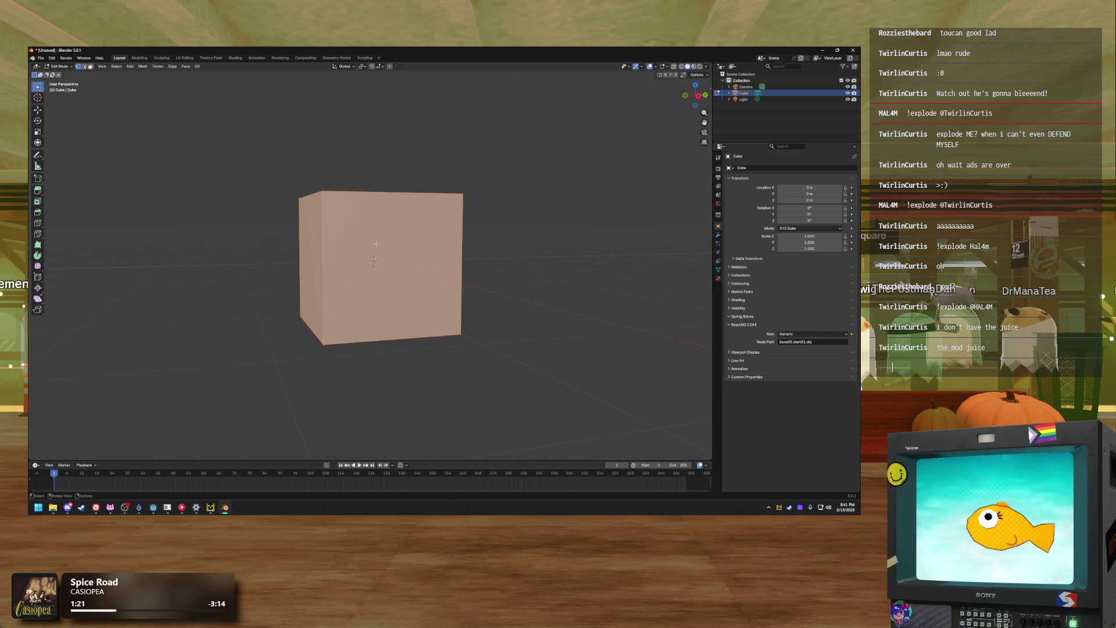
Clear the selection and cut a first vertical edge loop around the cube
left_click(701, 98)
key("alt+a")
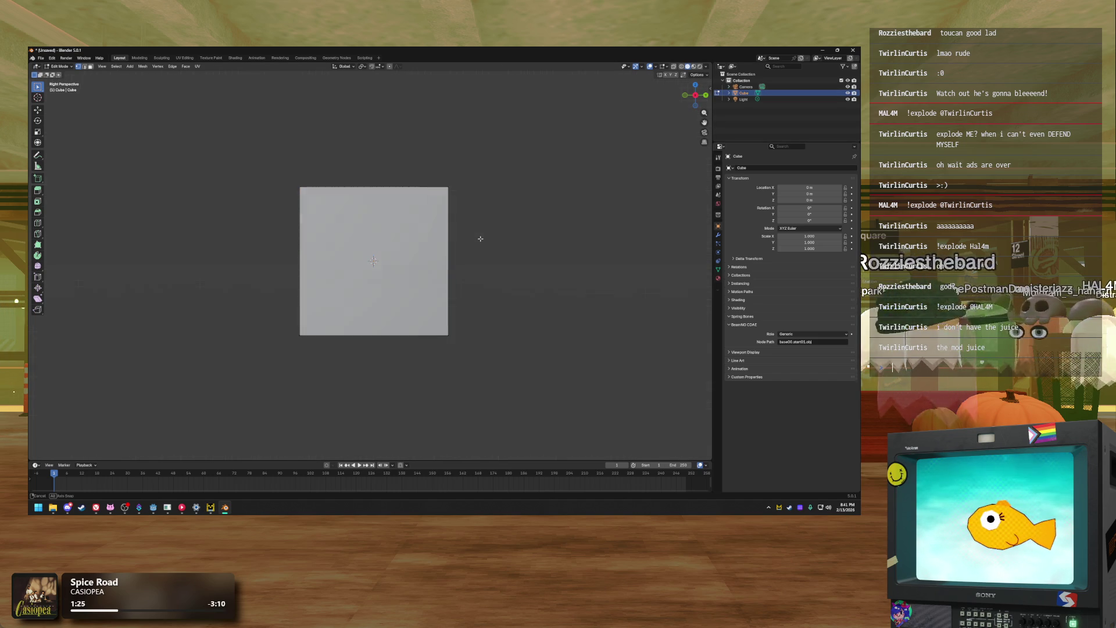
key("ctrl+r")
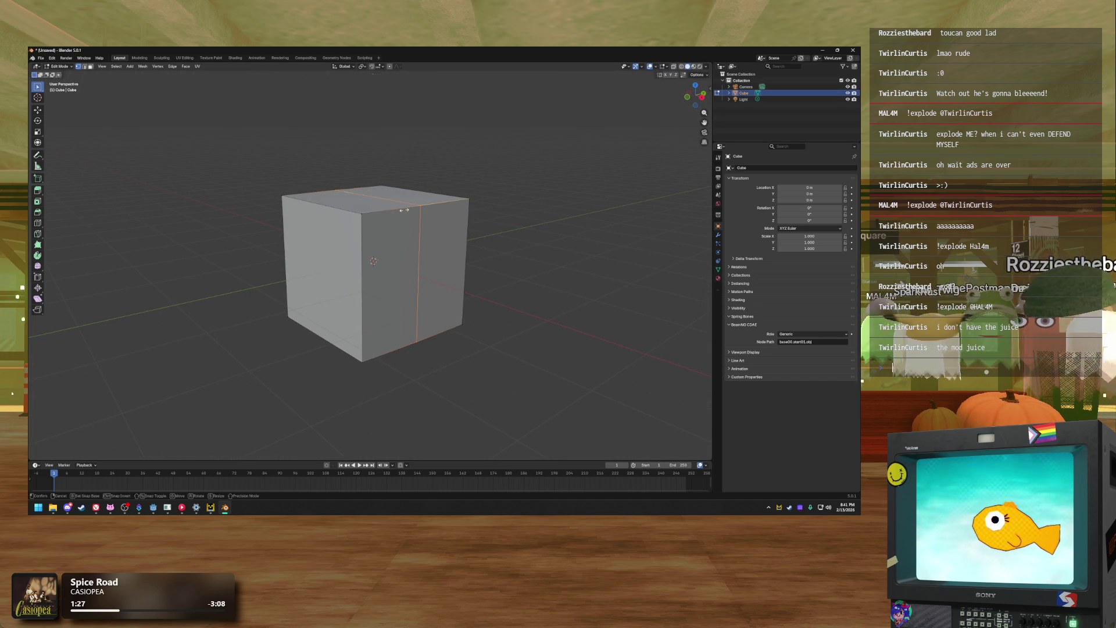
left_click(404, 210)
left_click(422, 224)
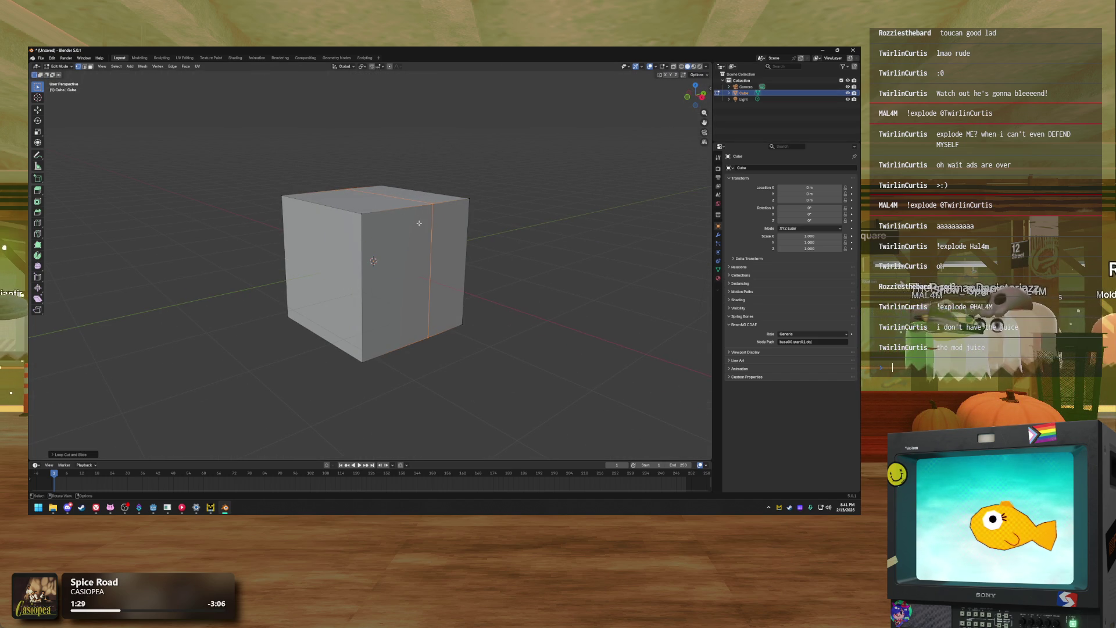
Cut another loop kept centred, check its settings, and view the cube from the front
key("ctrl+r")
left_click(409, 201)
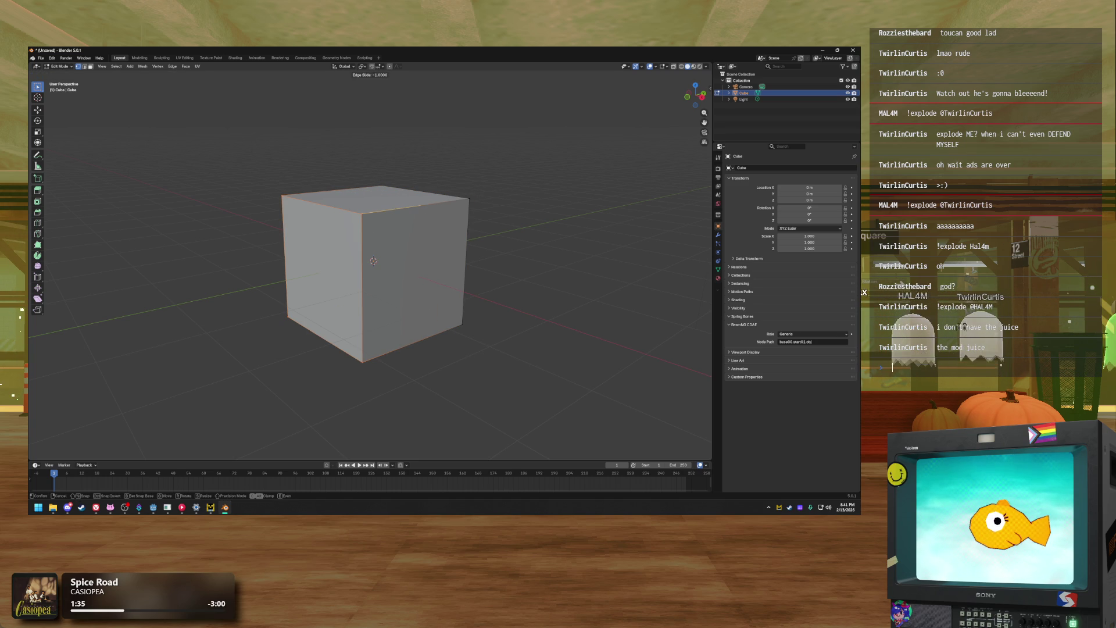
right_click(279, 341)
left_click(76, 455)
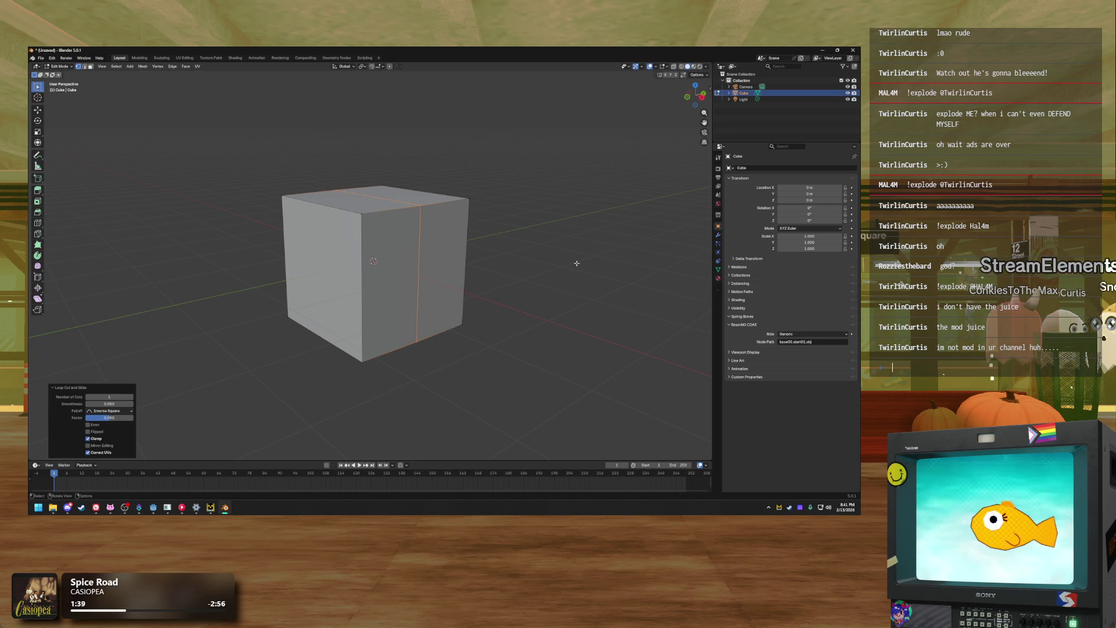
left_click(533, 292)
key("KP_1")
mouse_move(559, 297)
left_mouse_down()
mouse_move(549, 309)
mouse_move(550, 282)
mouse_move(546, 293)
left_mouse_up()
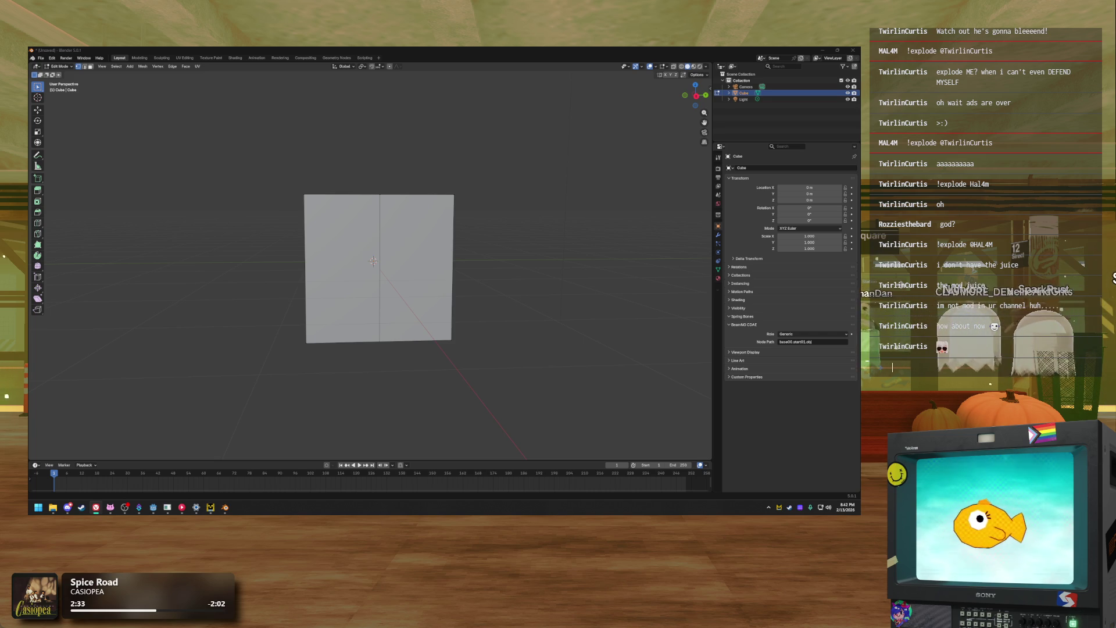
Cut a horizontal edge loop around the cube's middle and orbit around to check the cuts
mouse_move(438, 319)
left_mouse_down()
mouse_move(489, 320)
mouse_move(466, 321)
mouse_move(474, 369)
mouse_move(459, 356)
left_mouse_up()
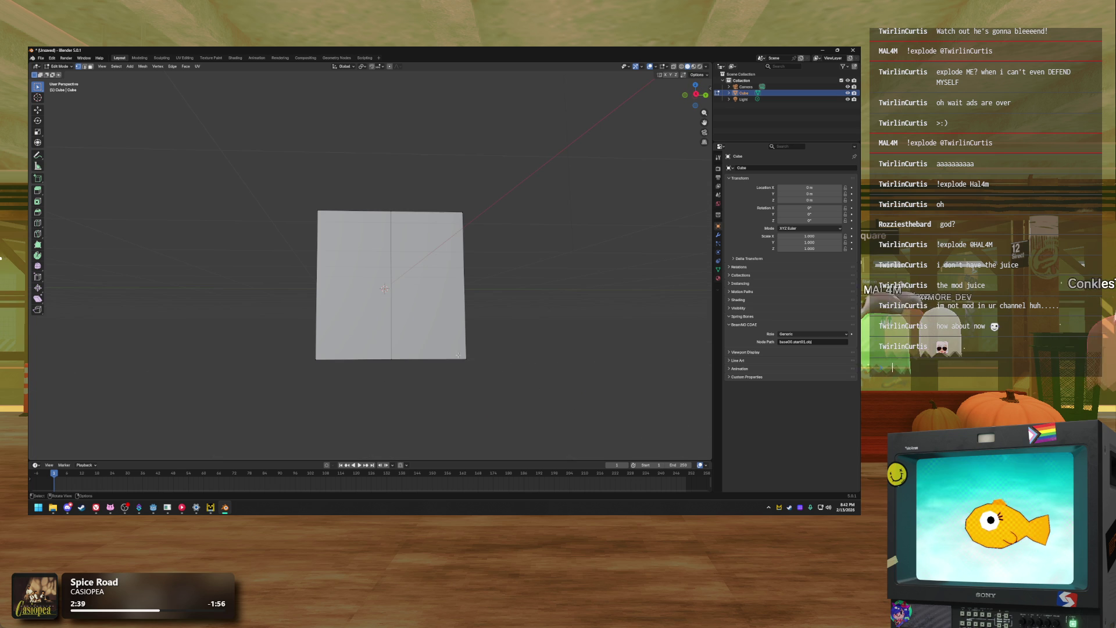
mouse_move(436, 283)
left_mouse_down()
mouse_move(457, 295)
mouse_move(419, 280)
mouse_move(375, 336)
left_mouse_up()
key("ctrl+r")
left_click(376, 340)
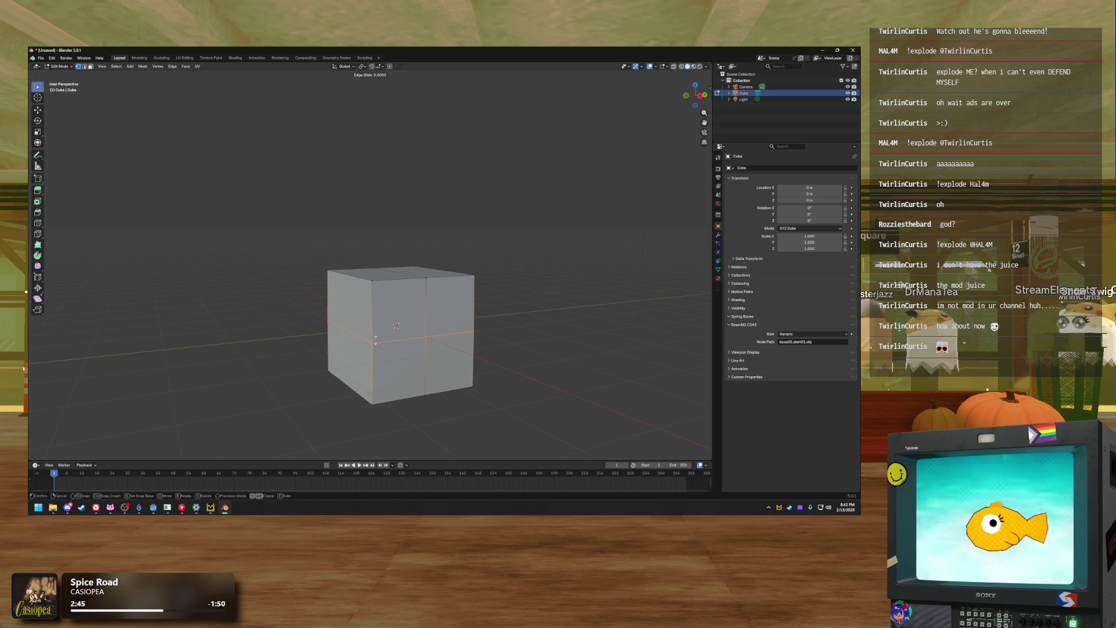
left_click(375, 341)
mouse_move(520, 299)
left_mouse_down()
mouse_move(583, 312)
mouse_move(555, 310)
mouse_move(571, 304)
left_mouse_up()
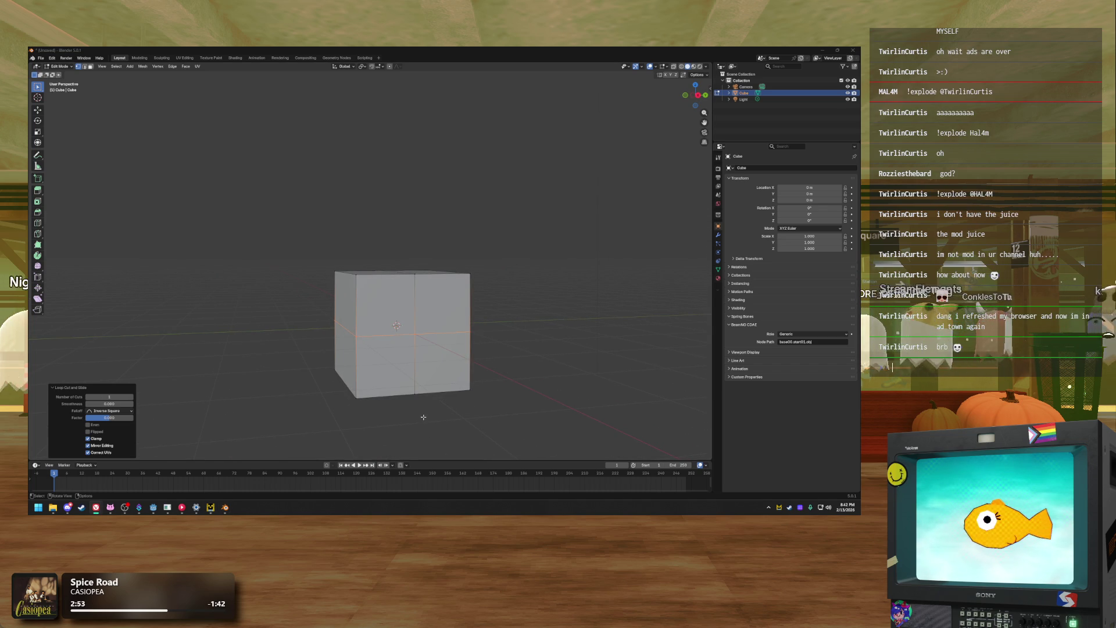
scroll(482, 335, "up", 3)
scroll(472, 348, "down", 4)
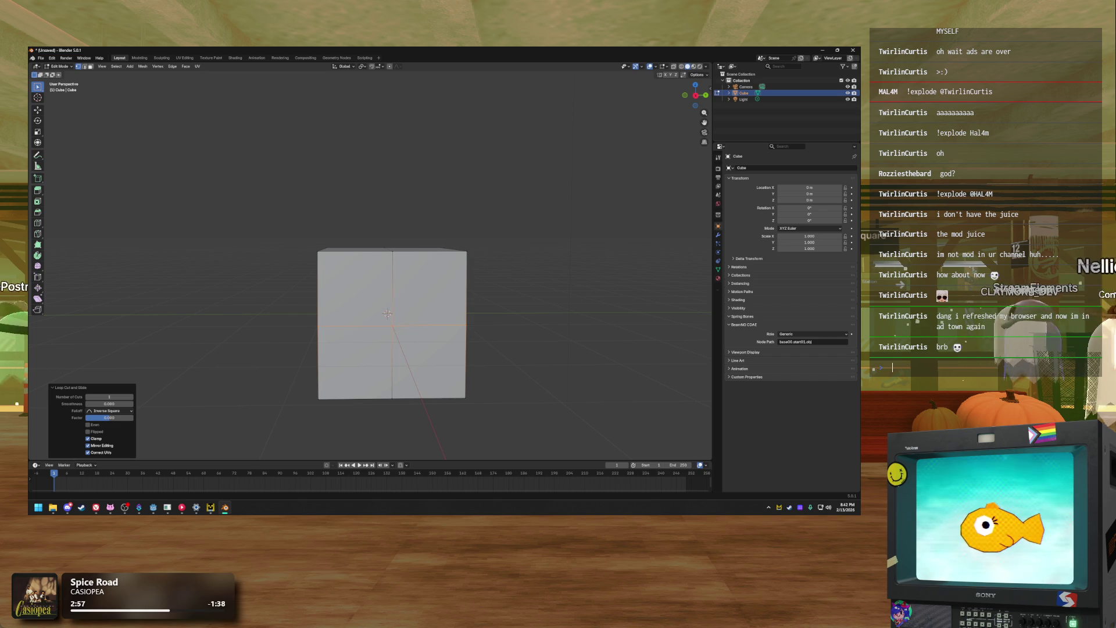
mouse_move(433, 377)
left_mouse_down()
mouse_move(409, 218)
mouse_move(388, 214)
left_mouse_up()
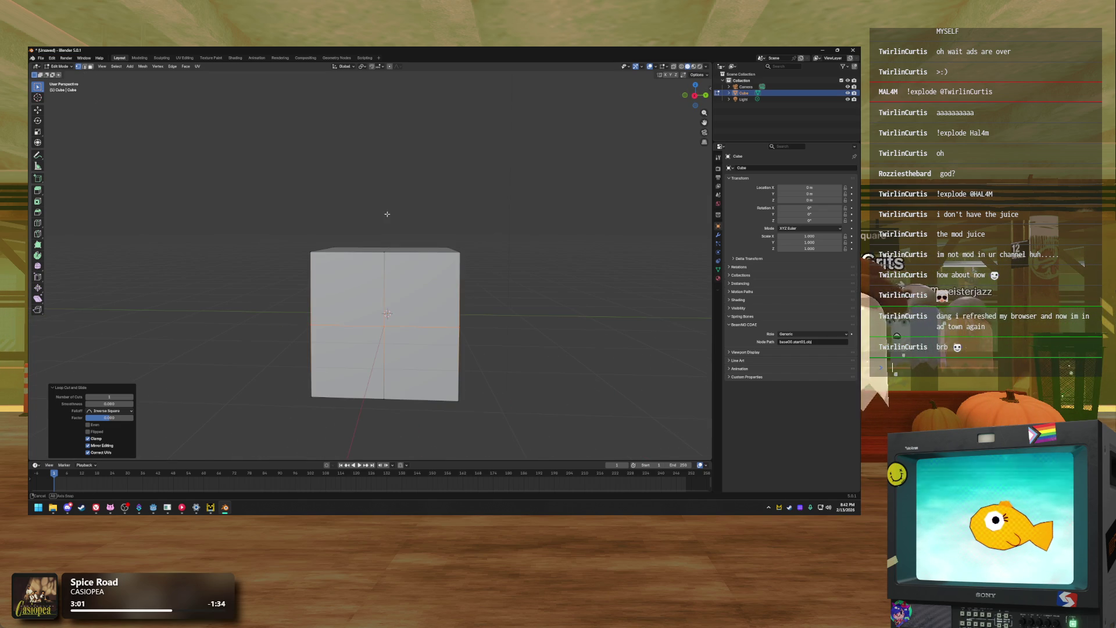
key("ctrl+r")
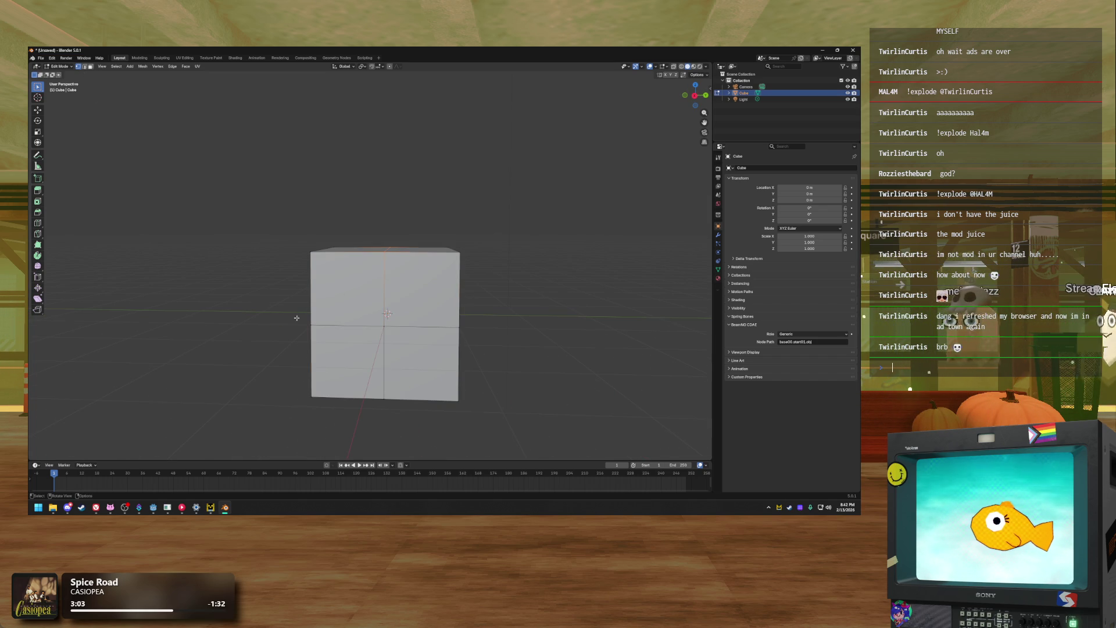
Select the cube's upper face with the Move tool, trial a shift, then undo it back to 1 m
mouse_move(283, 213)
left_mouse_down()
mouse_move(503, 340)
mouse_move(487, 339)
left_mouse_up()
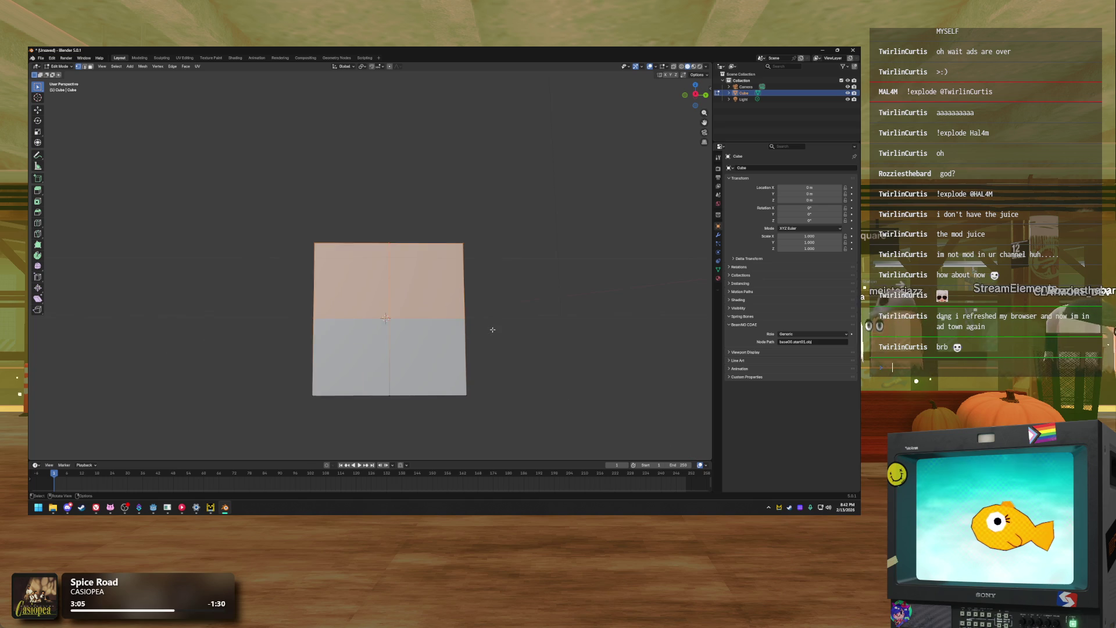
scroll(491, 329, "down", 2)
scroll(462, 316, "up", 2)
left_click_drag(696, 95, 448, 297)
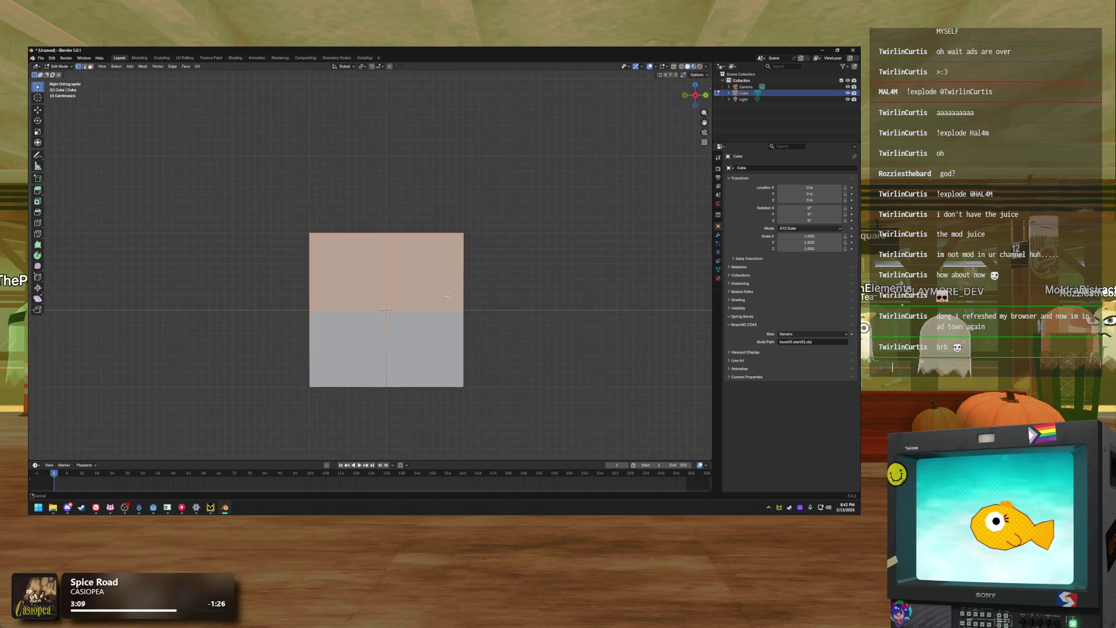
left_click_drag(275, 197, 528, 402)
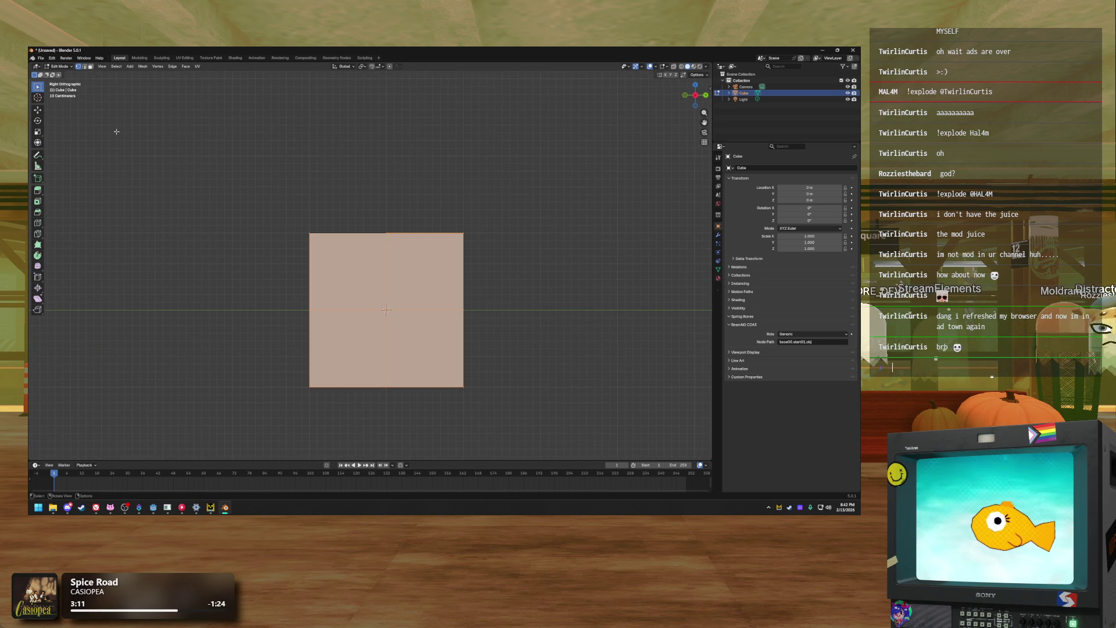
left_click(38, 113)
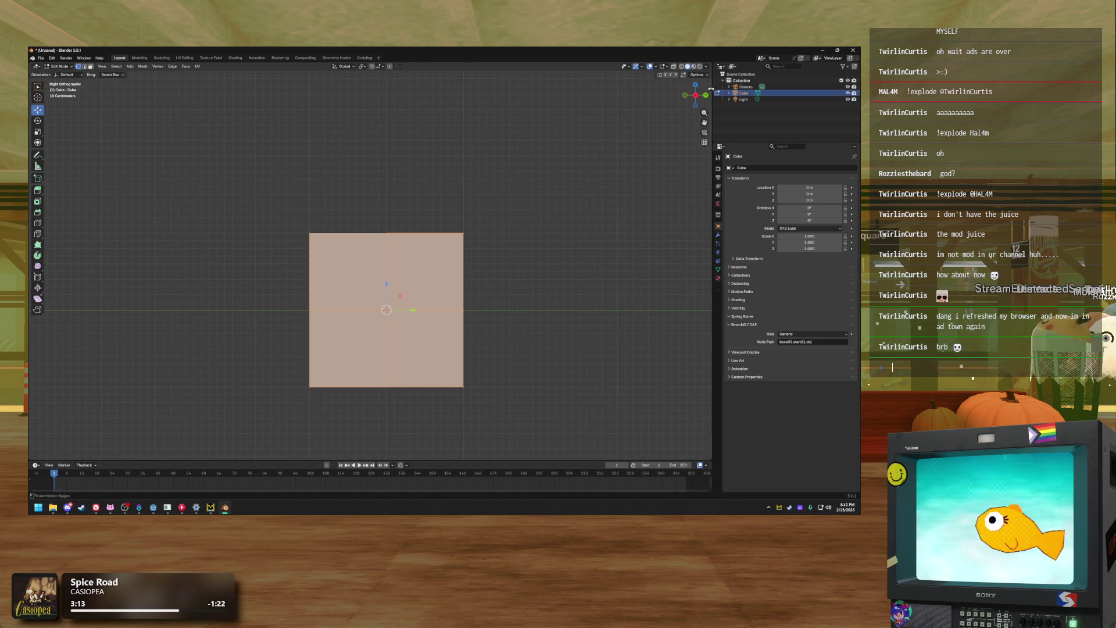
left_click(711, 90)
left_click_drag(634, 100, 703, 112)
left_click(566, 160)
key("a")
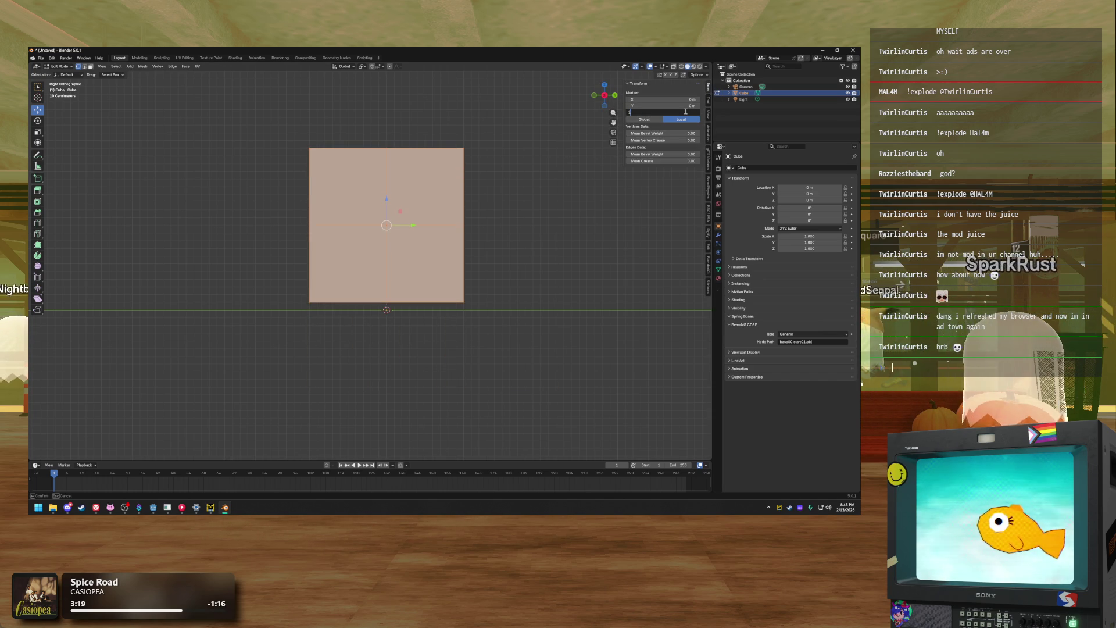
key("ctrl+z")
left_click(439, 126)
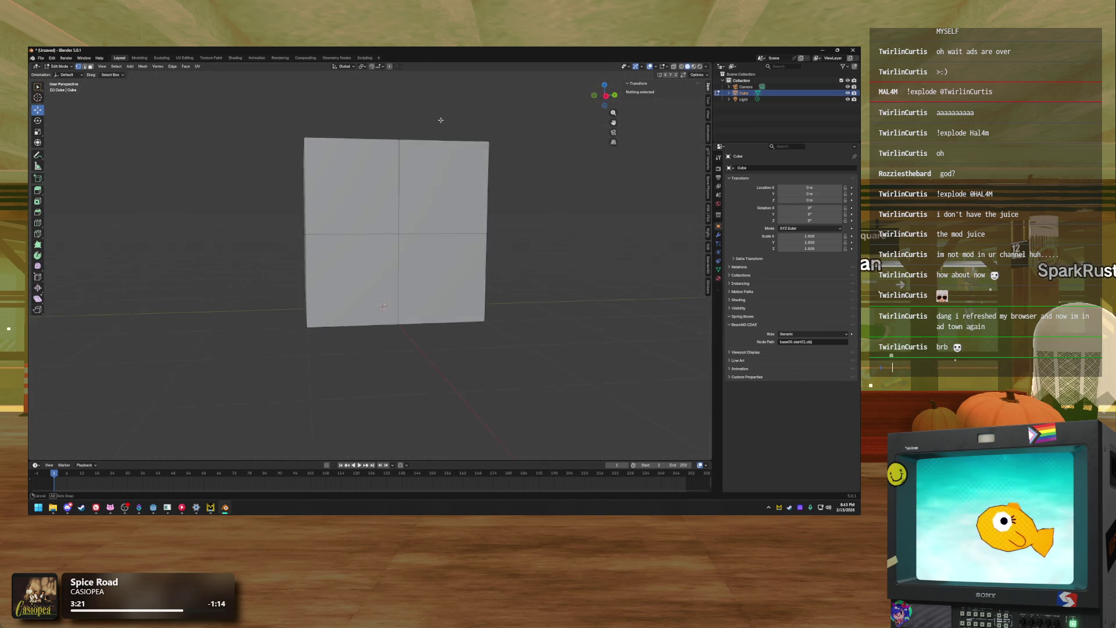
In Right Ortho with X-ray on, select the upper vertices and raise them 0.7 m along Z
left_click_drag(290, 155, 512, 249)
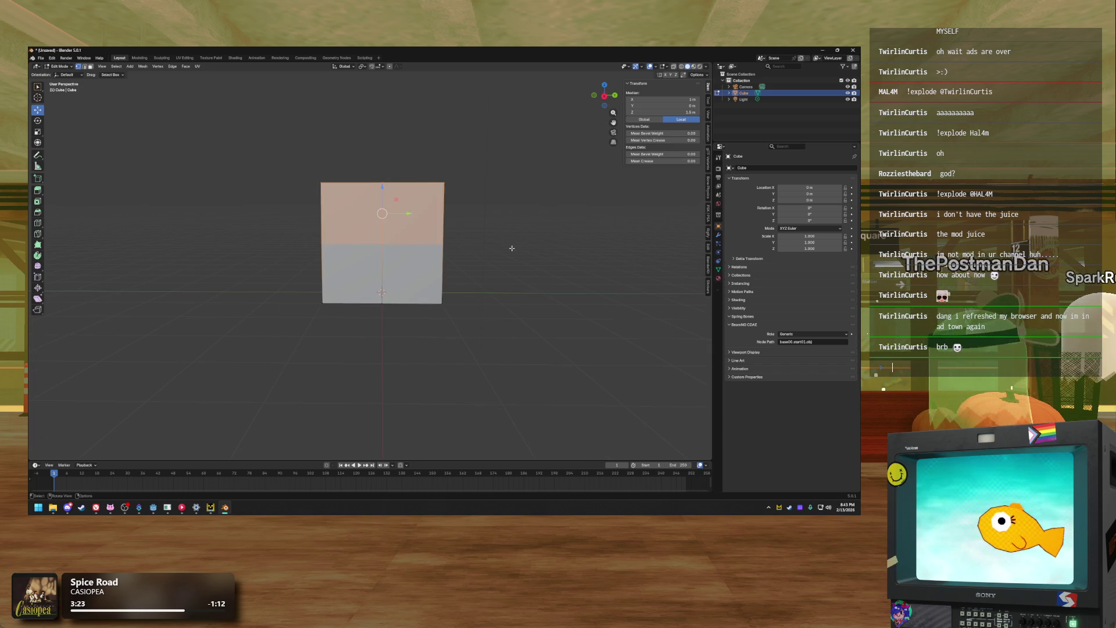
left_click_drag(608, 96, 604, 97)
left_click(605, 95)
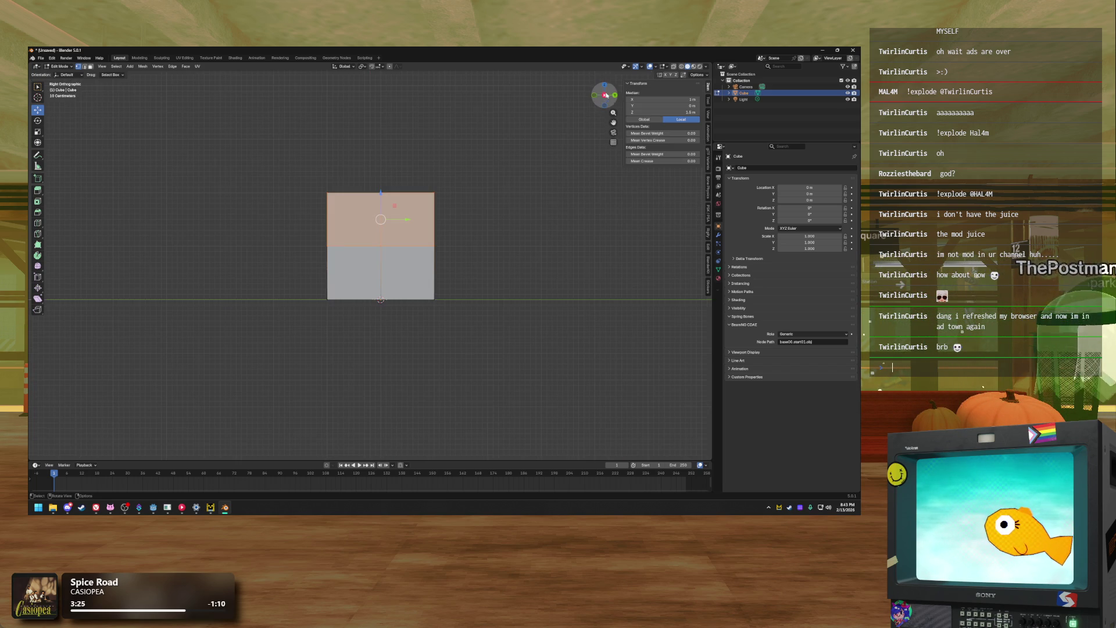
left_click(674, 67)
mouse_move(318, 155)
left_mouse_down()
mouse_move(433, 241)
mouse_move(486, 254)
left_mouse_up()
scroll(486, 254, "up", 1)
mouse_move(381, 184)
left_mouse_down()
mouse_move(392, 107)
mouse_move(397, 127)
left_mouse_up()
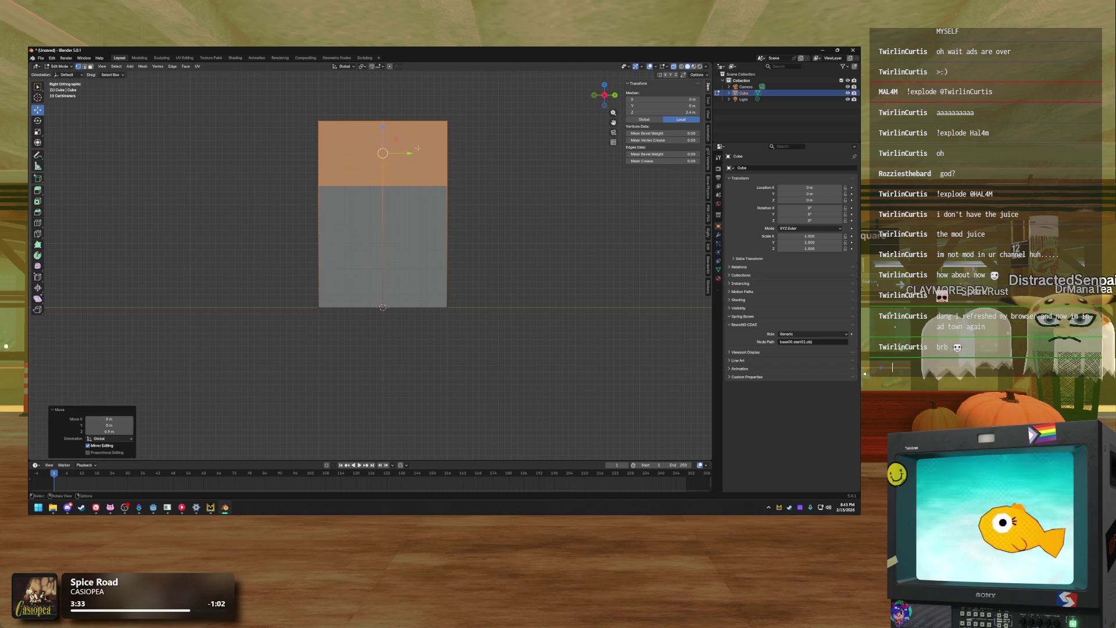
scroll(430, 186, "up", 2)
left_click(464, 293)
mouse_move(264, 169)
left_mouse_down()
mouse_move(274, 182)
mouse_move(315, 187)
mouse_move(504, 196)
mouse_move(467, 184)
mouse_move(407, 232)
left_mouse_up()
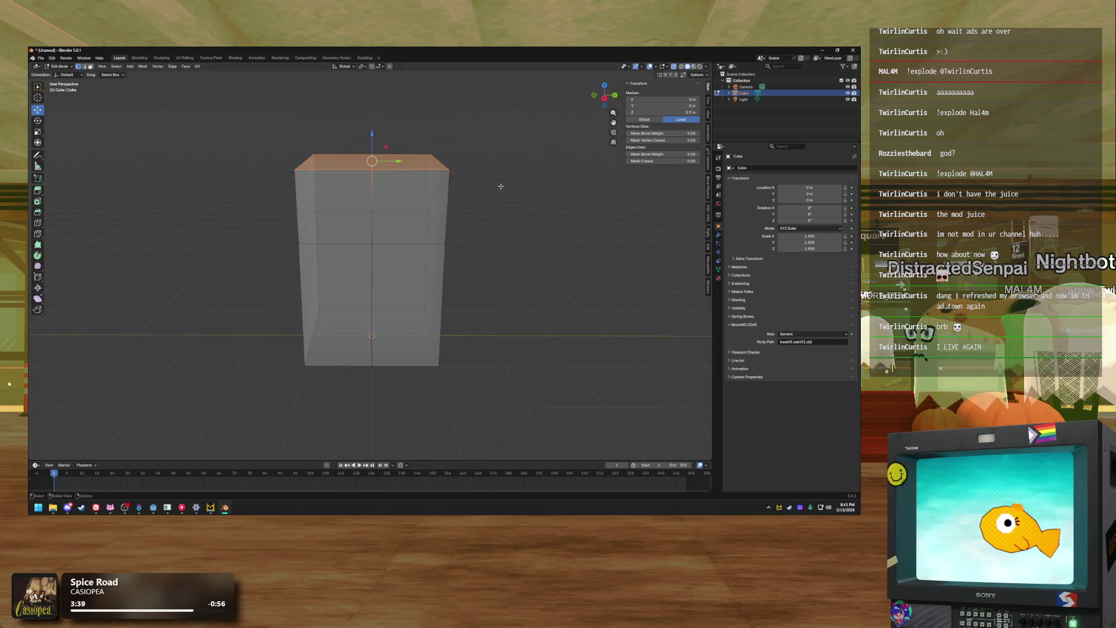
Scale the top face with Y set to 0 to form a roof ridge, then orbit to inspect
key("s")
left_click(159, 424)
left_click_drag(123, 425, 105, 425)
left_click(124, 426)
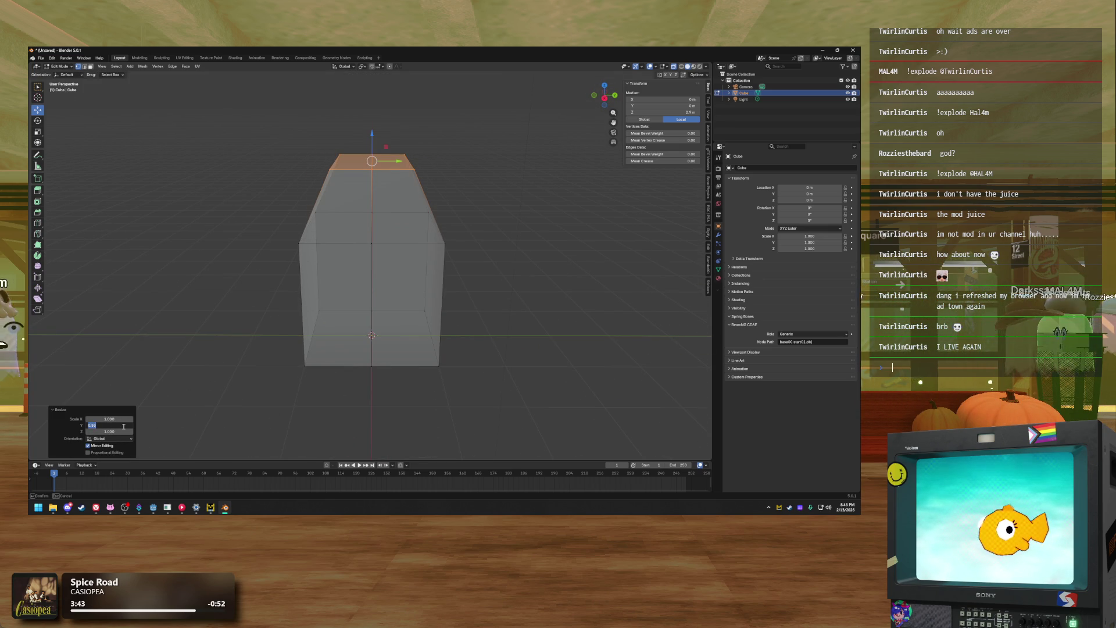
type("0")
key("Return")
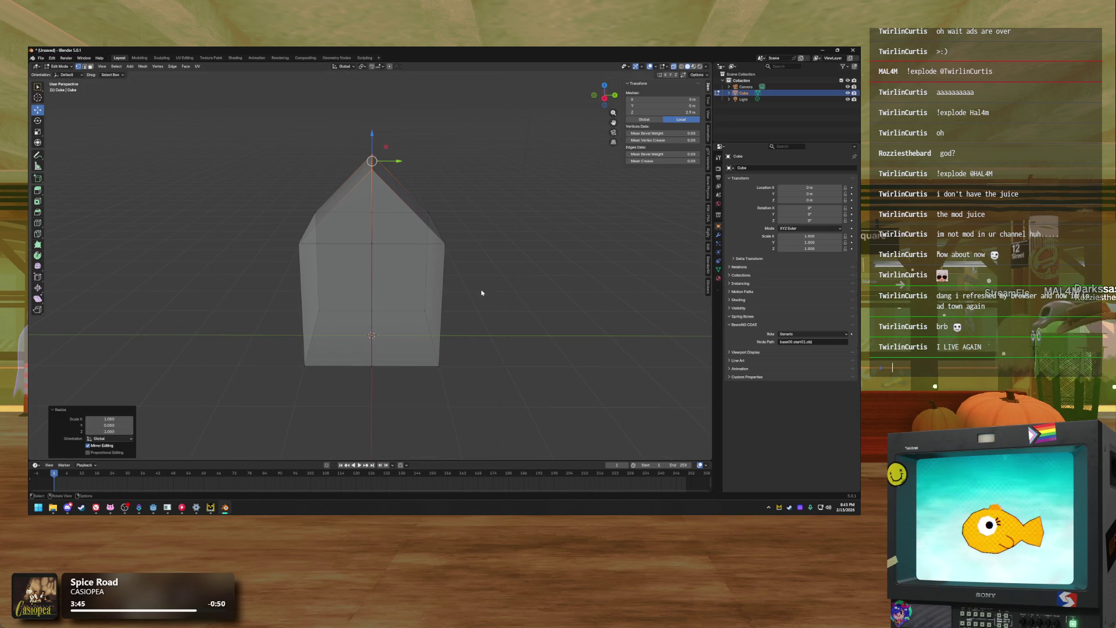
left_click(516, 311)
mouse_move(438, 248)
left_mouse_down()
mouse_move(460, 231)
mouse_move(486, 242)
mouse_move(492, 225)
mouse_move(411, 242)
left_mouse_up()
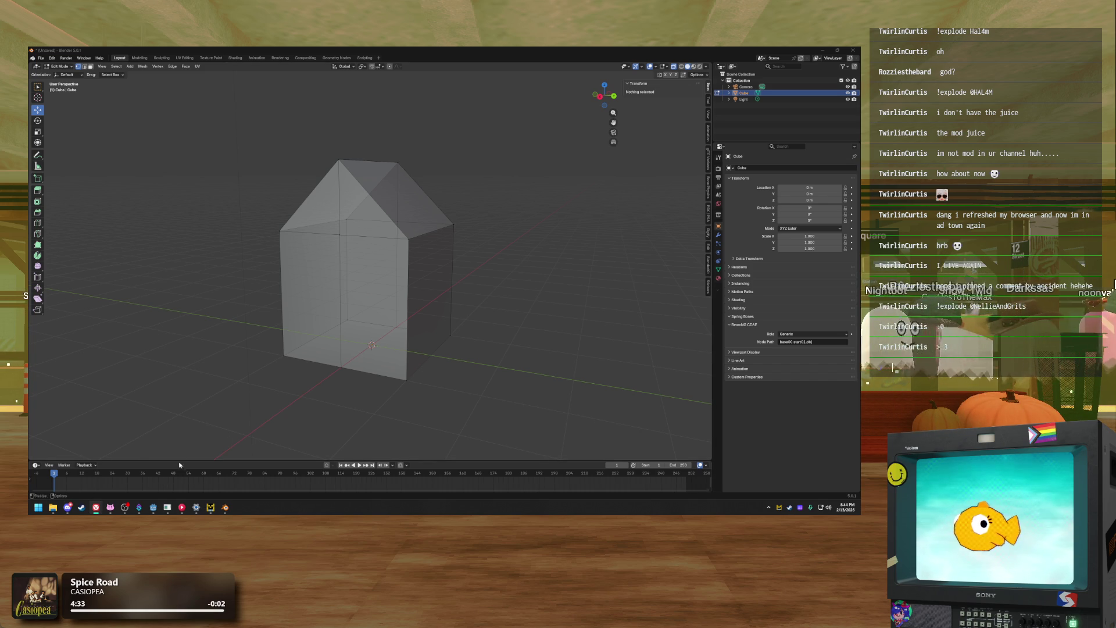
mouse_move(94, 508)
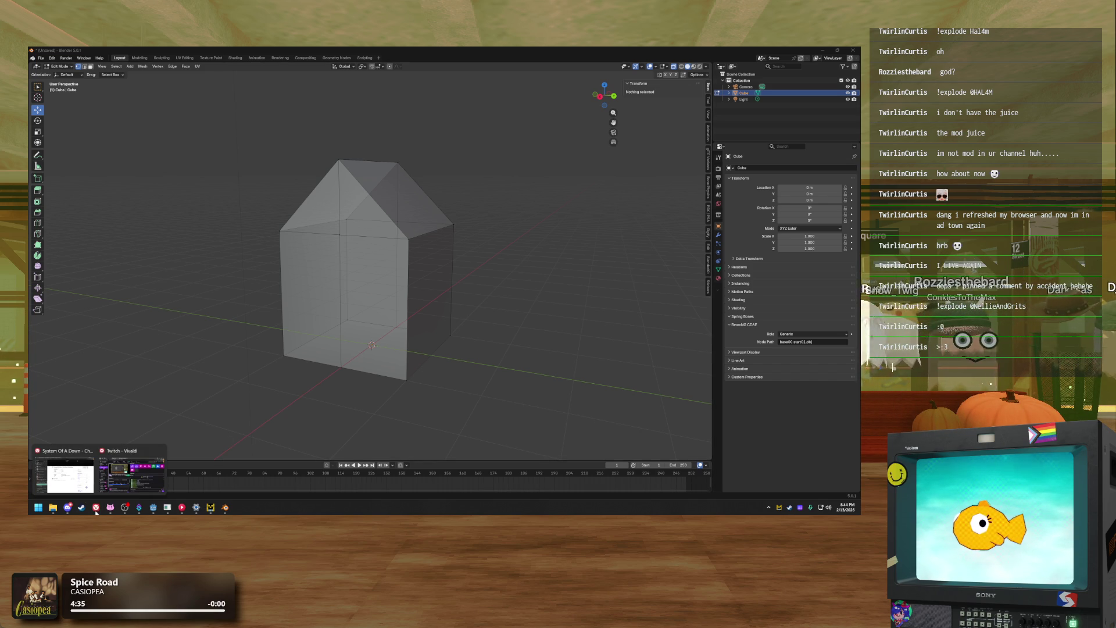
mouse_move(351, 259)
left_mouse_down()
mouse_move(396, 202)
mouse_move(397, 217)
mouse_move(397, 205)
mouse_move(356, 224)
mouse_move(350, 210)
mouse_move(353, 275)
mouse_move(348, 249)
mouse_move(183, 198)
left_mouse_up()
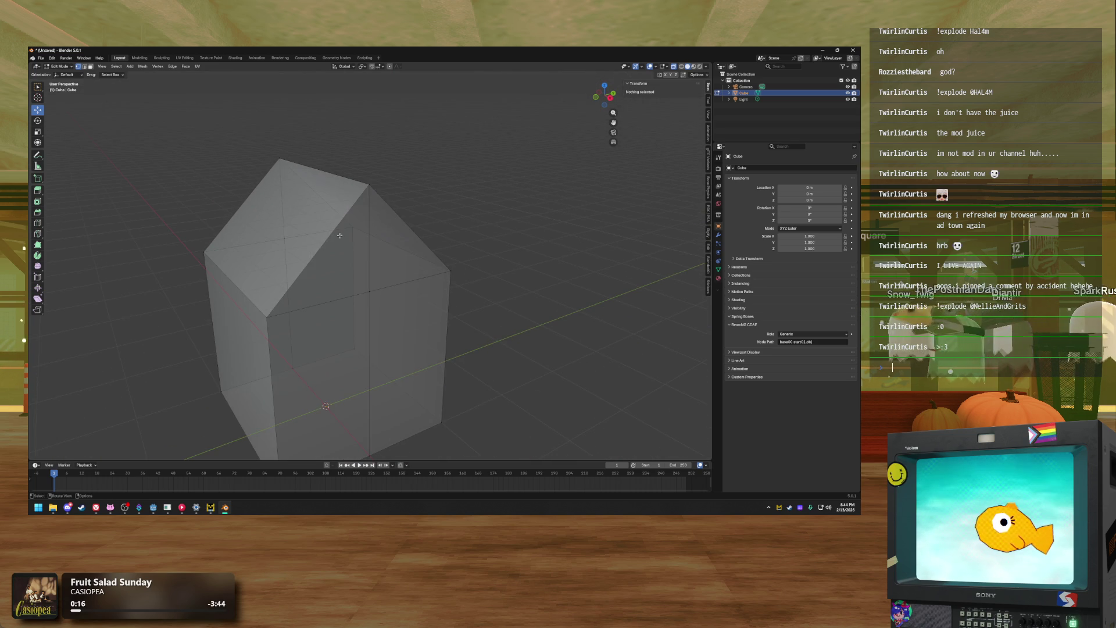
Select the two roof faces in face mode and inset them
left_click_drag(289, 204, 352, 255)
key("a")
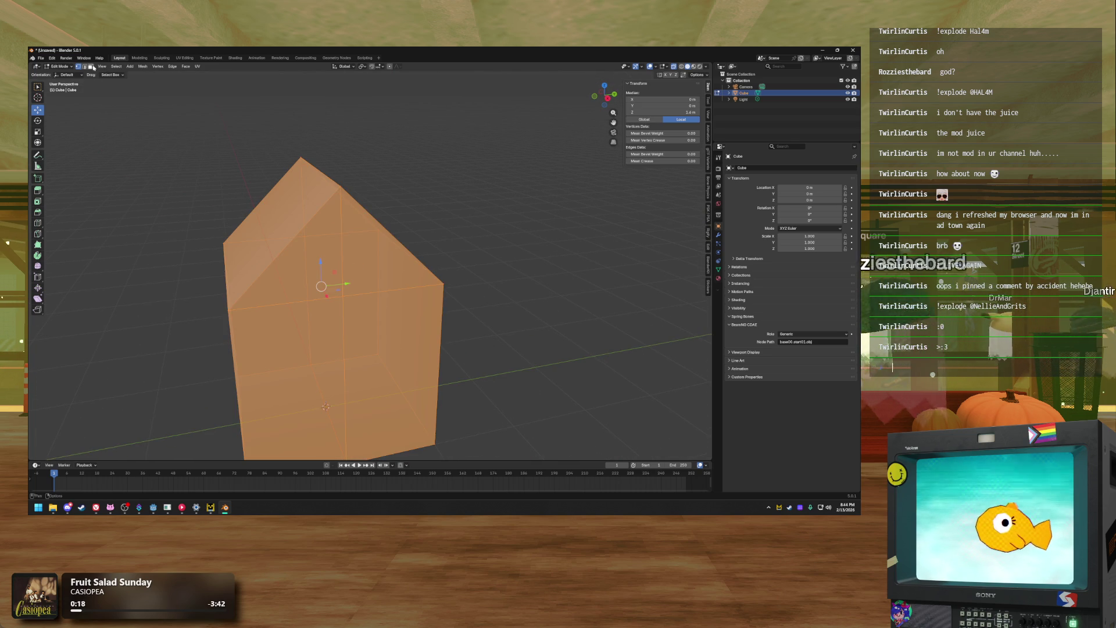
left_click(90, 67)
key("alt+a")
left_click(374, 257)
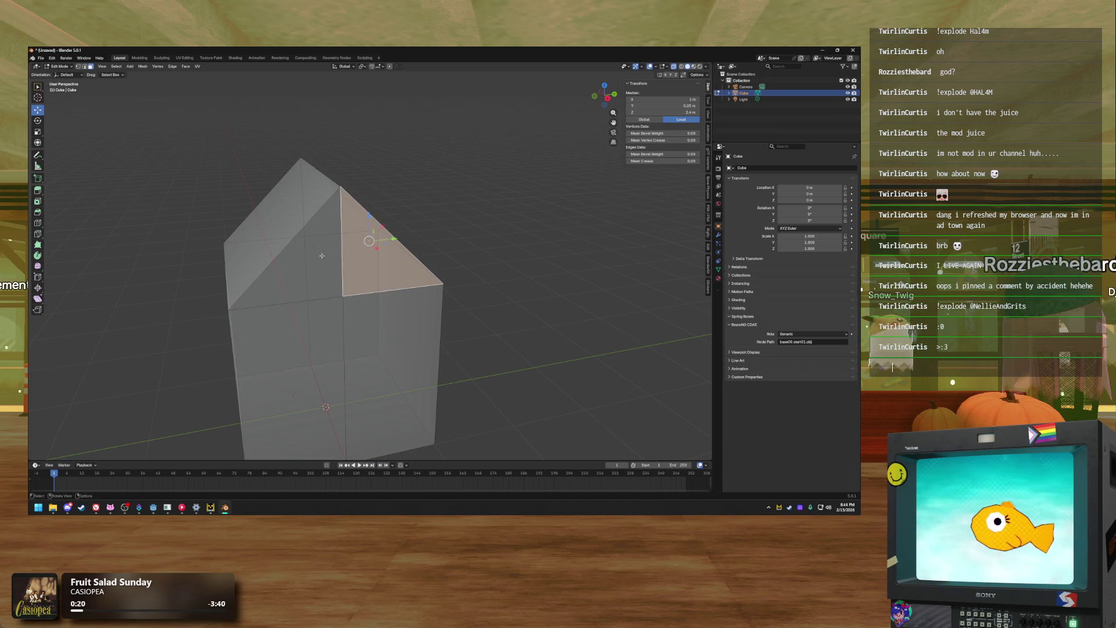
left_click(330, 254, "shift")
left_click_drag(330, 255, 396, 269)
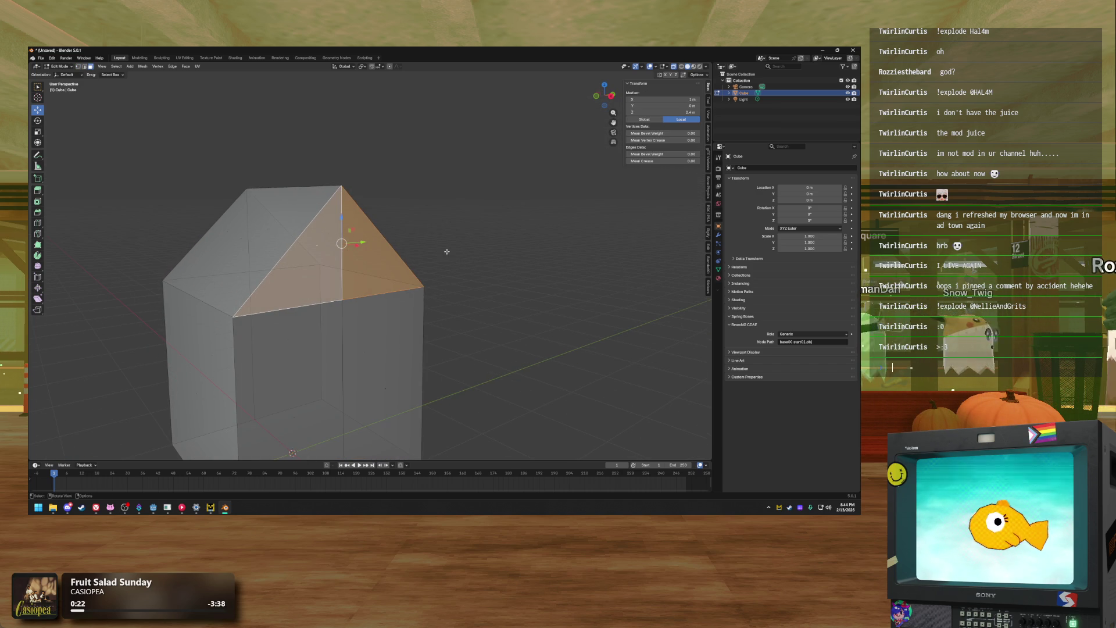
key("i")
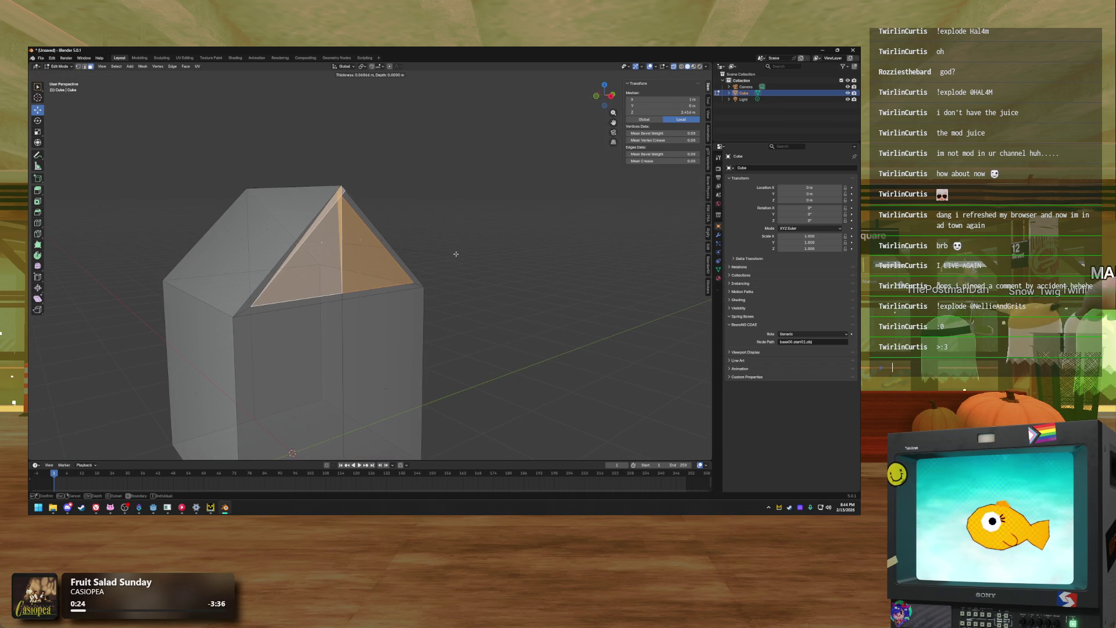
left_click(455, 254)
left_click_drag(396, 254, 410, 252)
Dissolve the vertical ridge edge
key("2")
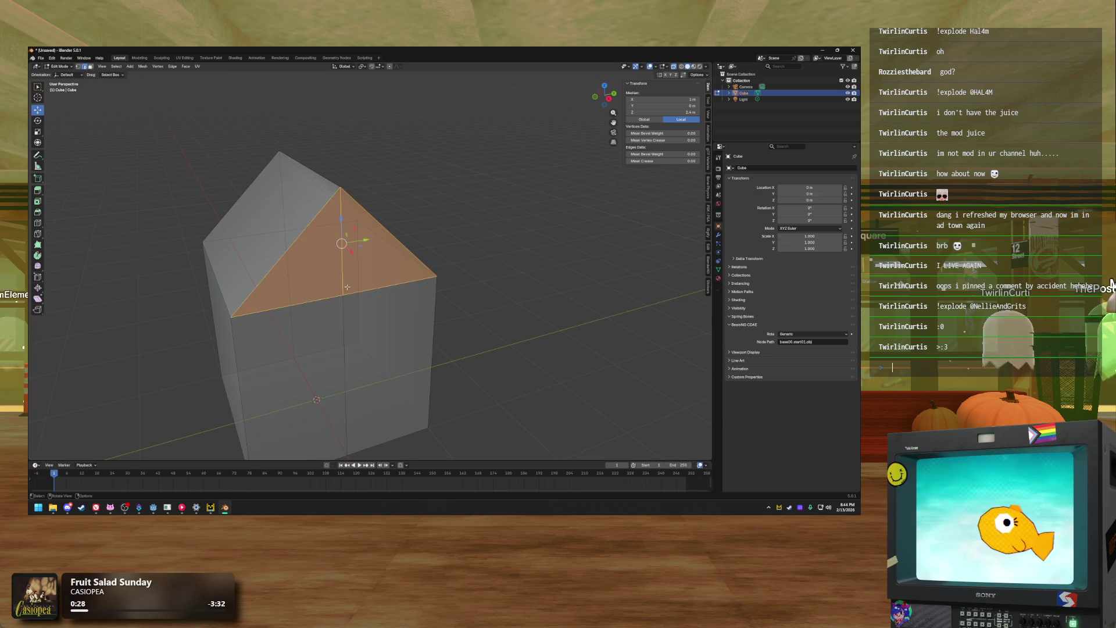
left_click(343, 269)
left_click_drag(342, 268, 366, 271)
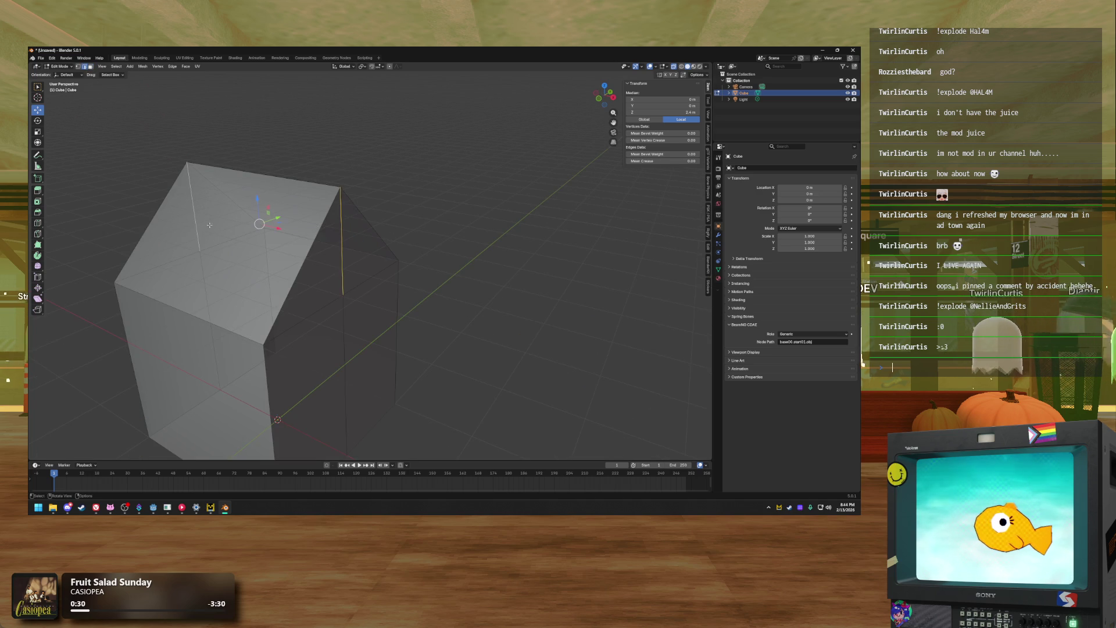
left_click_drag(269, 219, 257, 221)
key("x")
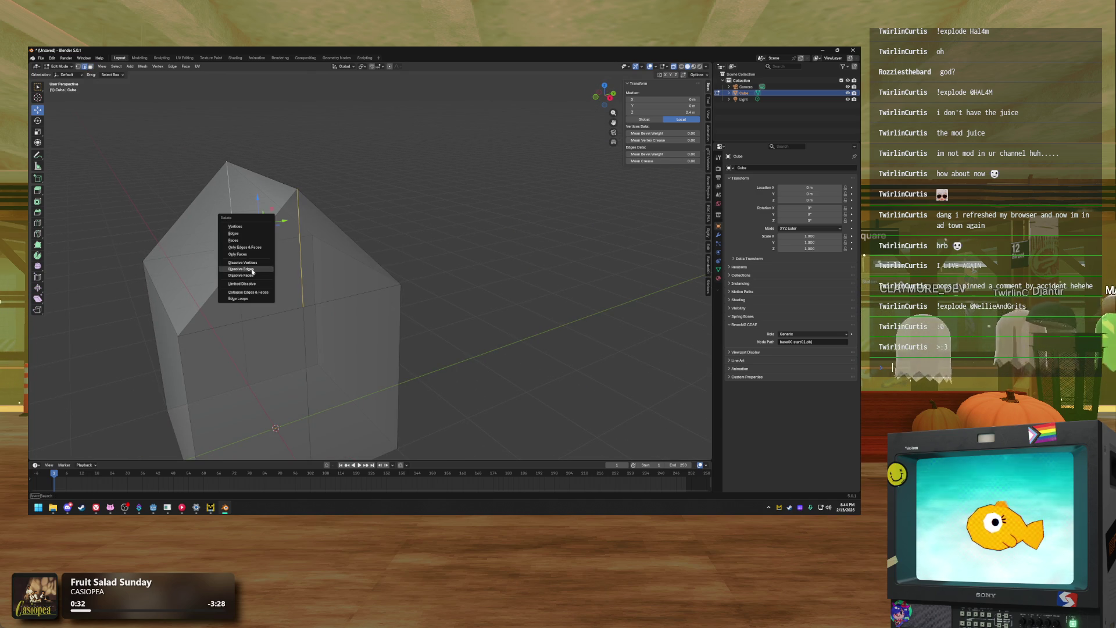
left_click(250, 269)
mouse_move(250, 269)
left_mouse_down()
mouse_move(320, 243)
mouse_move(300, 254)
left_mouse_up()
Select both slanted roof faces and try an inset, then undo it
left_click(91, 67)
left_click(277, 244)
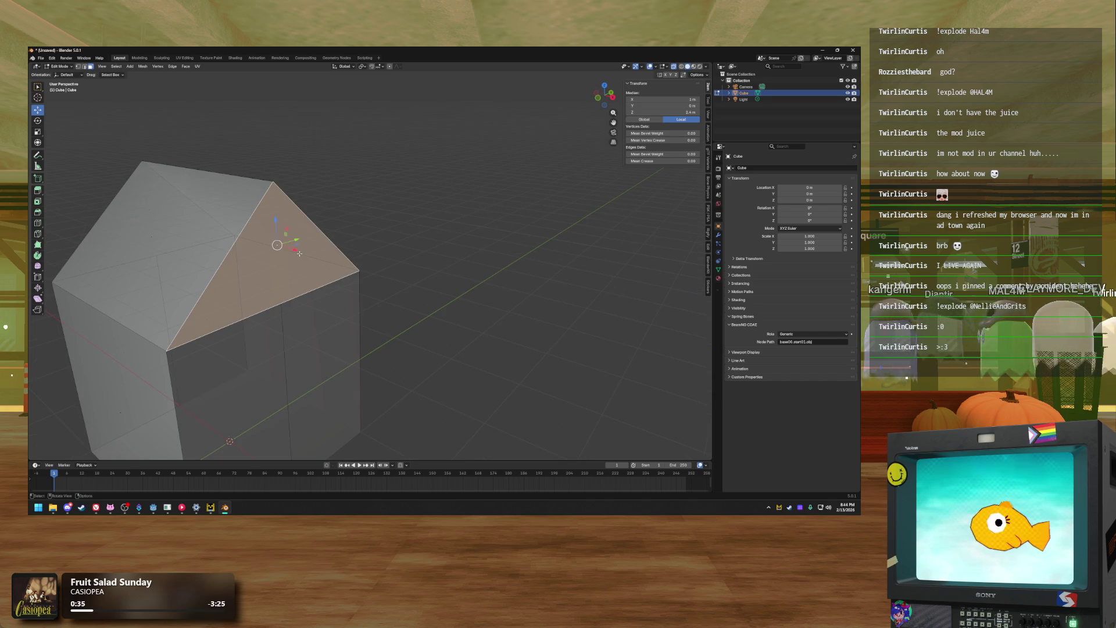
left_click(156, 219, "shift")
left_click_drag(155, 219, 214, 237)
key("i")
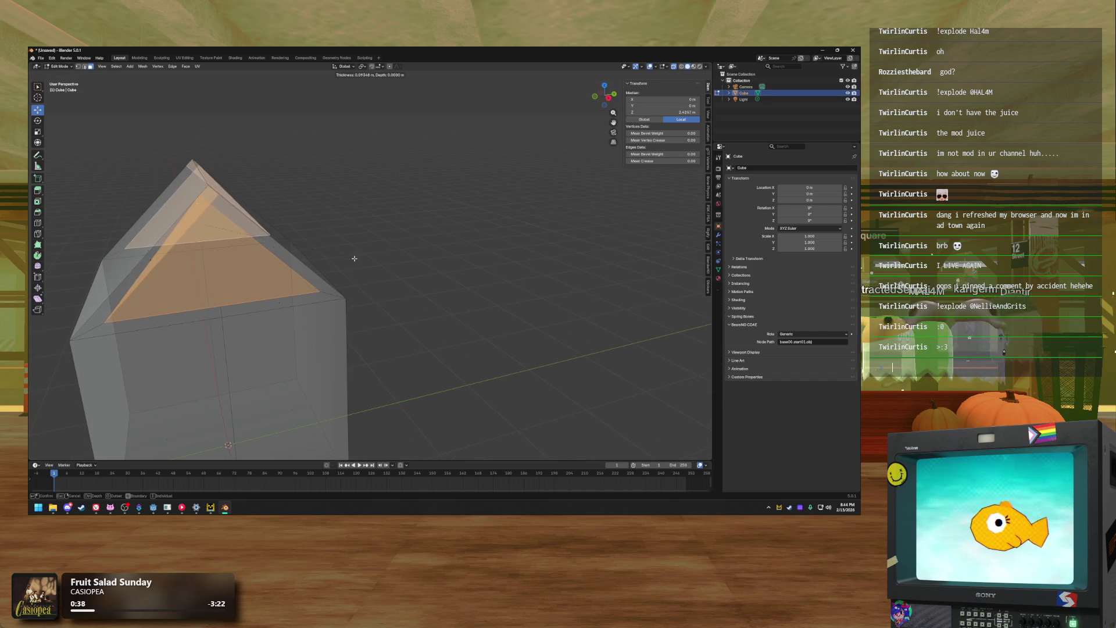
left_click(362, 256)
mouse_move(362, 256)
left_mouse_down()
mouse_move(386, 259)
mouse_move(366, 252)
mouse_move(366, 234)
left_mouse_up()
key("ctrl+z")
Select the whole mesh and Merge by Distance to remove duplicate vertices
key("a")
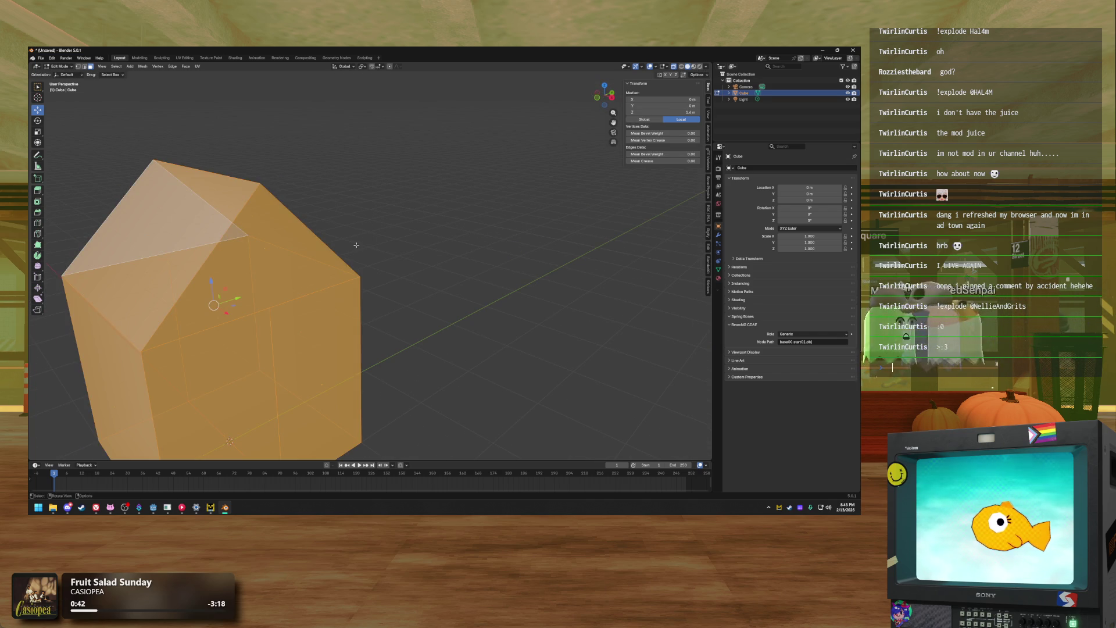
key("m")
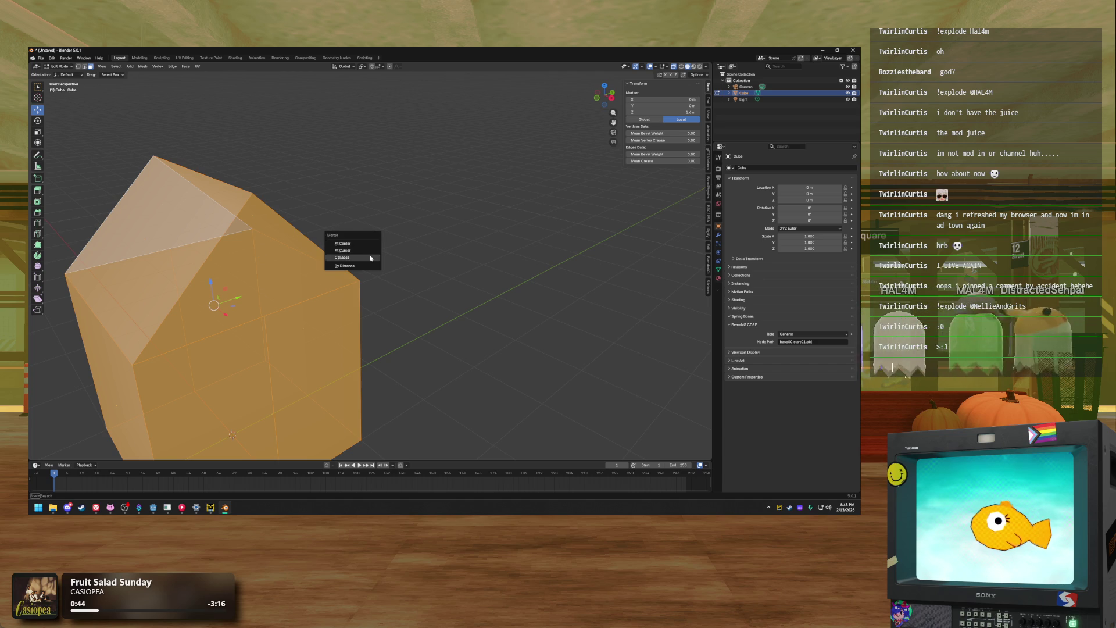
left_click(346, 266)
left_click(421, 285)
left_click_drag(422, 285, 401, 276)
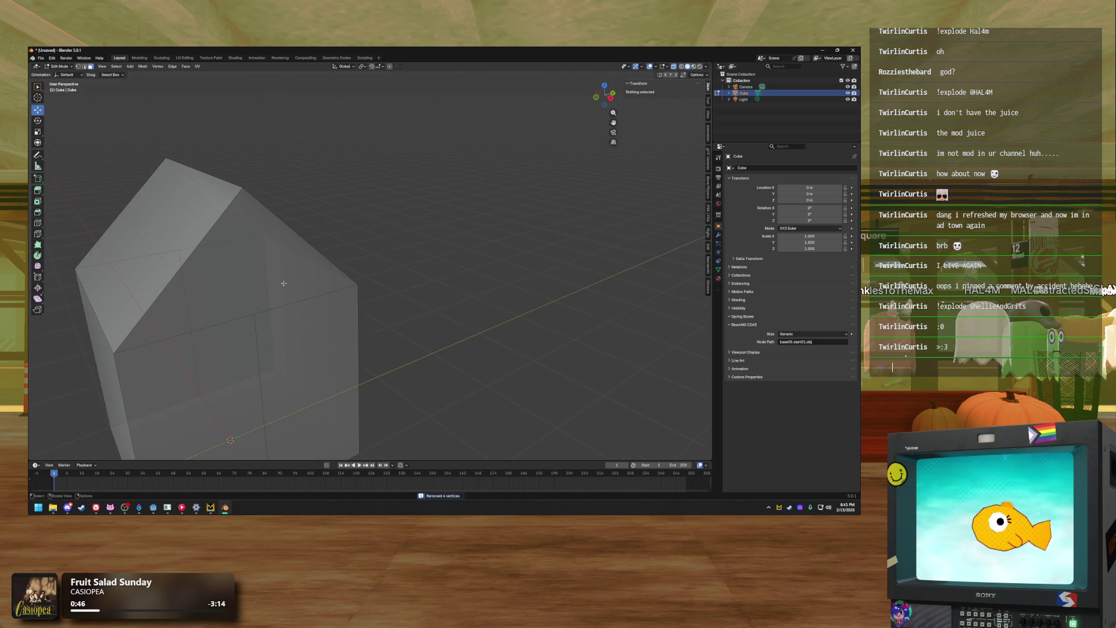
Inset the right and left roof faces again
left_click(258, 279)
left_click(183, 222, "shift")
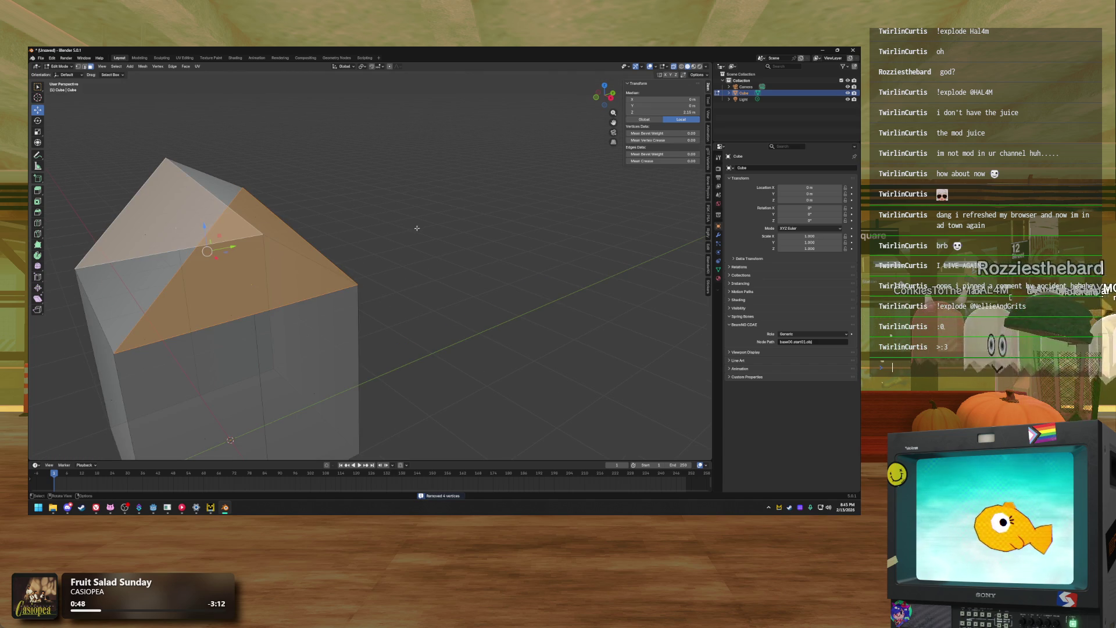
key("i")
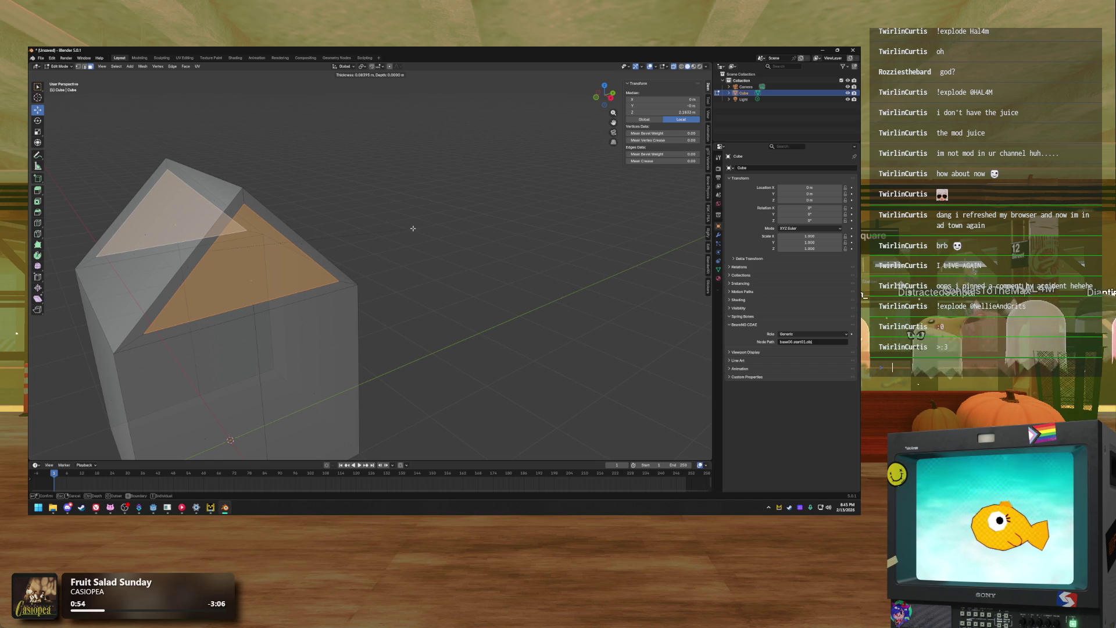
left_click(380, 236)
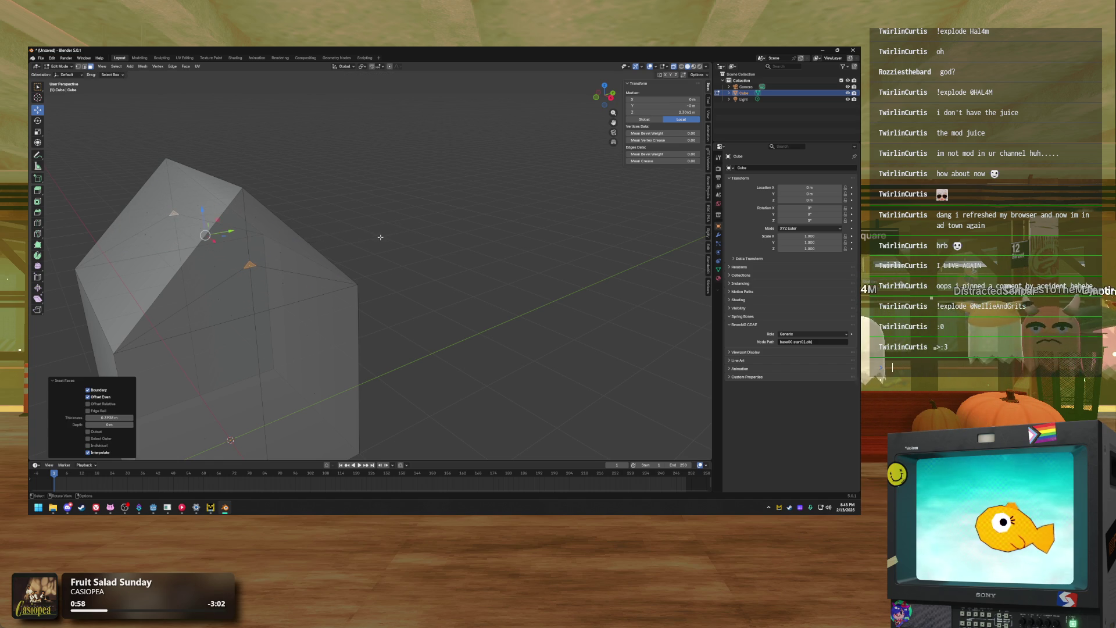
Merge the inset corner vertices At Center, one roof point after another
key("m")
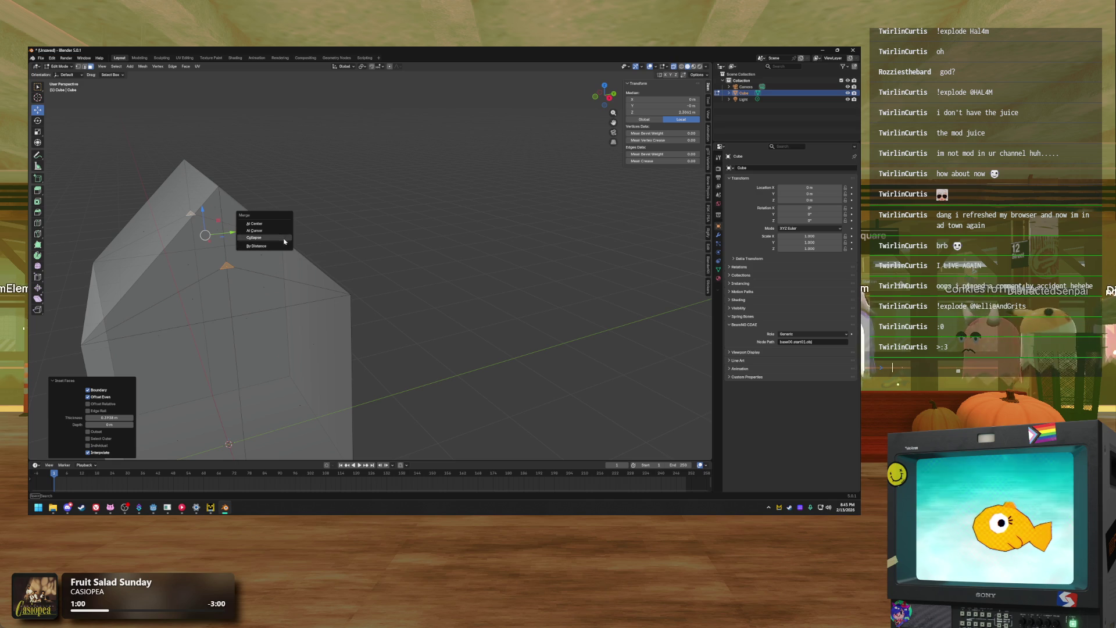
left_click(286, 227)
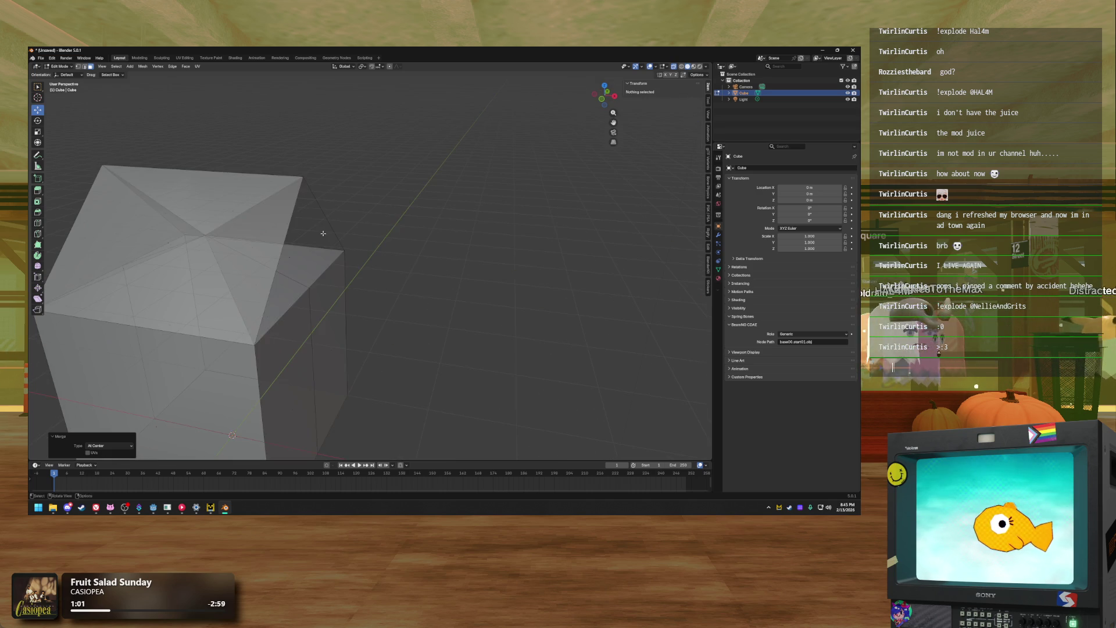
left_click(365, 238)
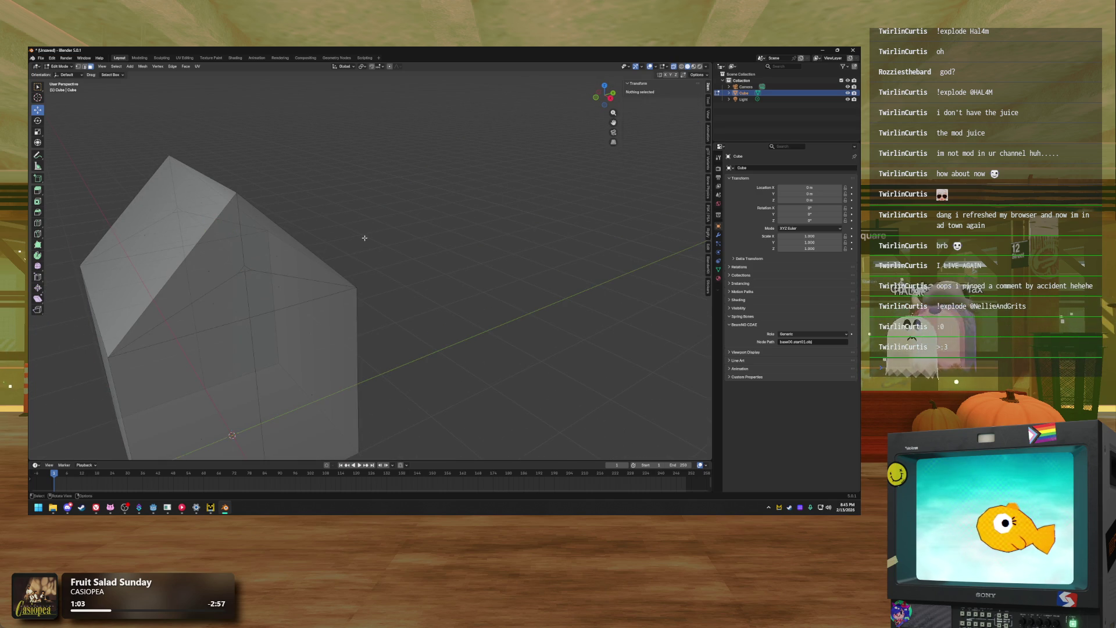
left_click(247, 268)
key("m")
left_click(248, 270)
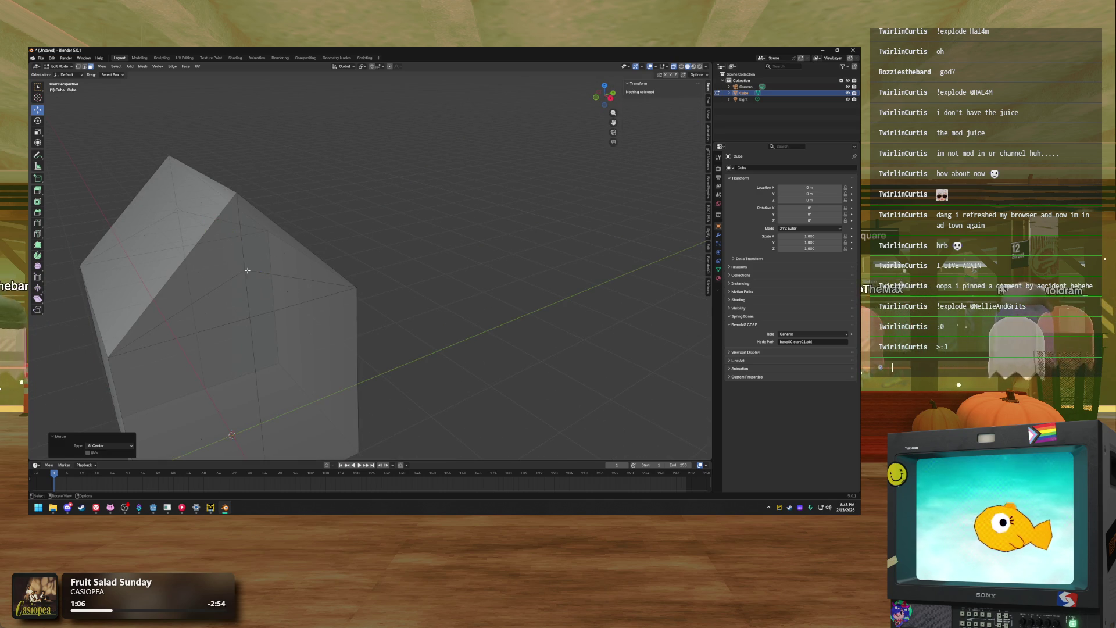
left_click(178, 211)
key("m")
left_click(192, 214)
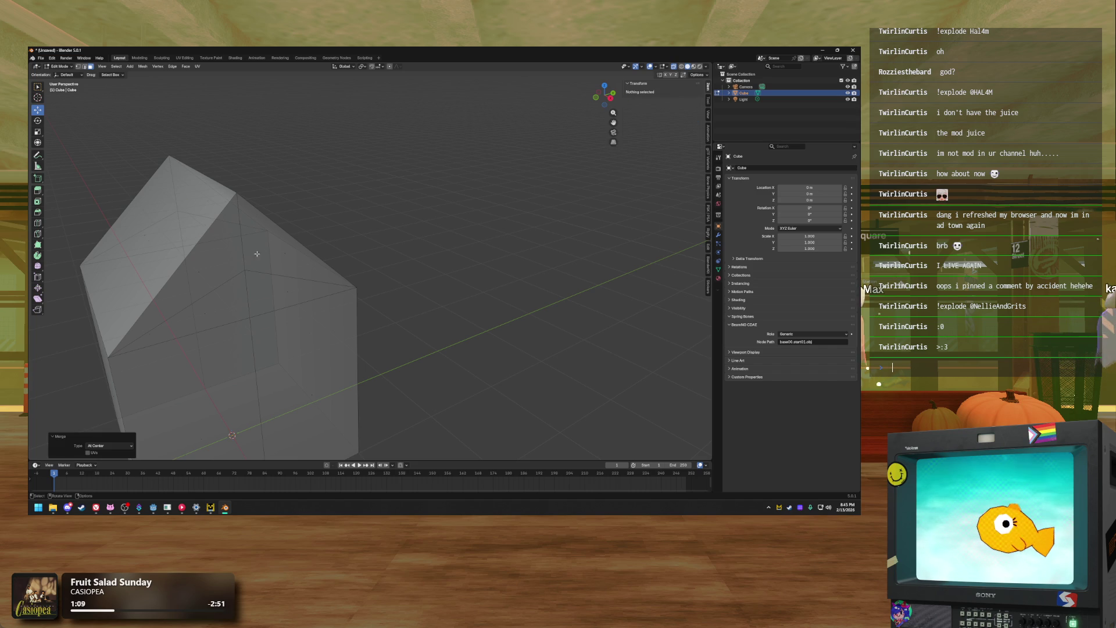
Select the connected roof edges in edge mode and begin scaling them
left_click(85, 66)
left_click(180, 211)
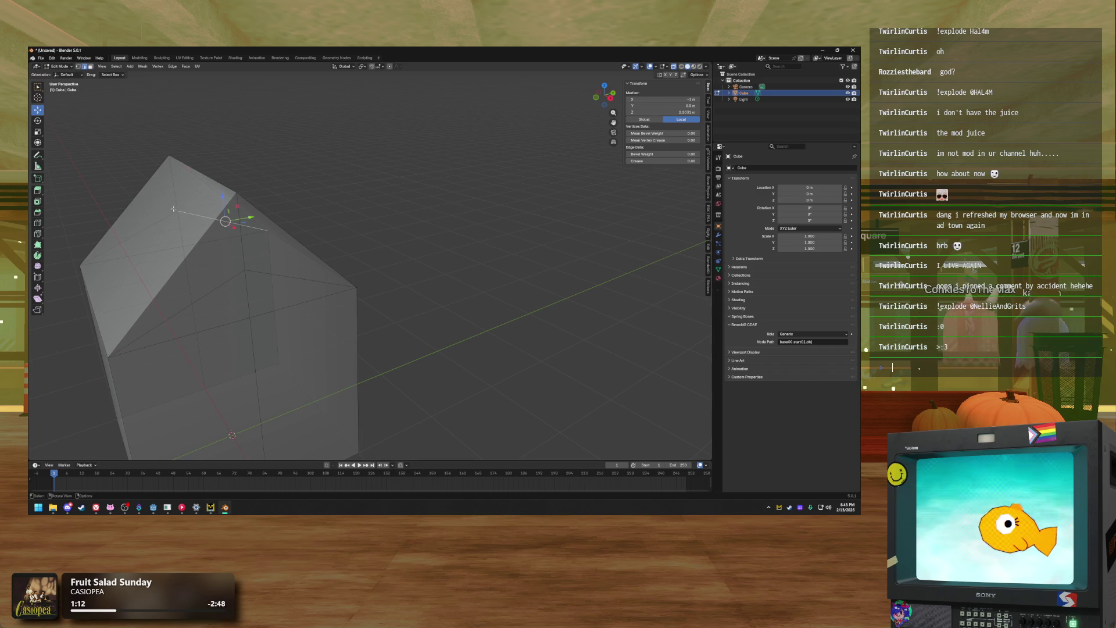
left_click(246, 271, "shift")
left_click_drag(352, 277, 379, 275)
key("s")
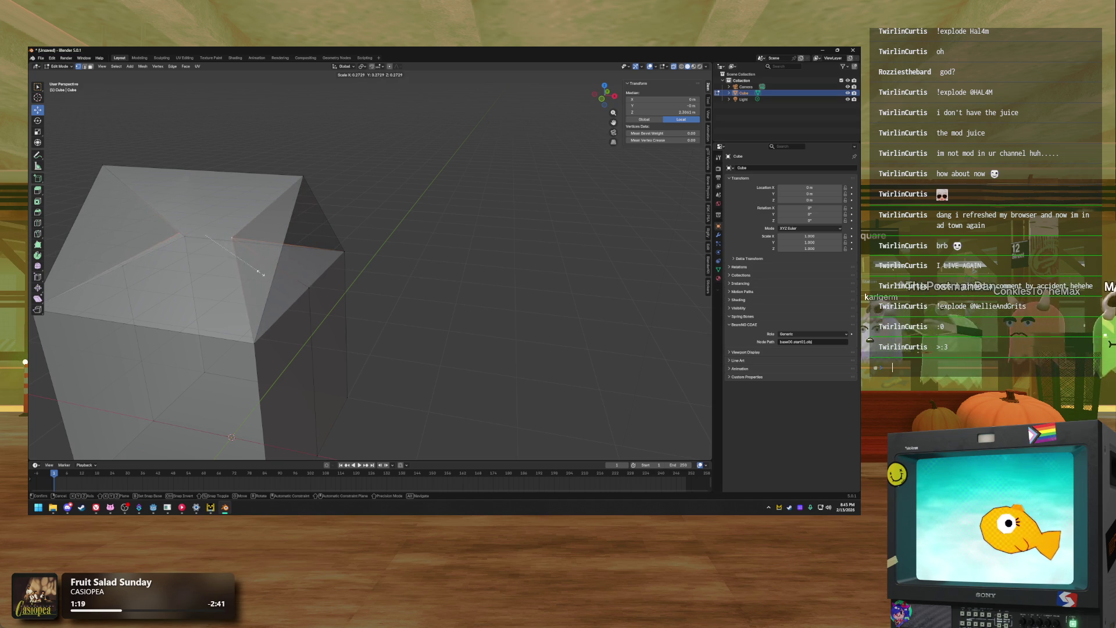
Shrink the roof edges to about 0.289, try a vertical move of the apex, then undo it
left_click(261, 274)
left_click_drag(407, 281, 391, 284)
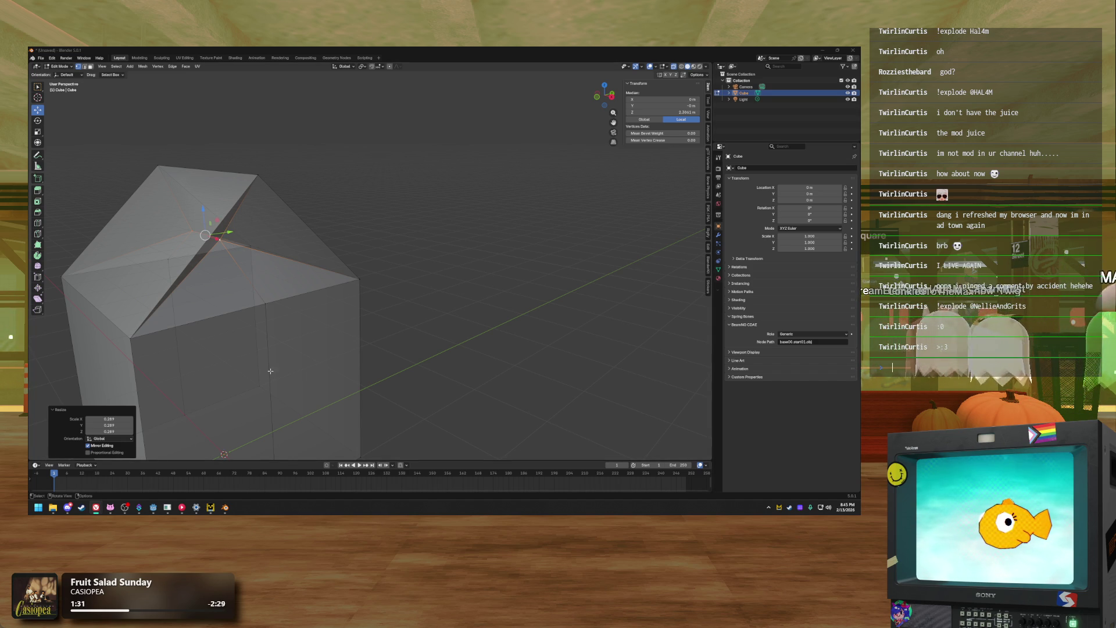
mouse_move(268, 375)
left_mouse_down()
mouse_move(295, 267)
mouse_move(250, 221)
left_mouse_up()
key("g")
key("z")
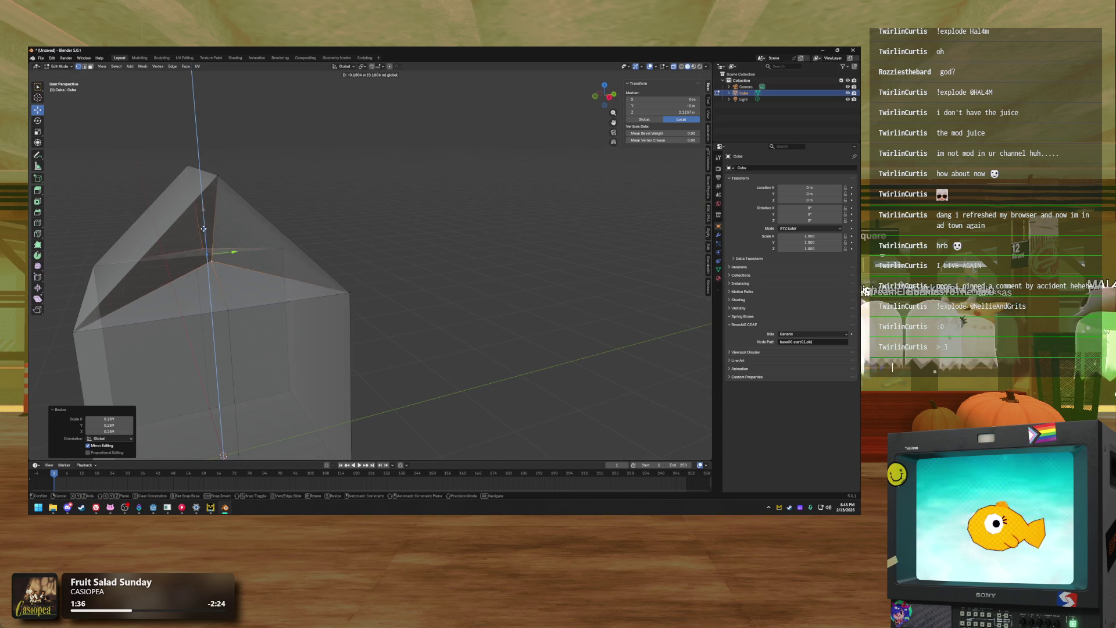
left_click(207, 217)
mouse_move(207, 216)
left_mouse_down()
mouse_move(253, 240)
mouse_move(226, 235)
mouse_move(256, 214)
mouse_move(247, 216)
mouse_move(280, 219)
left_mouse_up()
key("ctrl+z")
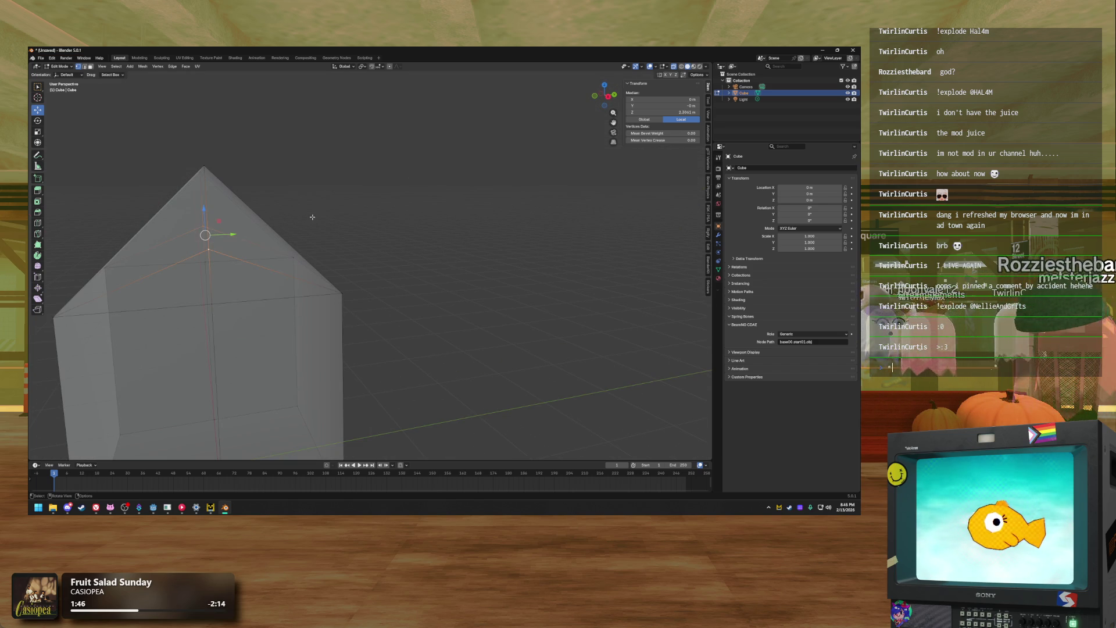
Add a new centred edge loop around the house mesh
key("ctrl+r")
left_click(206, 218)
right_click(206, 218)
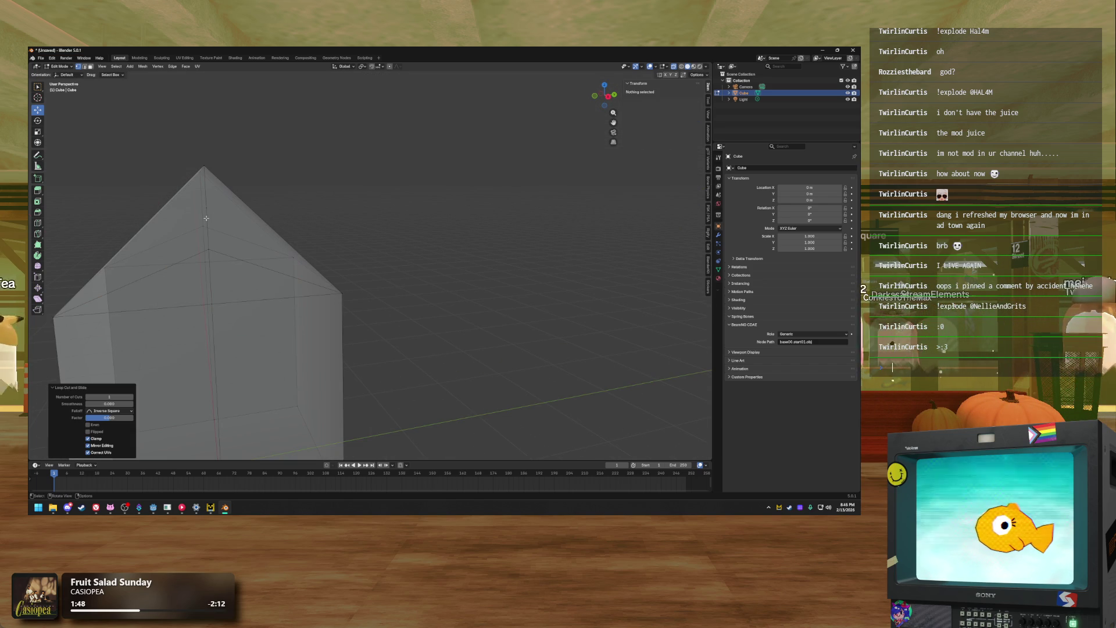
Select the four top vertices and scale them inward to about 0.466 for a peaked roof
left_click_drag(203, 201, 322, 209)
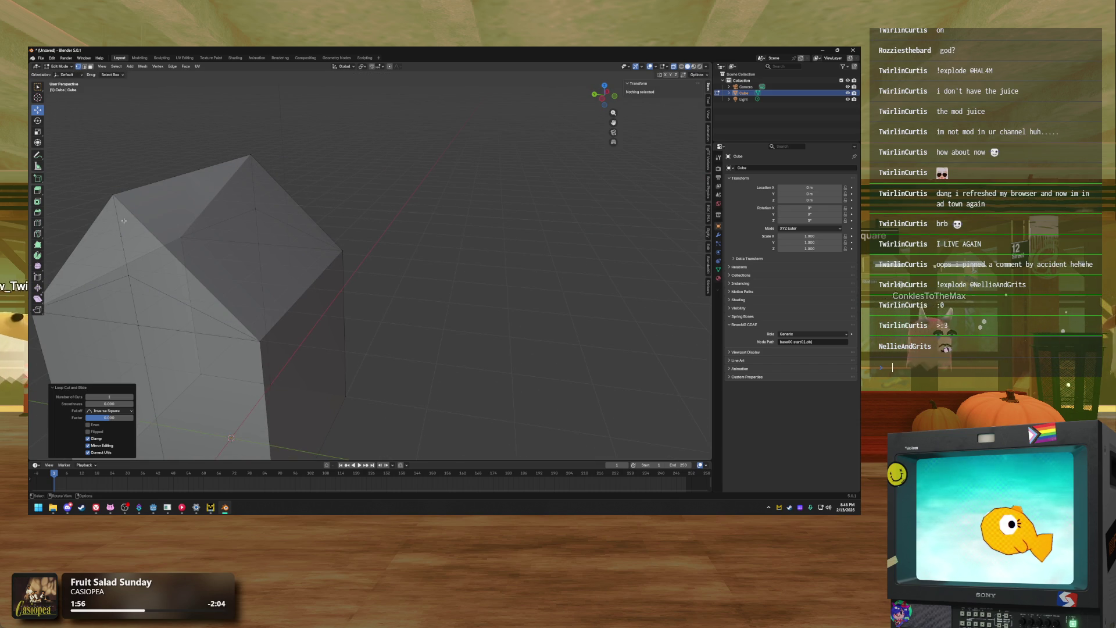
left_click(121, 236)
left_click_drag(125, 233, 255, 212)
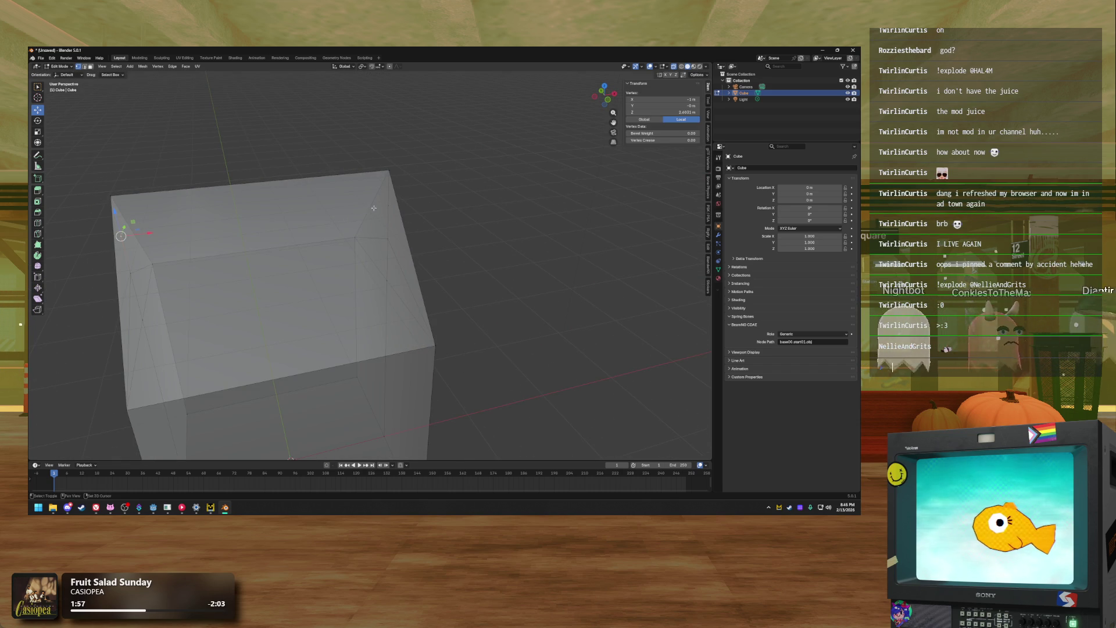
left_click(390, 210, "shift")
left_click(386, 236, "shift")
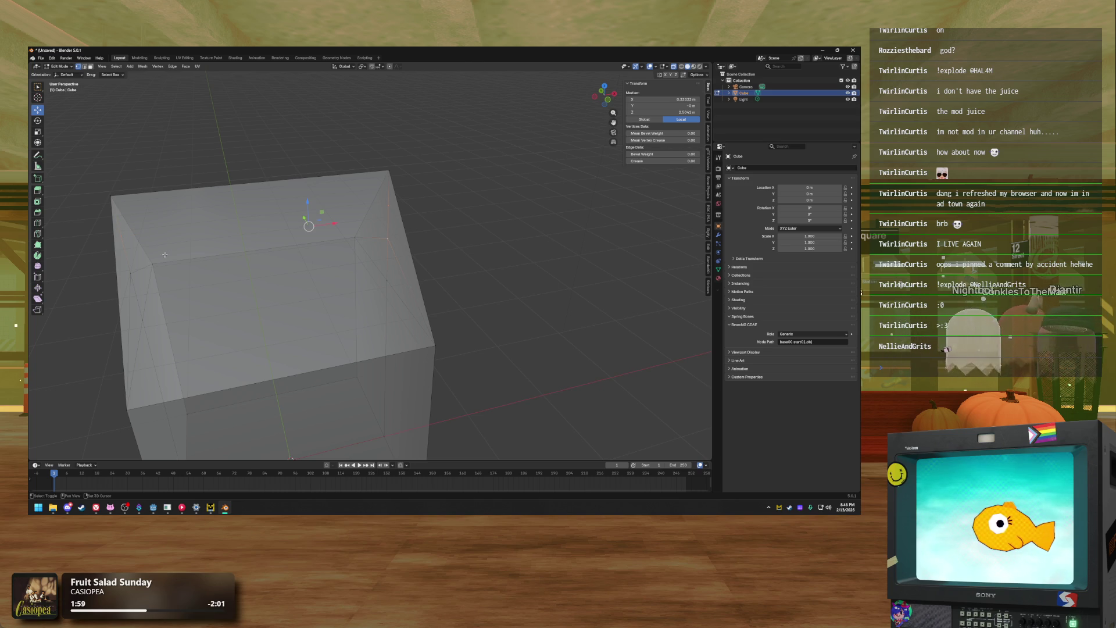
left_click(130, 273, "shift")
key("s")
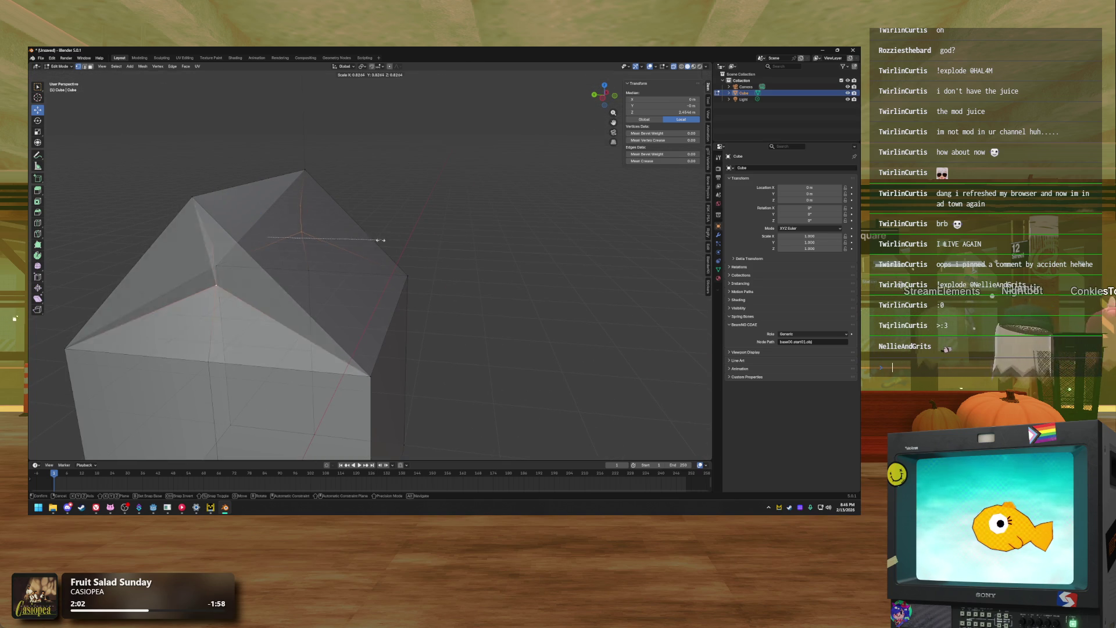
left_click(346, 245)
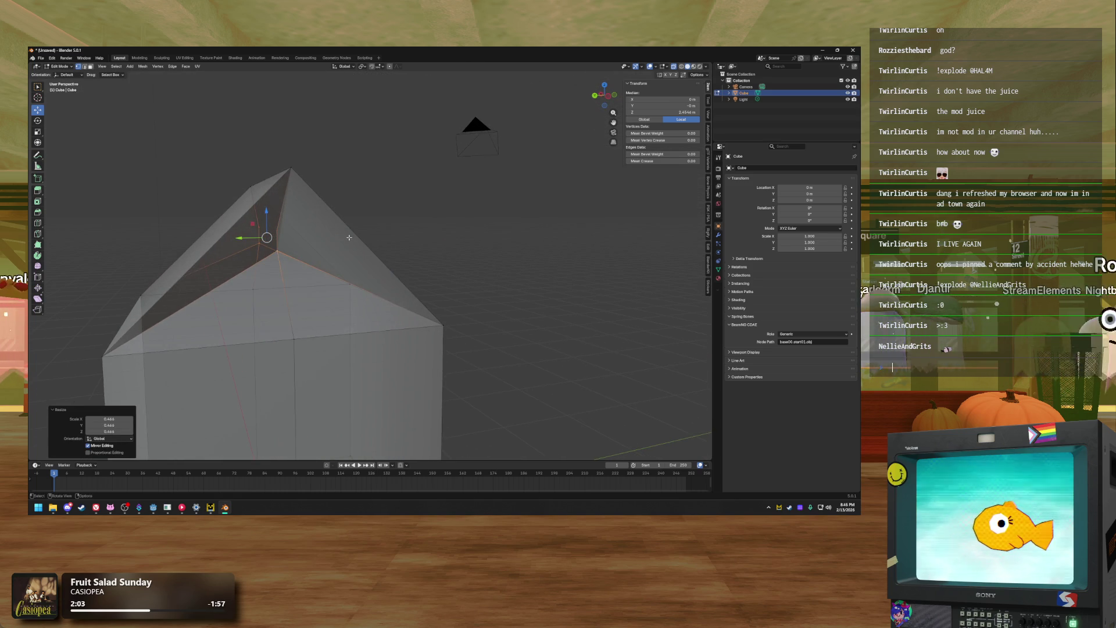
left_click(310, 221)
left_click_drag(310, 221, 284, 225)
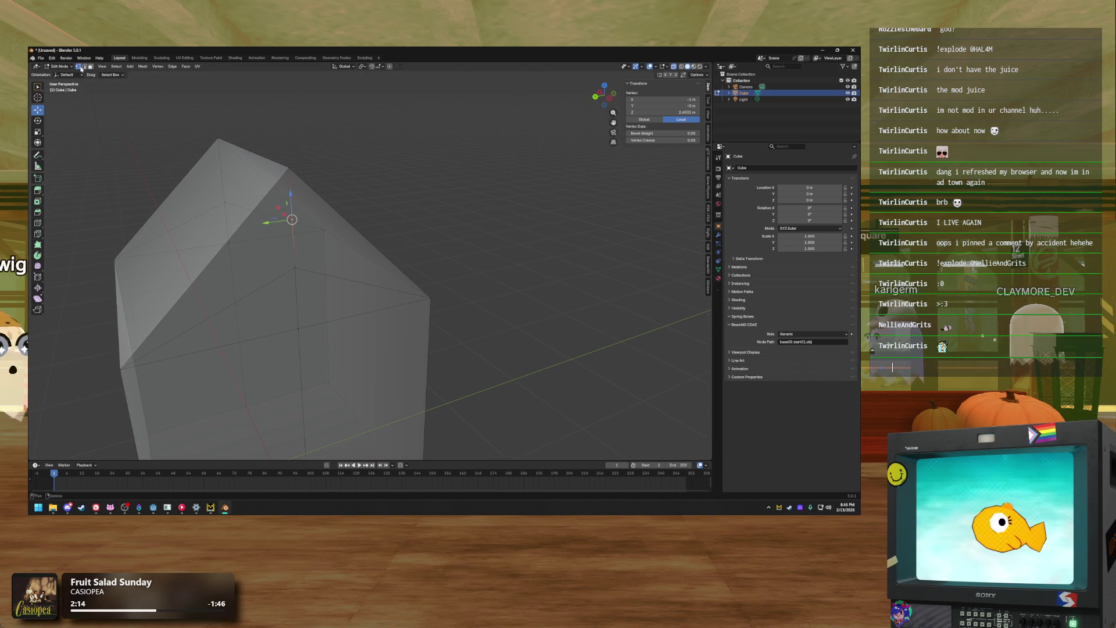
Select the five roof faces and apply Beautify Faces, then Triangulate Faces, to them
key("3")
left_click(266, 230)
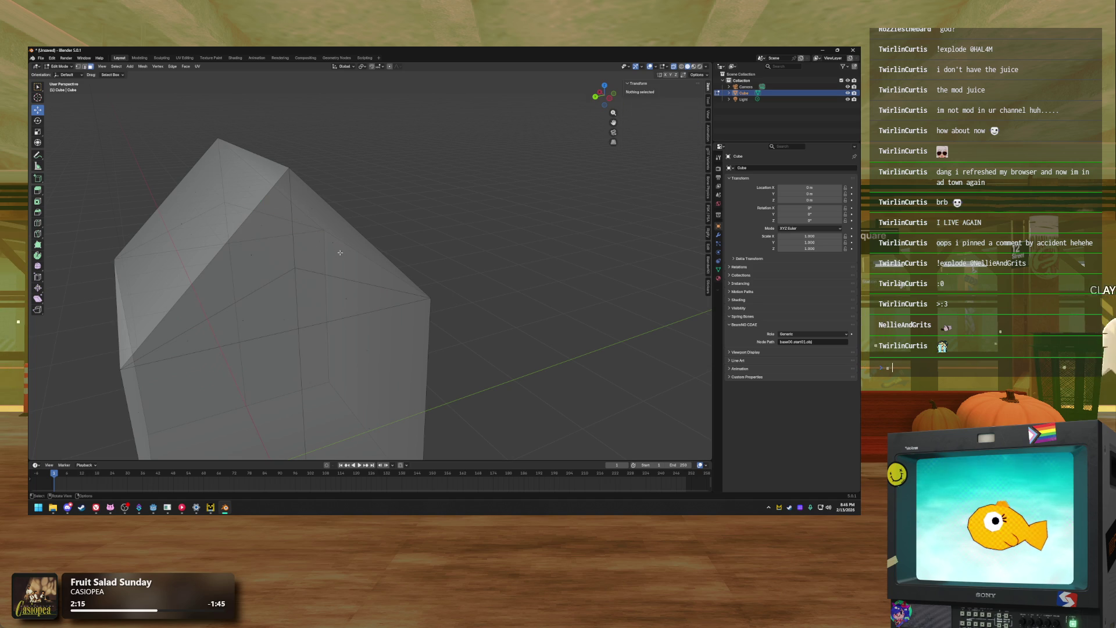
left_click(331, 248)
mouse_move(330, 247)
left_mouse_down()
mouse_move(248, 244)
mouse_move(271, 267)
left_mouse_up()
left_click(249, 244, "shift")
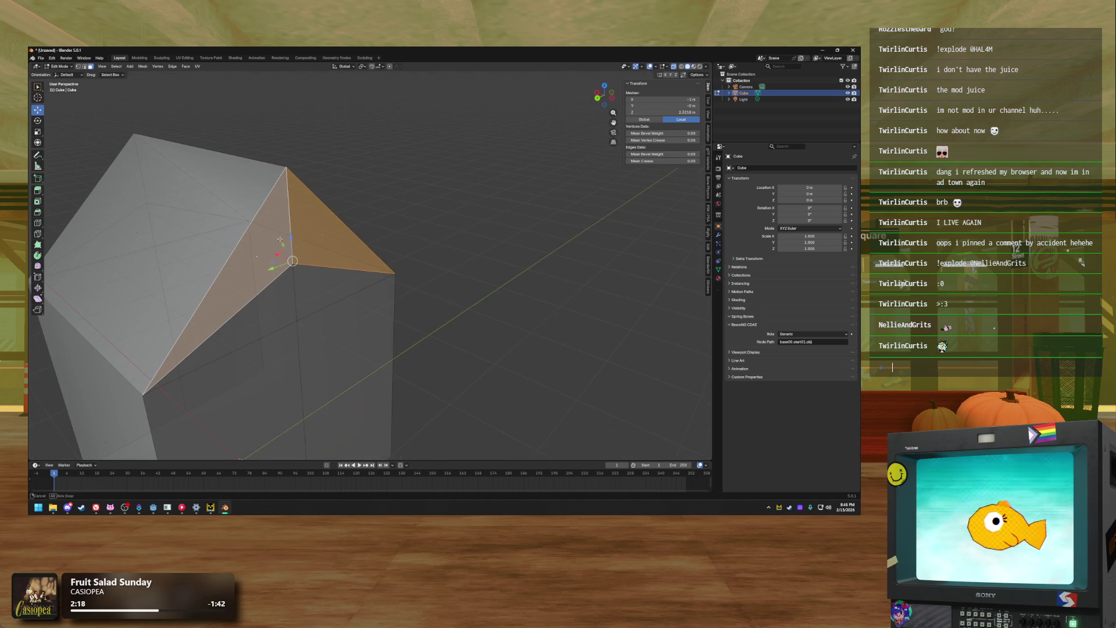
left_click(99, 198, "shift")
left_click(198, 180, "shift")
left_click(168, 67)
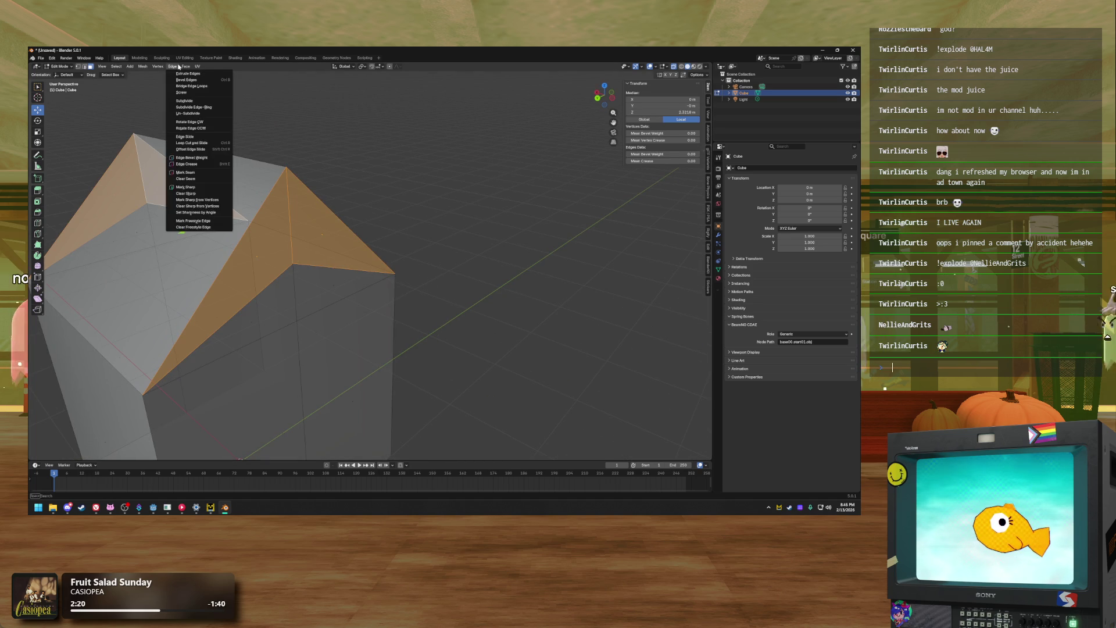
left_click(223, 146)
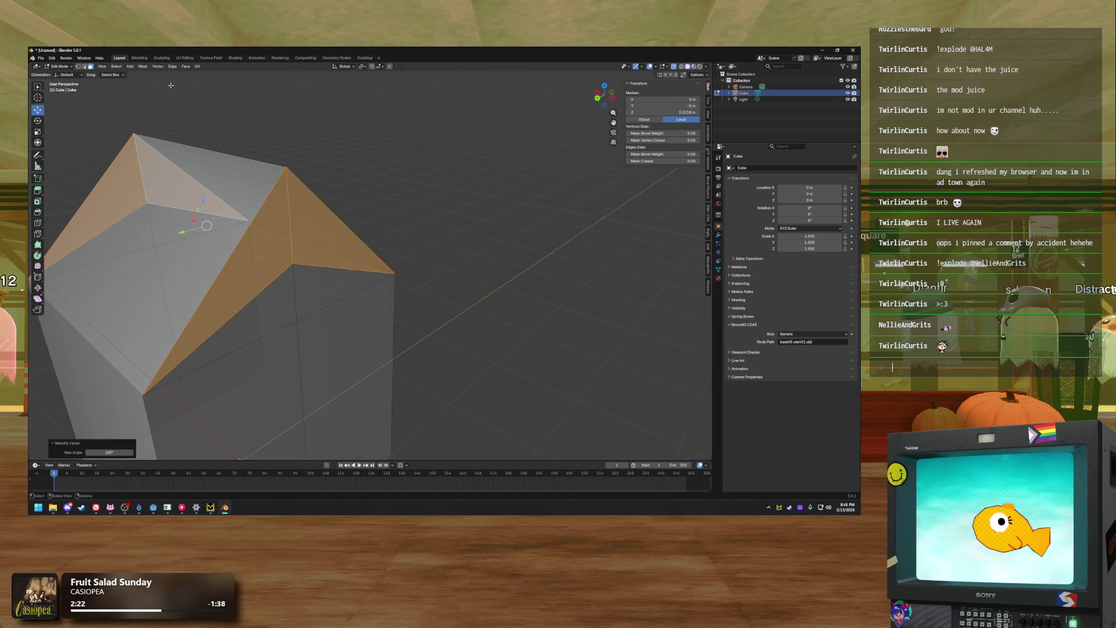
left_click(186, 66)
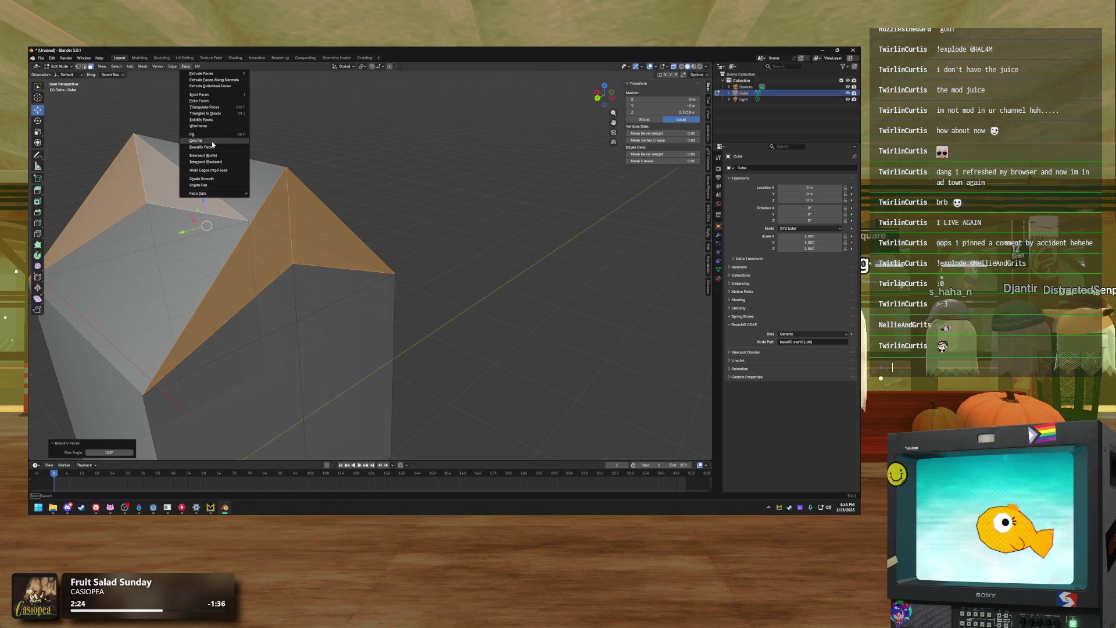
left_click(205, 107)
Select the two roof peak vertices, trying a raise and cancelling it
mouse_move(326, 198)
left_mouse_down()
mouse_move(391, 217)
mouse_move(206, 190)
mouse_move(228, 207)
left_mouse_up()
key("a")
key("alt+a")
left_click(198, 269)
left_click(193, 218)
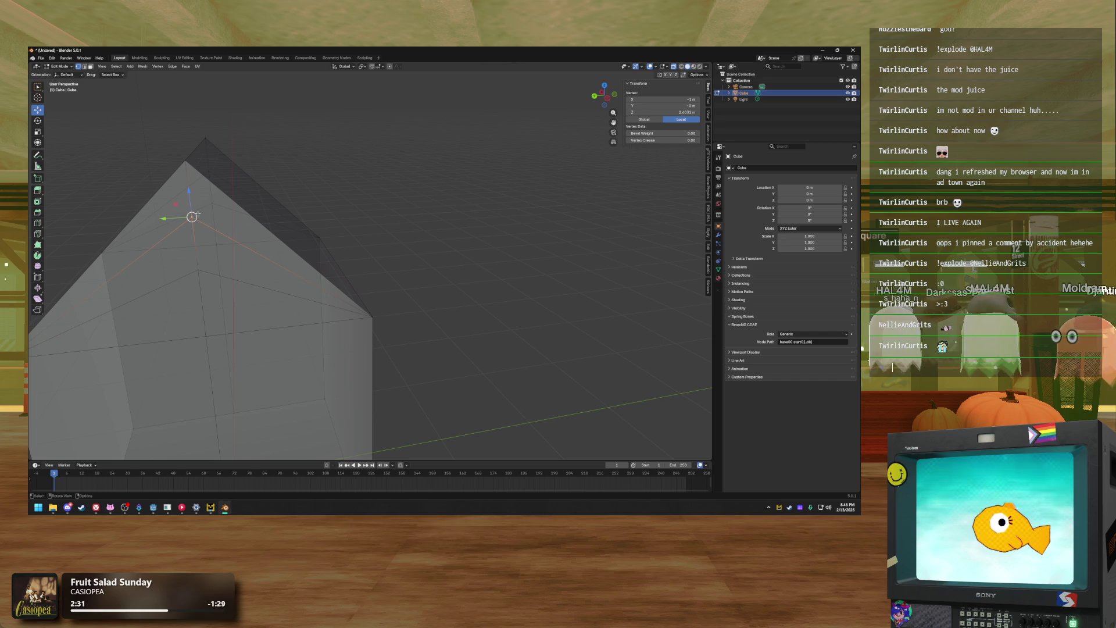
left_click(211, 171, "shift")
left_click_drag(199, 170, 197, 129)
right_click(198, 129)
Add another roof vertex, scale the selection to Z 0, then undo it
left_click(196, 272, "shift")
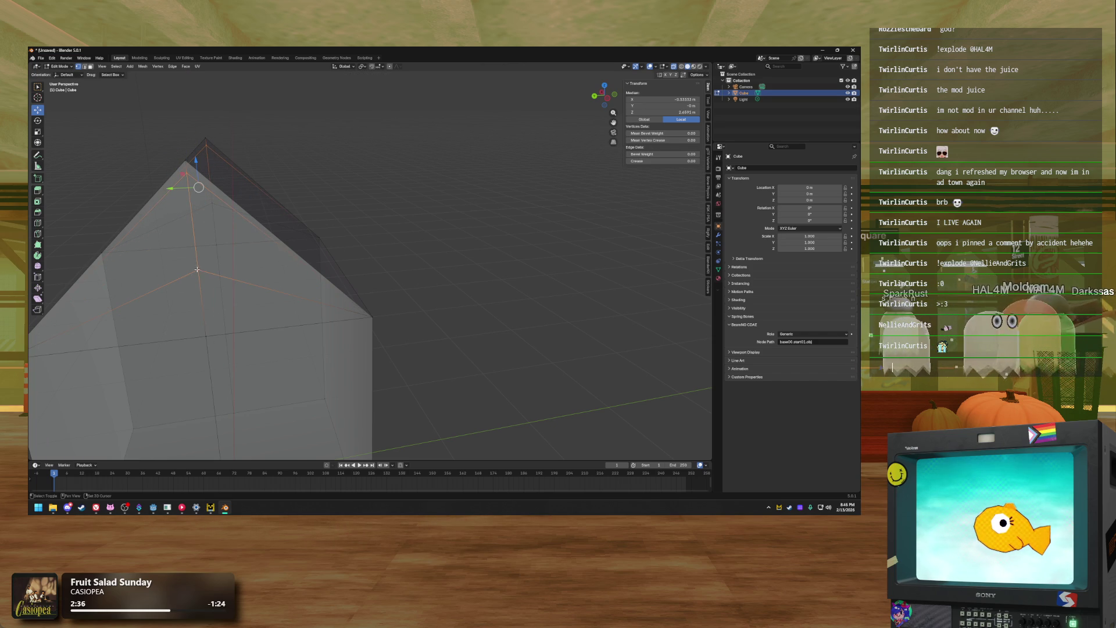
key("s")
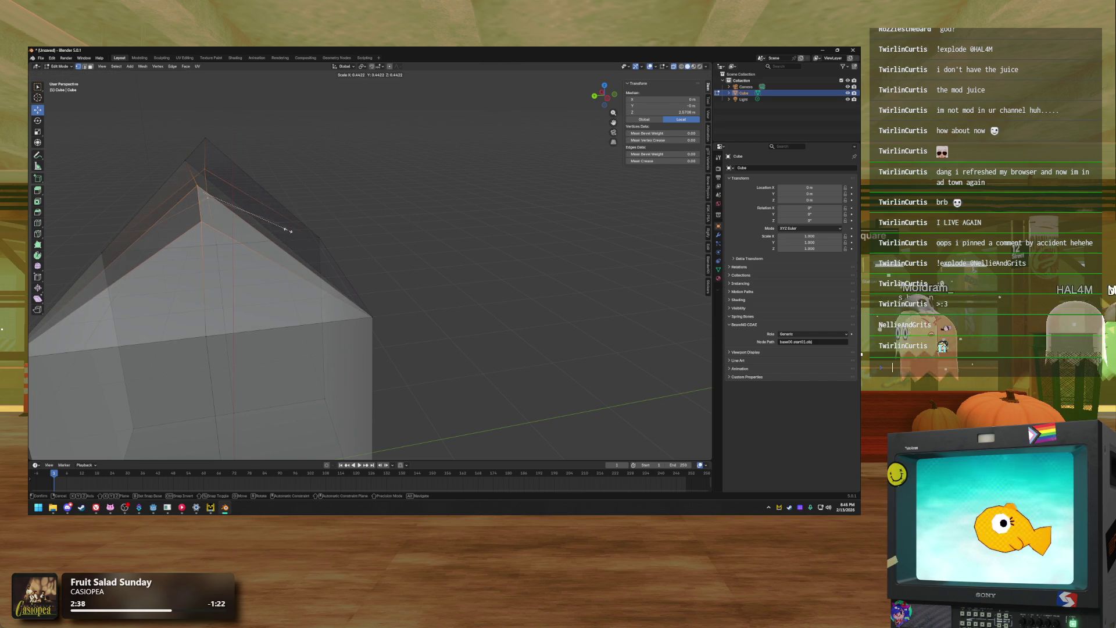
left_click(295, 224)
left_click_drag(375, 252, 302, 325)
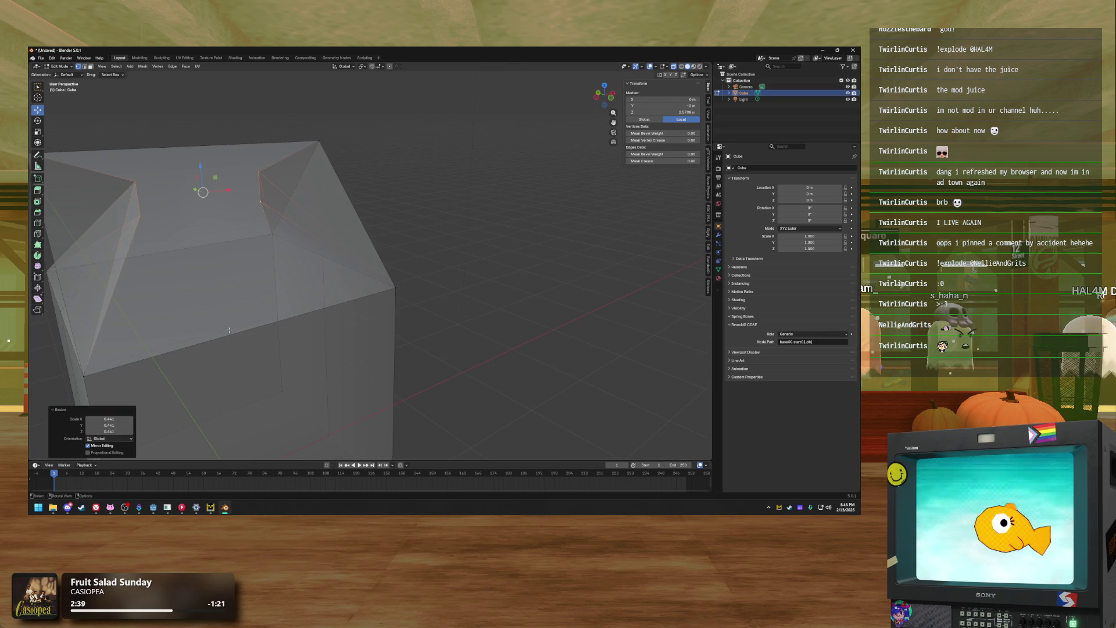
left_click(118, 431)
key("Return")
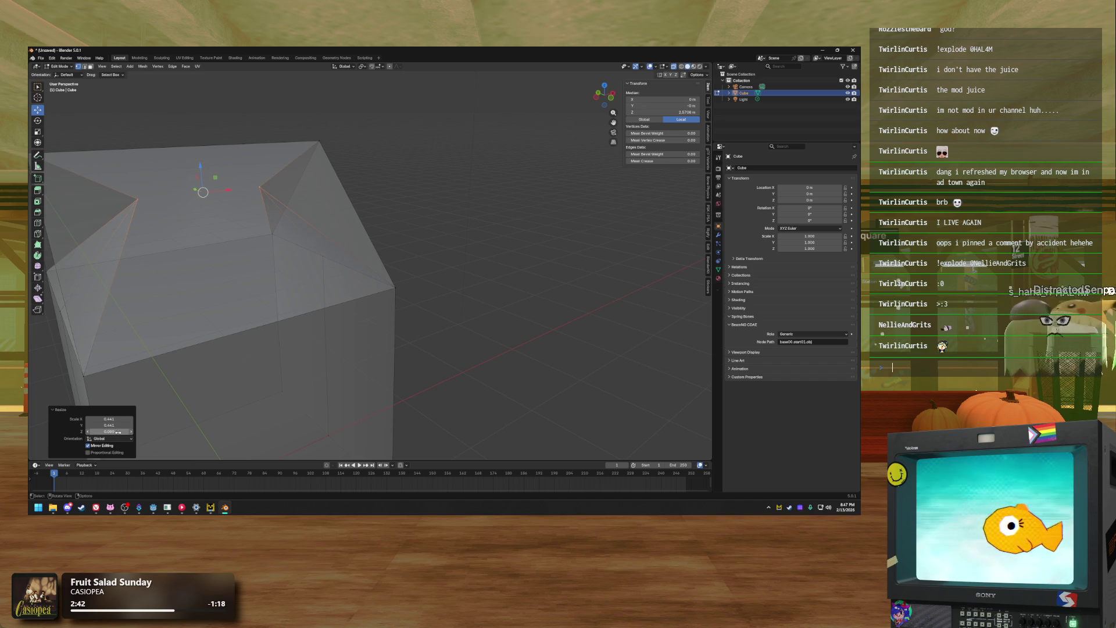
key("ctrl+z")
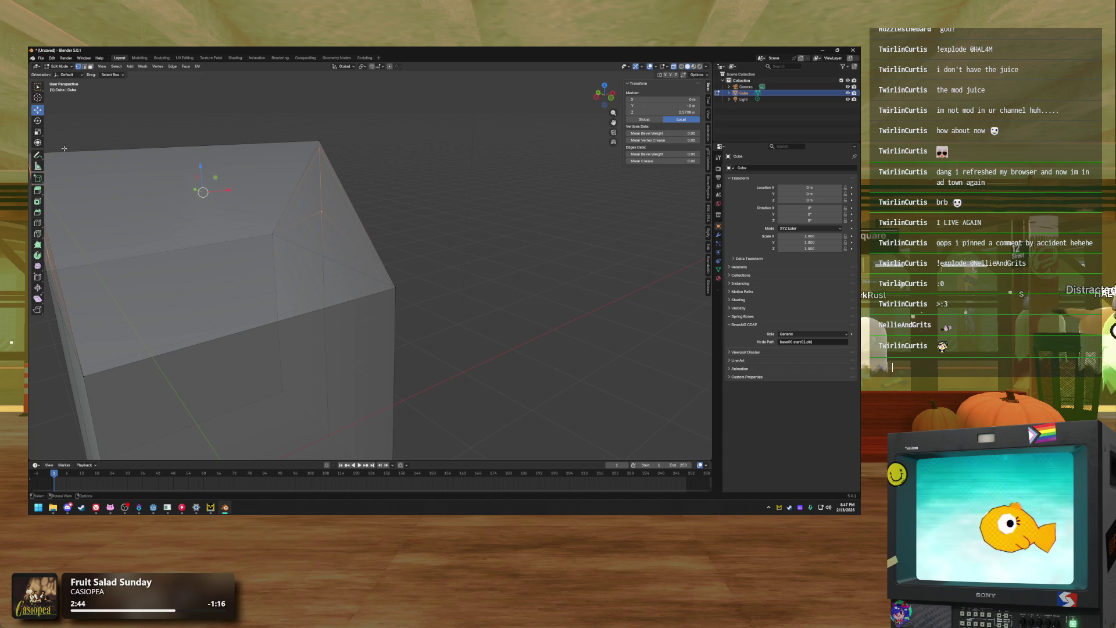
Scale the top vertices along X to about 0.119 and turn X-ray off
left_click(38, 131)
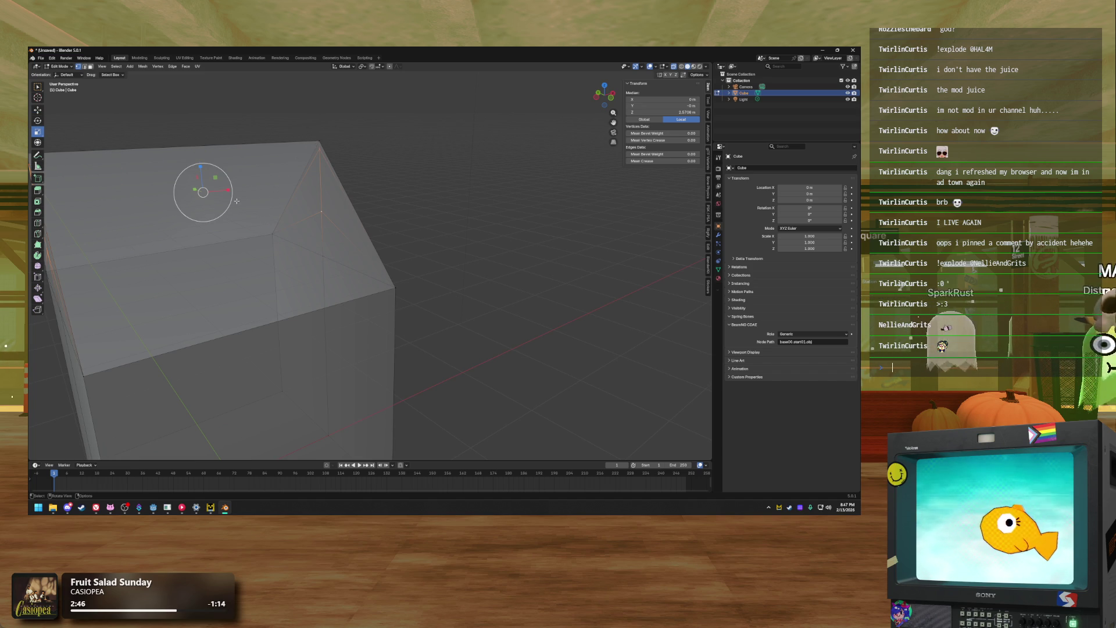
mouse_move(229, 189)
left_mouse_down()
mouse_move(206, 192)
mouse_move(386, 129)
mouse_move(328, 130)
left_mouse_up()
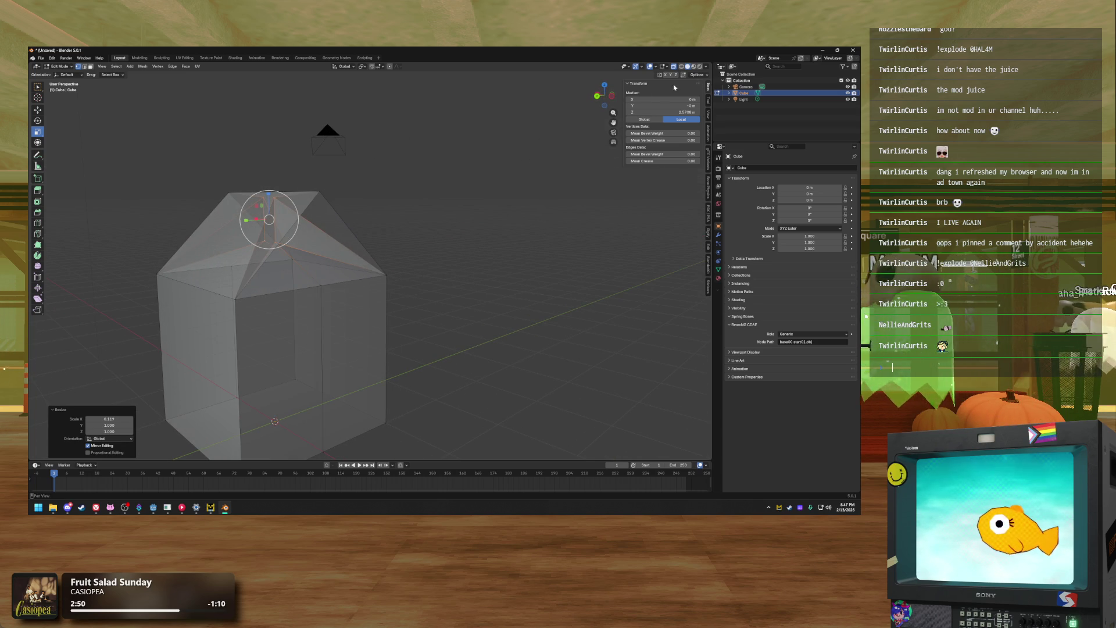
key("alt+z")
mouse_move(279, 233)
left_mouse_down()
mouse_move(325, 225)
mouse_move(253, 400)
left_mouse_up()
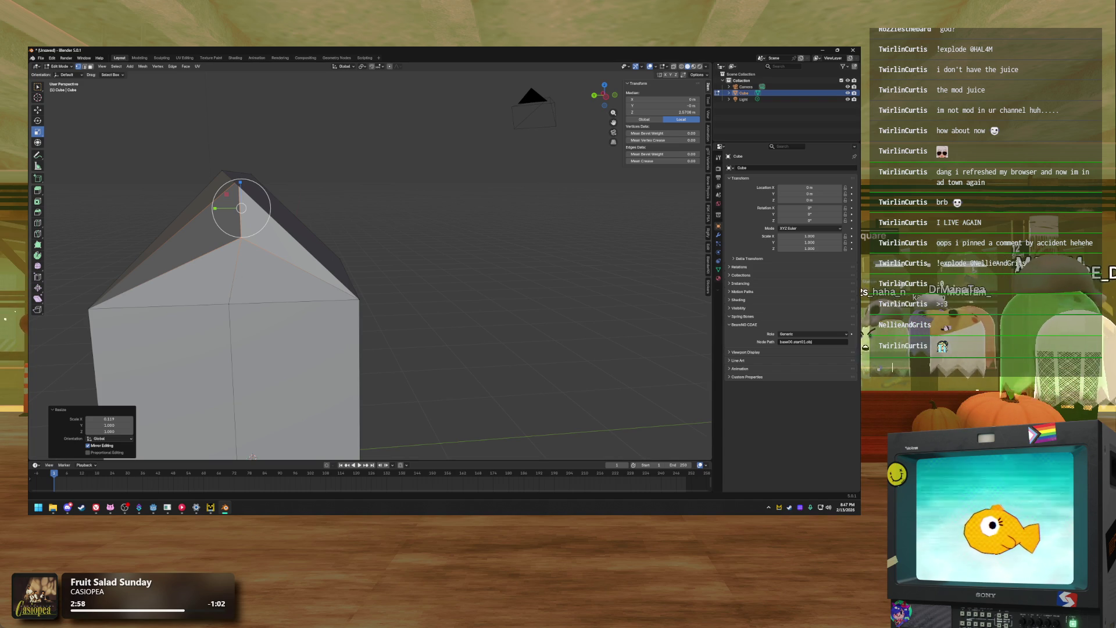
Bring a milk carton reference image in from the browser to compare with the mesh
key("alt+Tab")
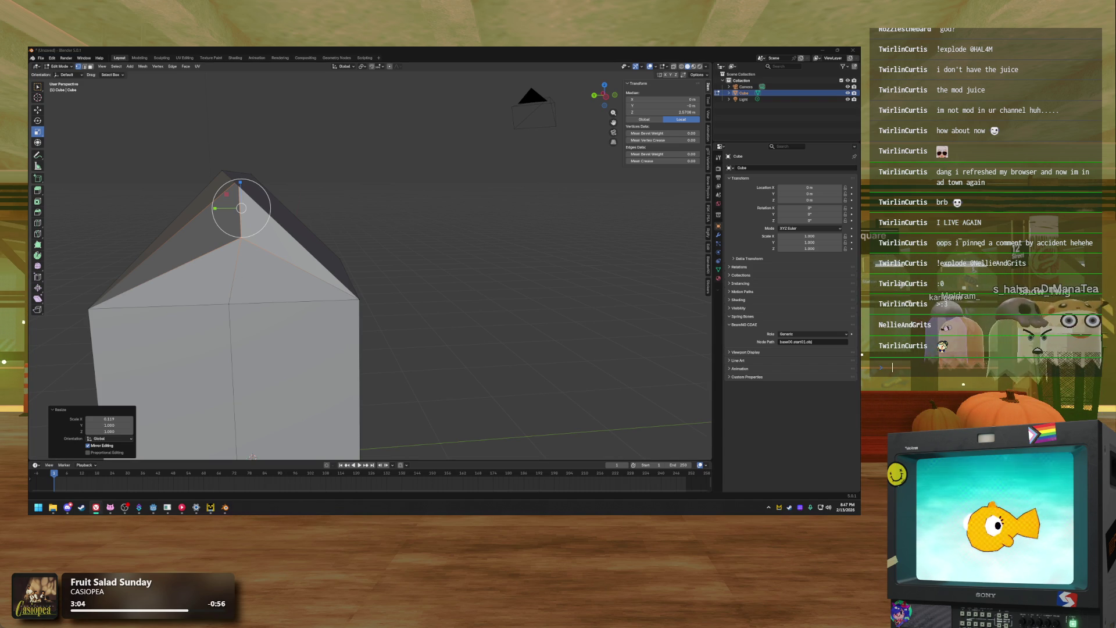
mouse_move(477, 512)
left_mouse_down()
mouse_move(471, 239)
mouse_move(452, 198)
mouse_move(454, 514)
left_mouse_up()
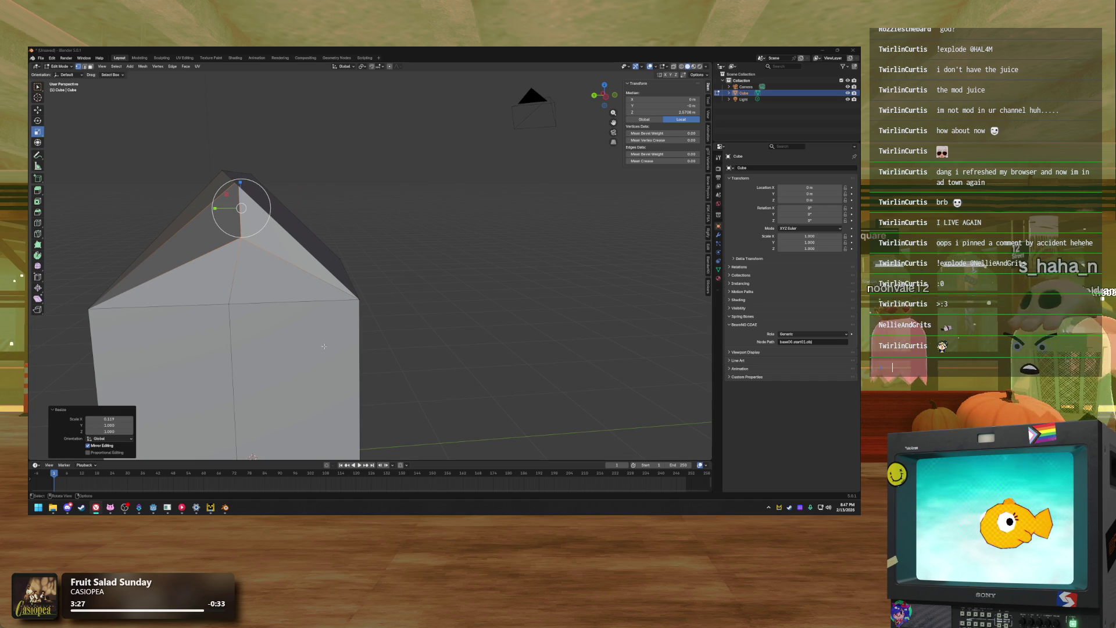
mouse_move(249, 298)
left_mouse_down()
mouse_move(286, 244)
mouse_move(228, 244)
mouse_move(254, 222)
mouse_move(232, 224)
mouse_move(300, 189)
mouse_move(375, 184)
left_mouse_up()
left_click(240, 240)
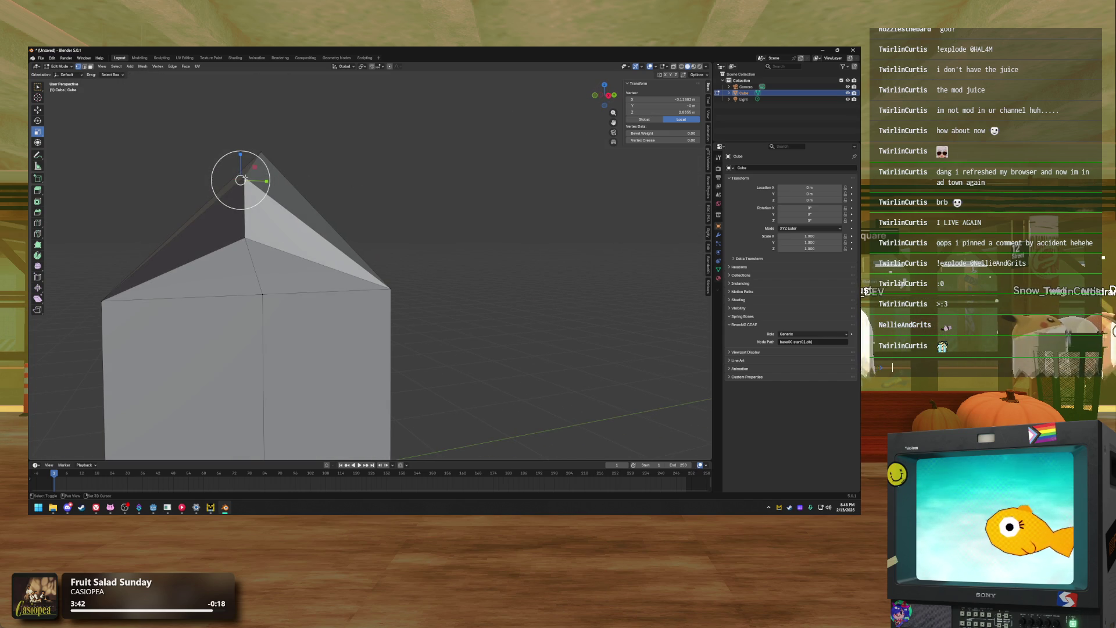
Move the carton's top ridge vertices slightly down along Z, then deselect them
left_click(216, 195, "shift")
left_click_drag(216, 196, 285, 192)
left_click(37, 110)
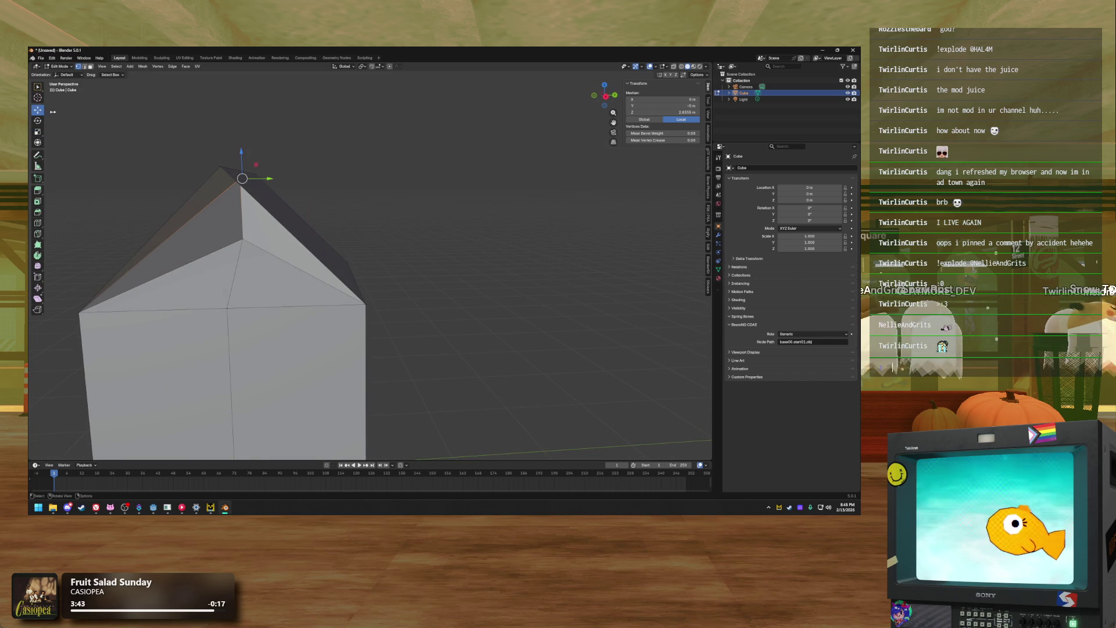
mouse_move(242, 154)
left_mouse_down()
mouse_move(242, 164)
mouse_move(376, 180)
mouse_move(336, 172)
mouse_move(357, 178)
left_mouse_up()
scroll(366, 181, "down", 5)
scroll(374, 187, "up", 8)
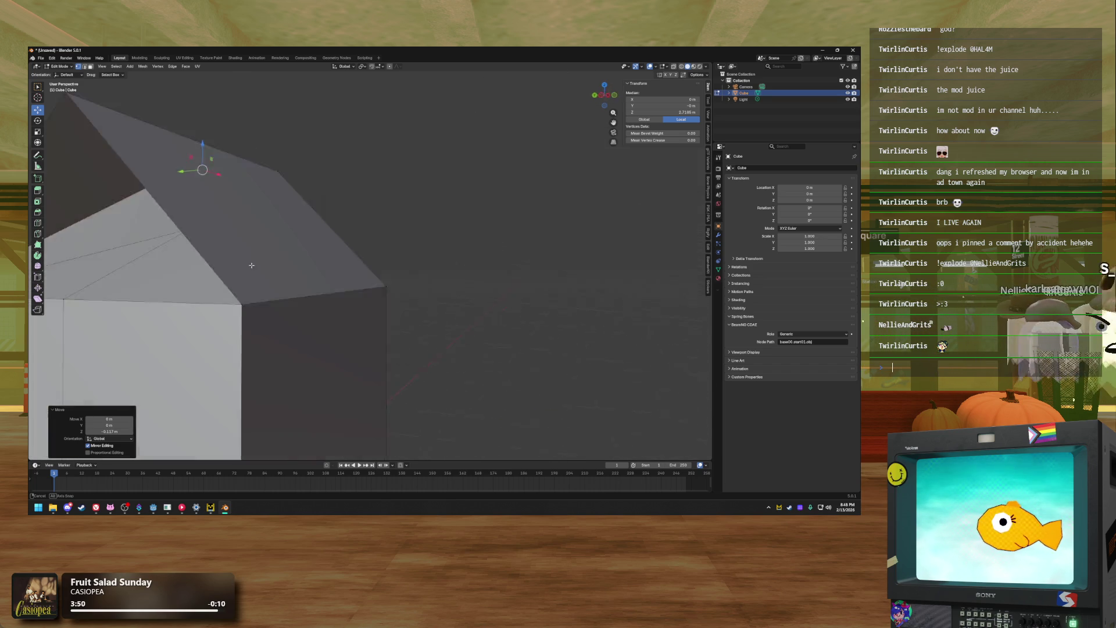
mouse_move(300, 278)
left_mouse_down()
mouse_move(320, 286)
mouse_move(284, 291)
left_mouse_up()
scroll(284, 291, "down", 4)
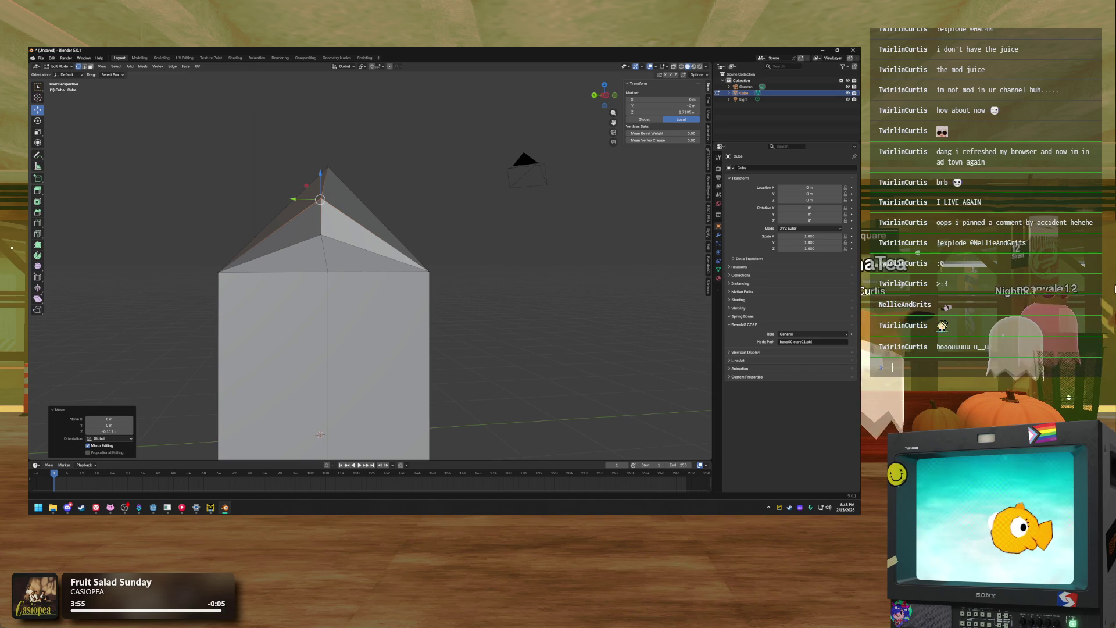
left_click(407, 104)
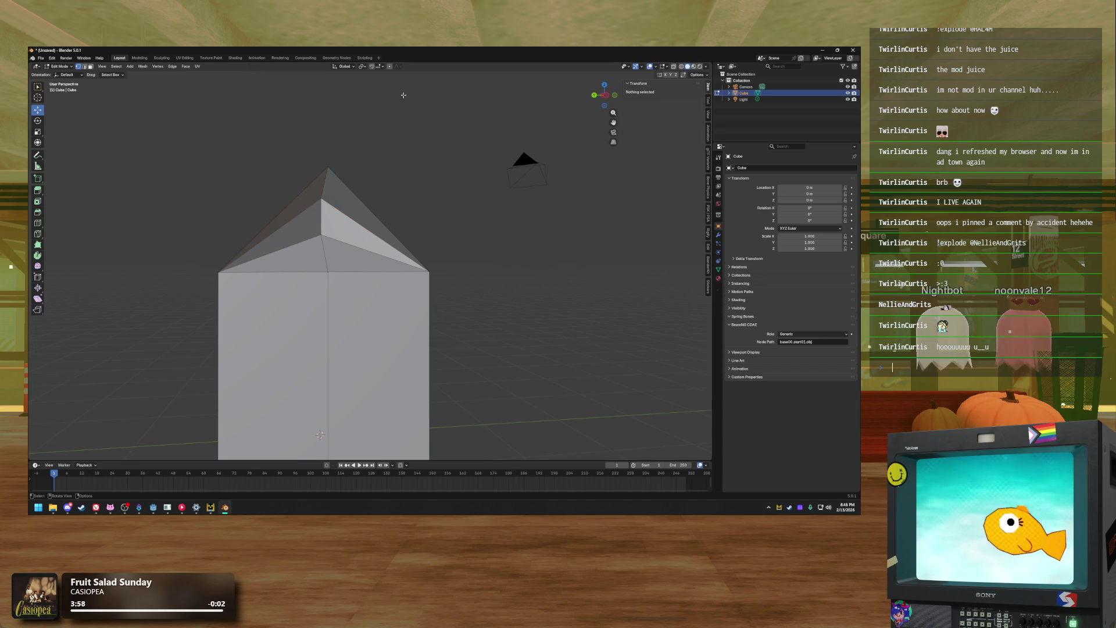
Open Blender's Preferences from the Edit menu, then bring Godot's project manager forward
left_click(52, 58)
left_click(40, 58)
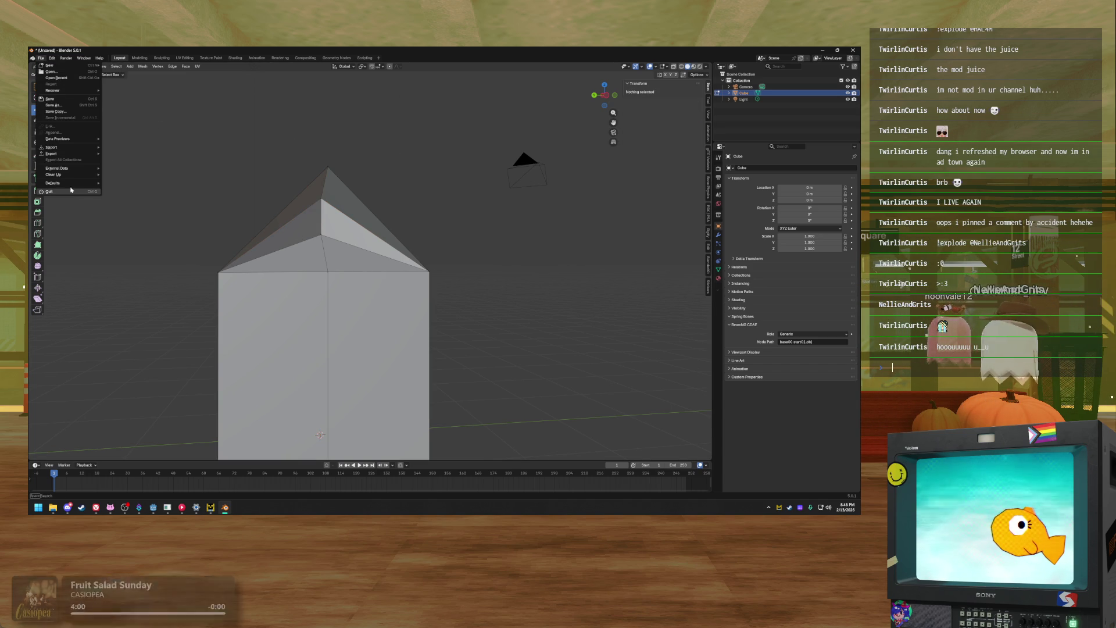
left_click(52, 59)
left_click(52, 58)
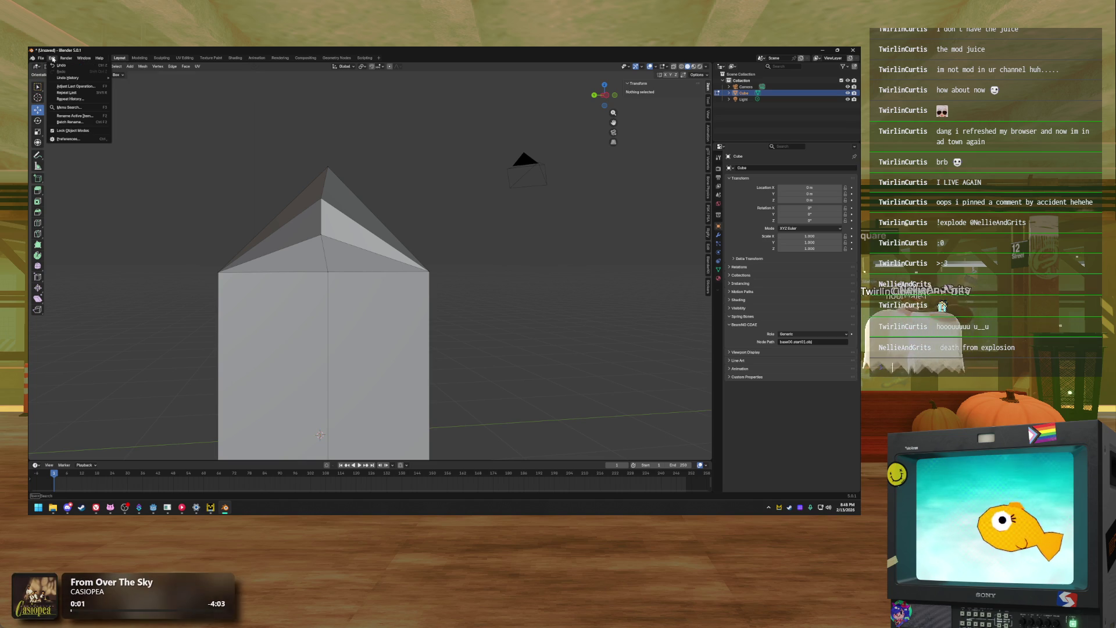
left_click(85, 140)
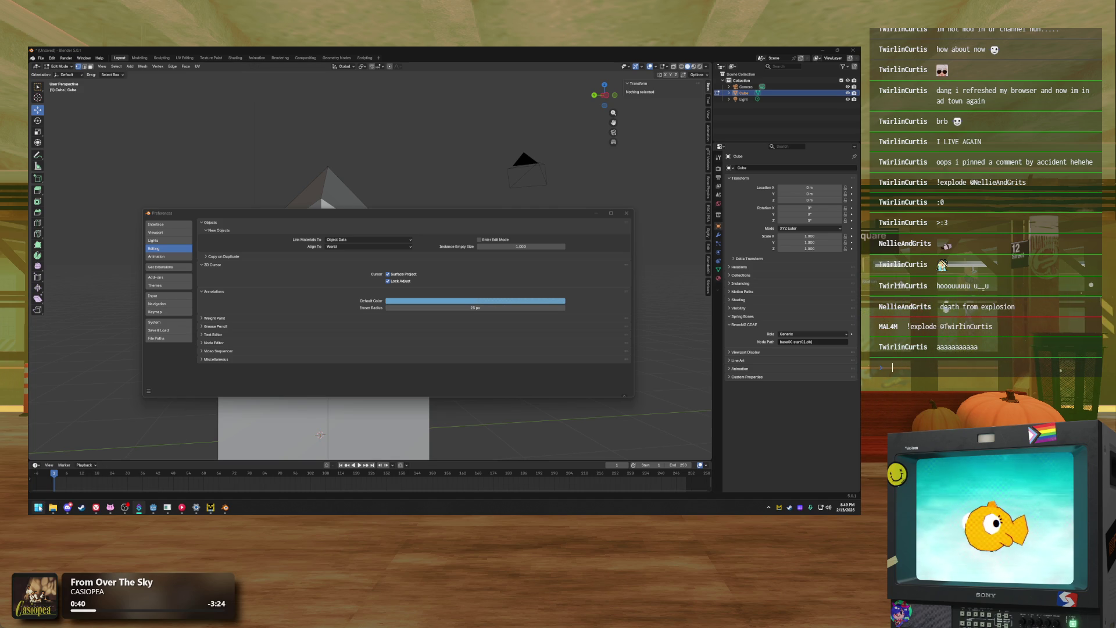
left_click(152, 508)
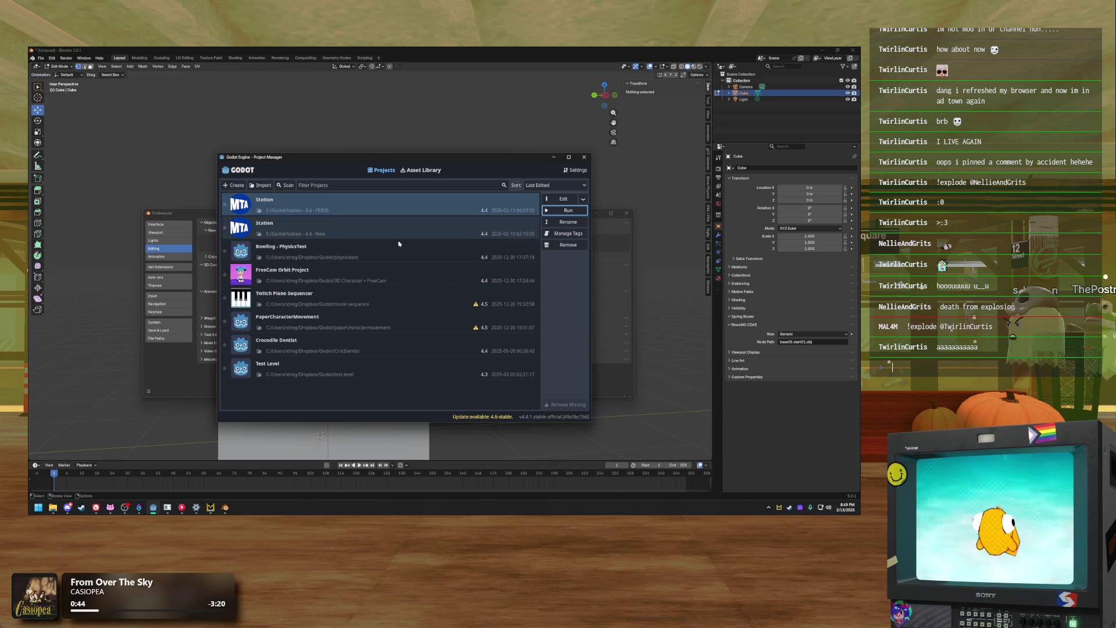
Open the Station project in the Godot editor
left_click(559, 198)
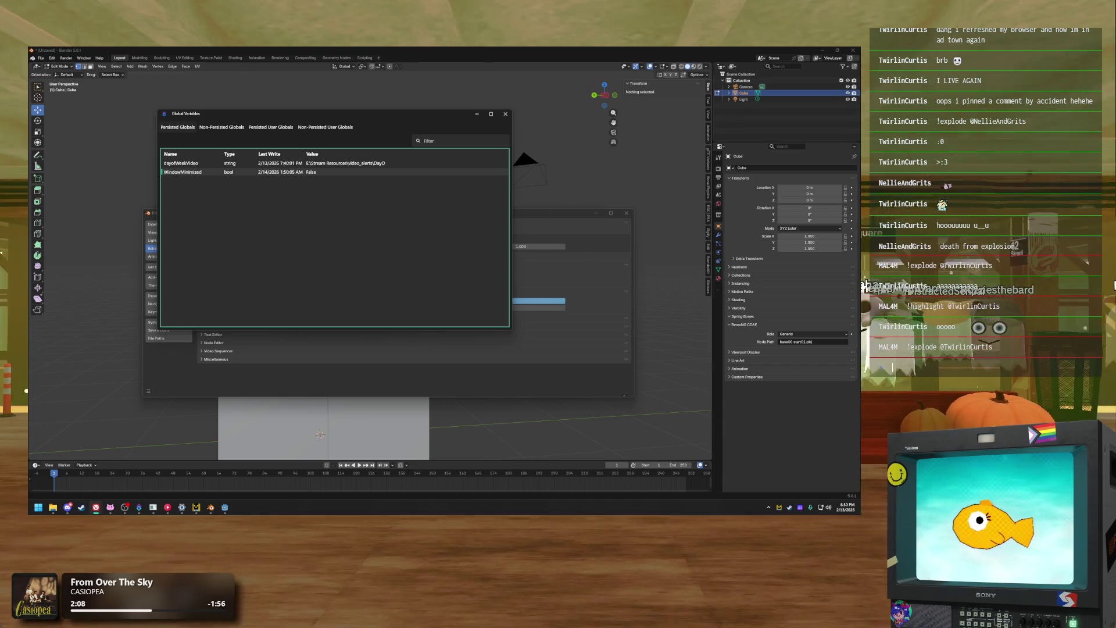
Return to Godot, move the 3D view into the station, and show ghost_globals.gd
key("alt+Tab")
mouse_move(486, 194)
left_mouse_down()
mouse_move(368, 215)
mouse_move(462, 207)
mouse_move(452, 203)
left_mouse_up()
left_click(425, 61)
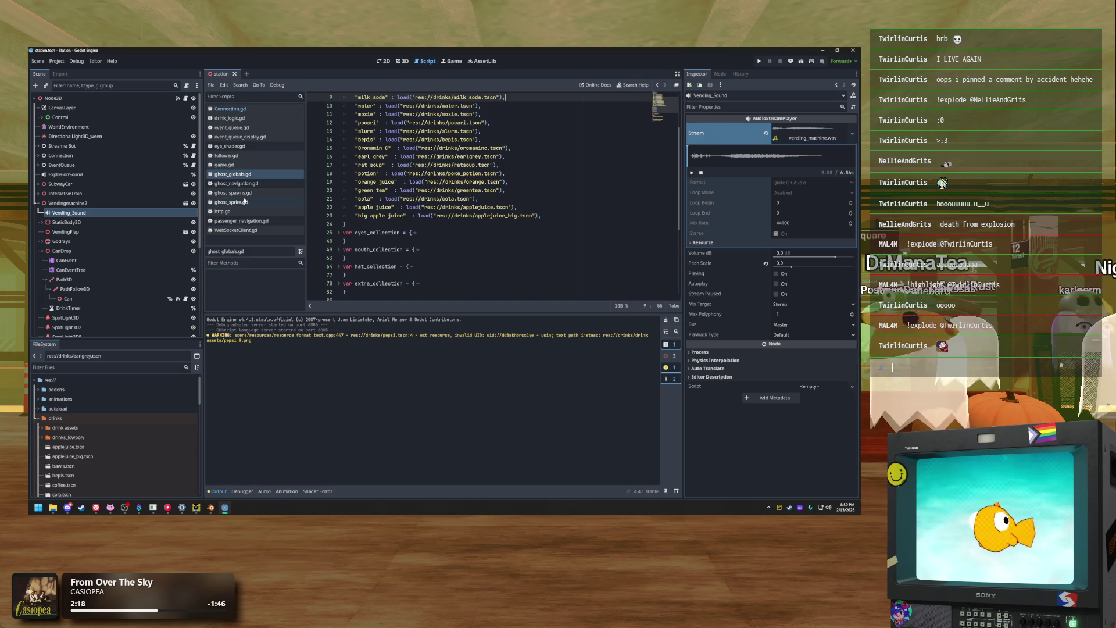
Enlarge the script area and look through event_queue_display.gd and event_queue.gd
left_click_drag(245, 311, 244, 383)
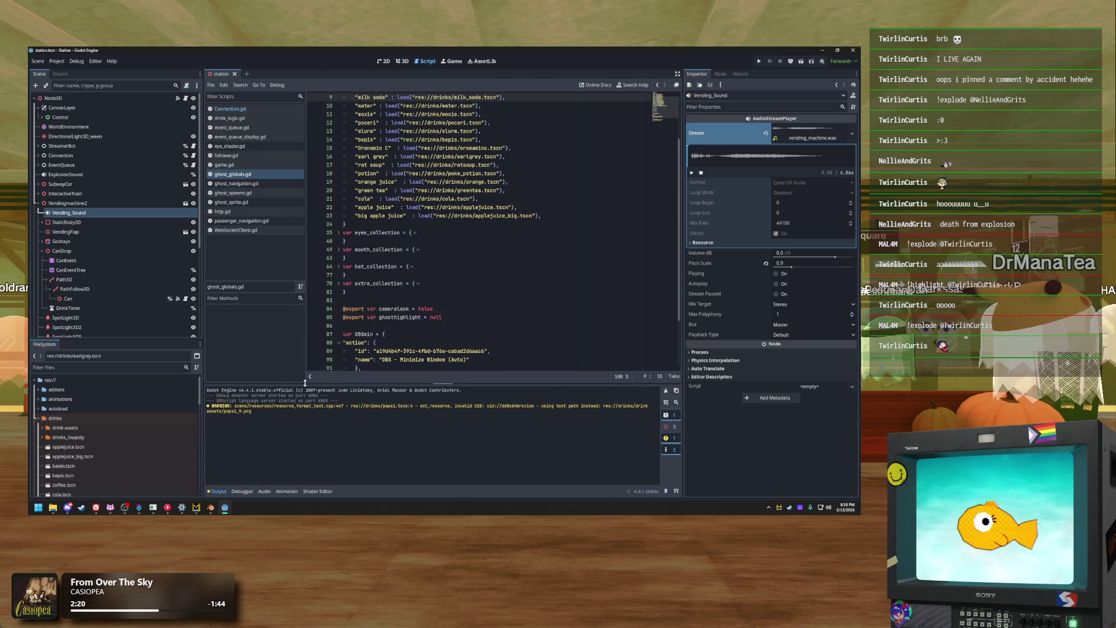
left_click(256, 137)
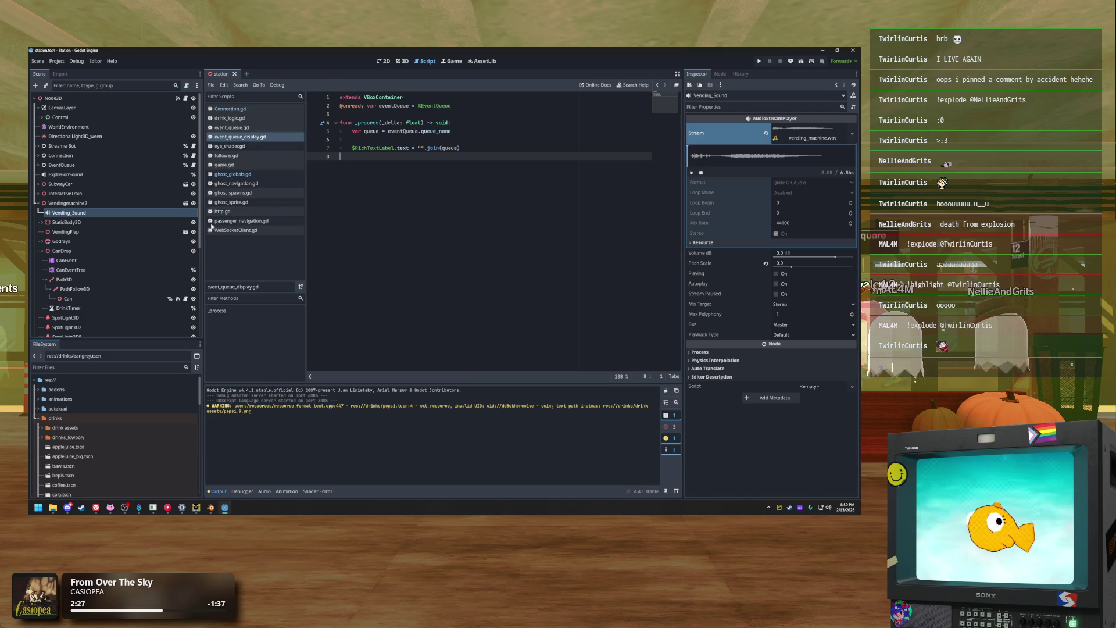
left_click(232, 127)
left_click(542, 200)
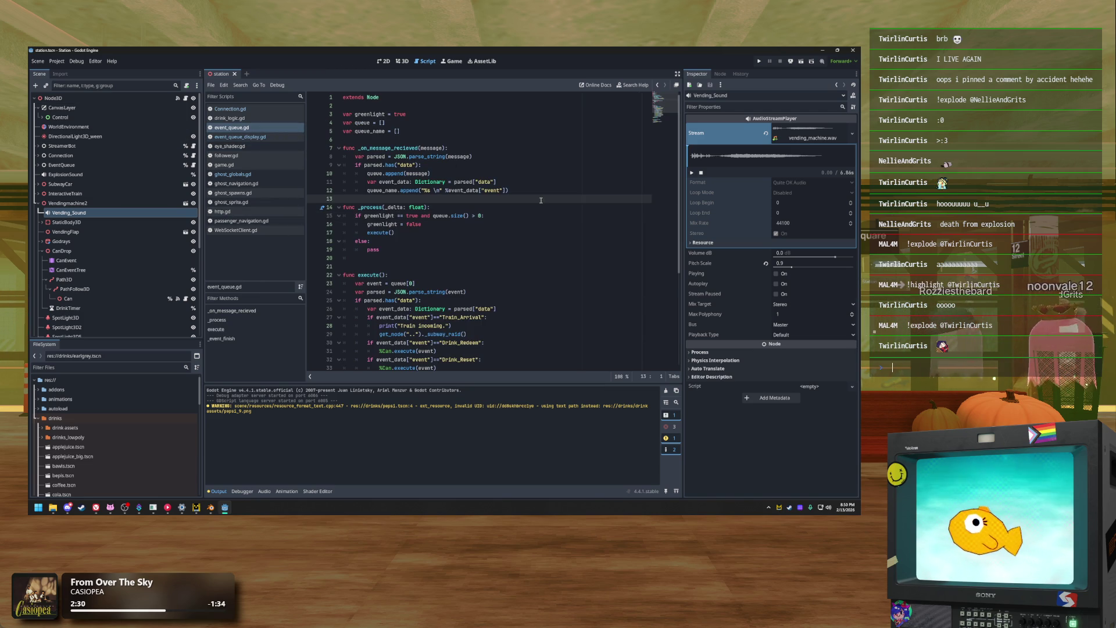
scroll(541, 200, "down", 2)
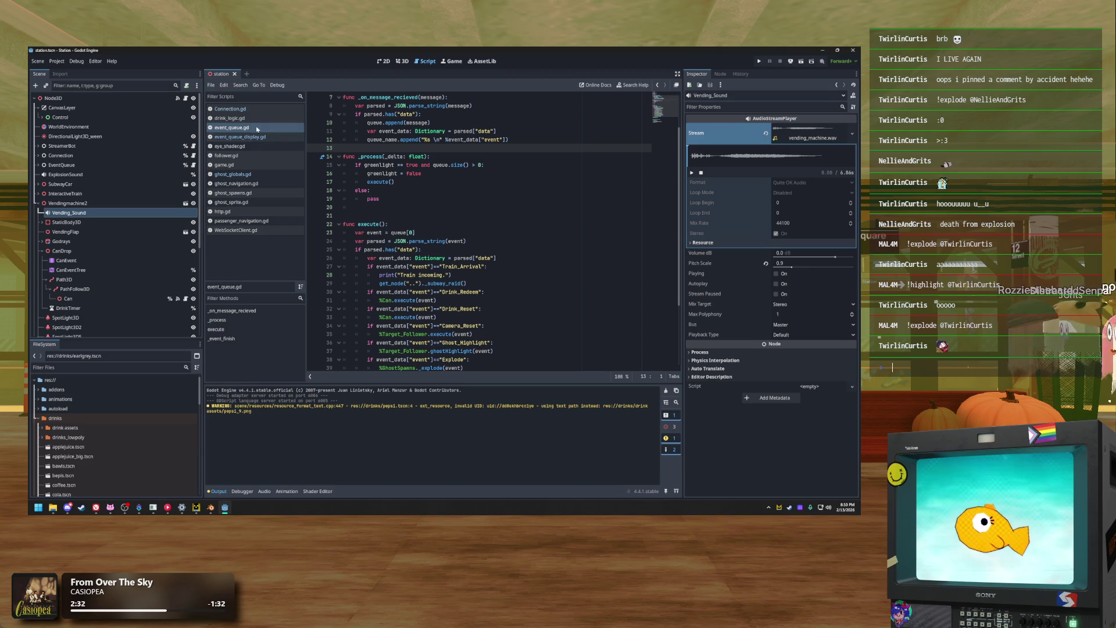
Open ghost_spawns.gd, unfold _explode, and select its commented StreamerBot OBSmin call
left_click(259, 193)
scroll(429, 234, "down", 1)
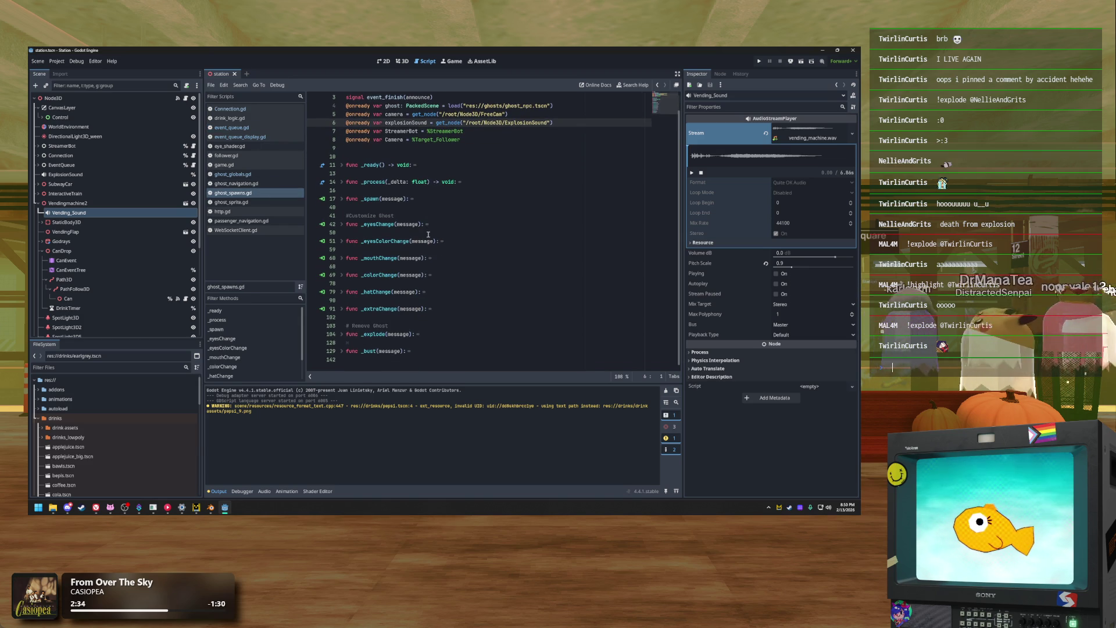
left_click(342, 335)
scroll(474, 271, "down", 5)
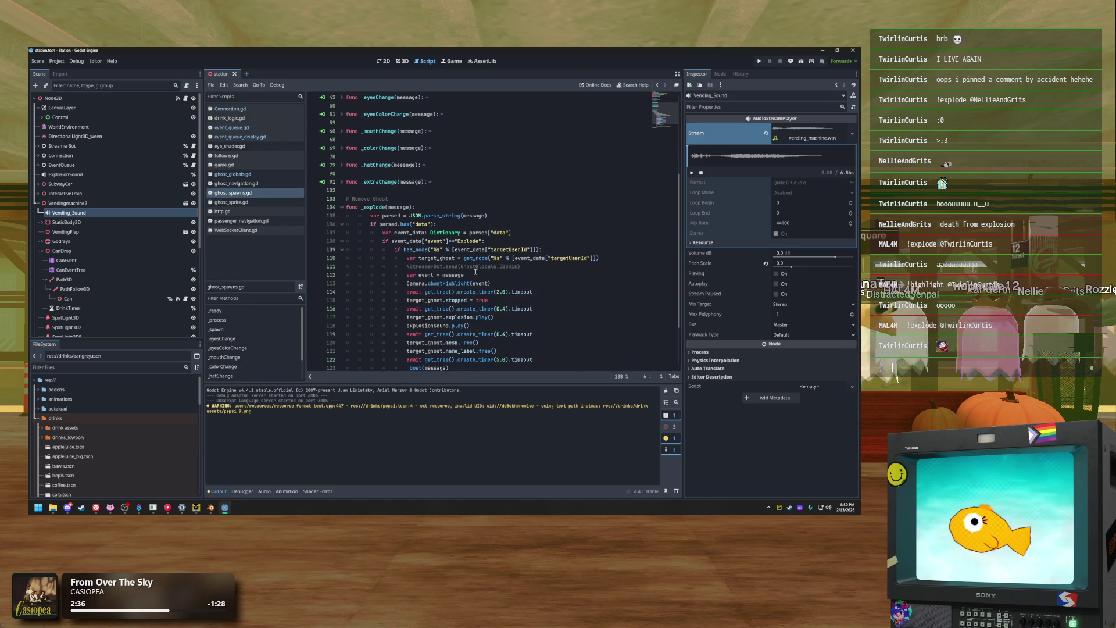
left_click(539, 284)
scroll(512, 244, "down", 3)
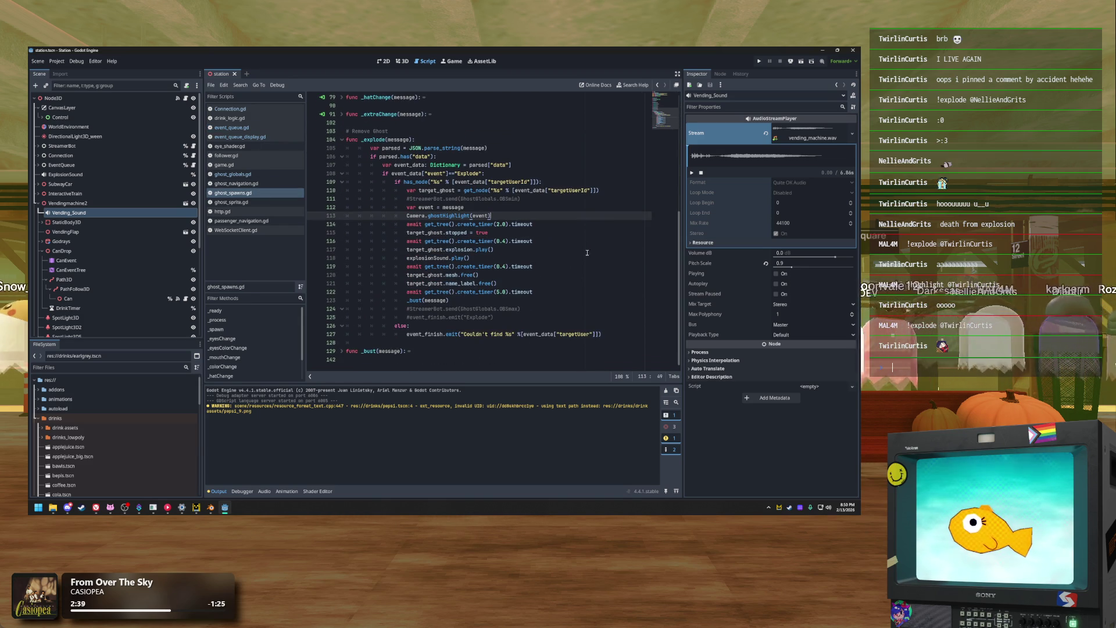
left_click(529, 199)
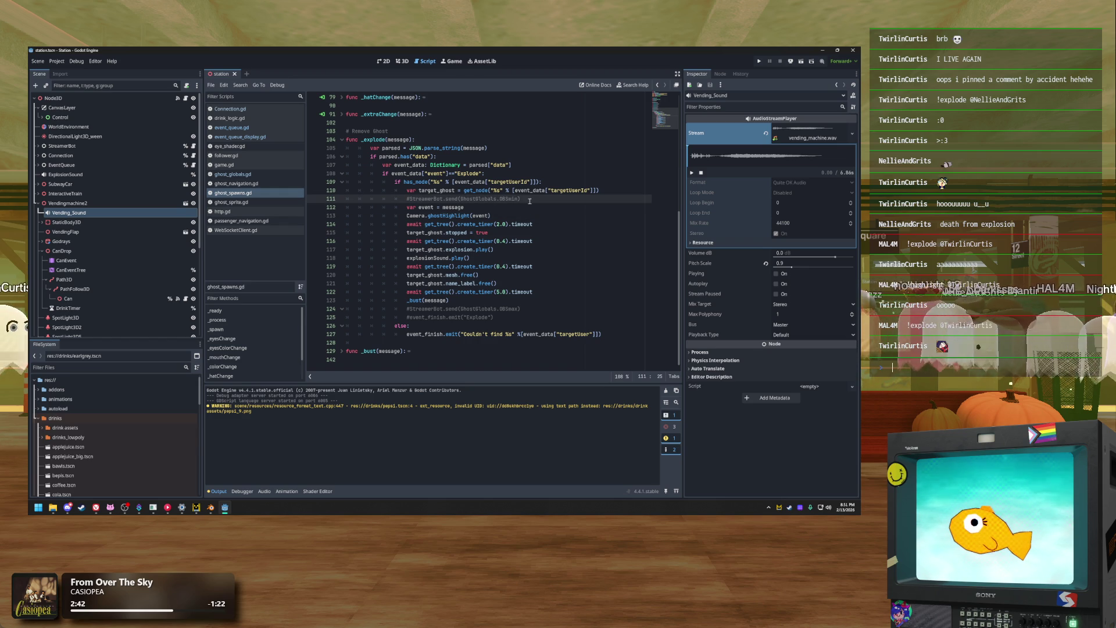
left_click_drag(530, 199, 406, 199)
left_click(524, 218)
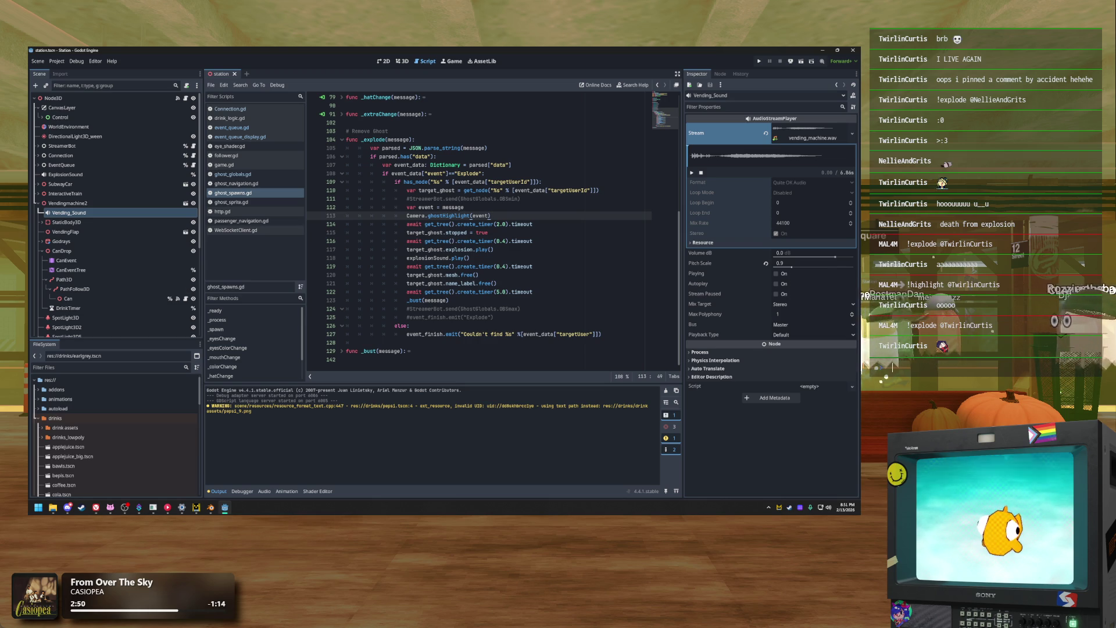
Place the caret at the end of line 111's StreamerBot call, then switch to Streamer.bot
left_click(542, 208)
left_click(411, 198)
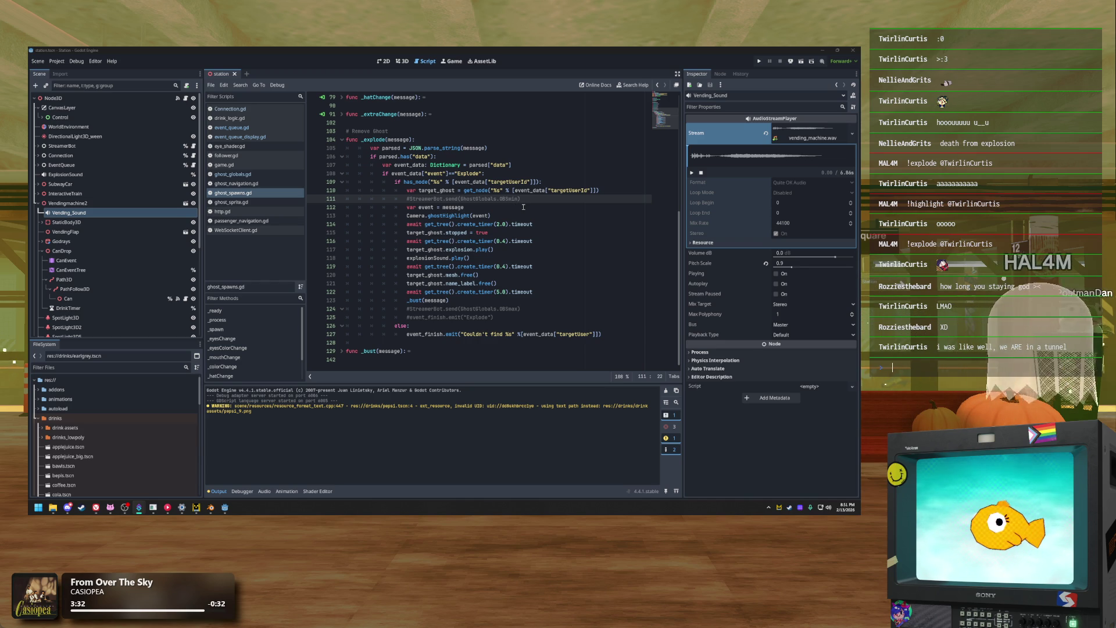
key("End")
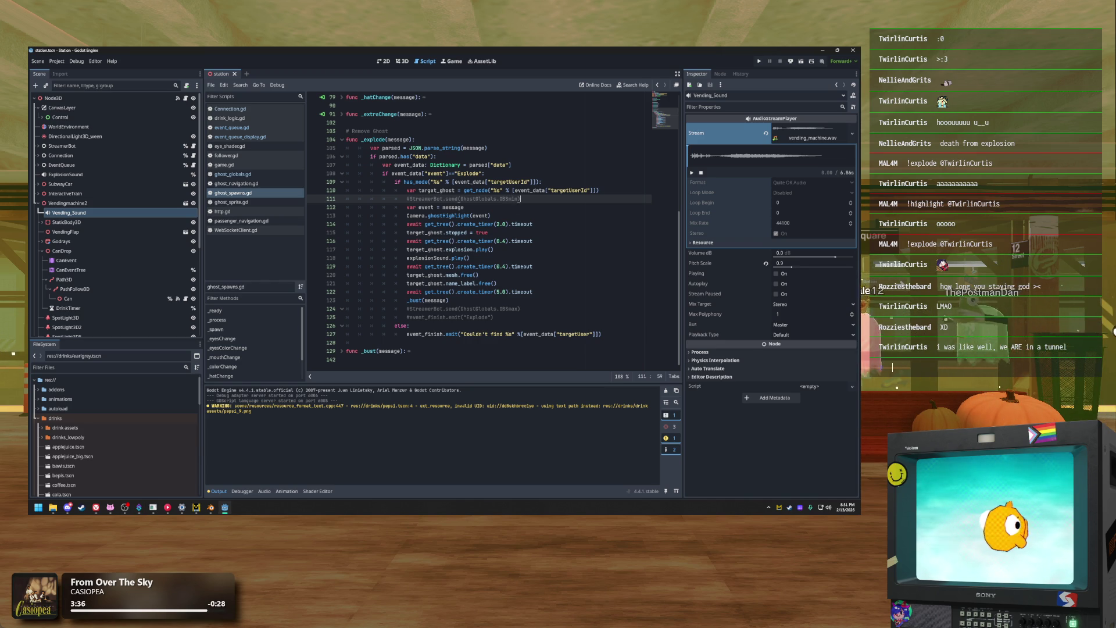
left_click(893, 367)
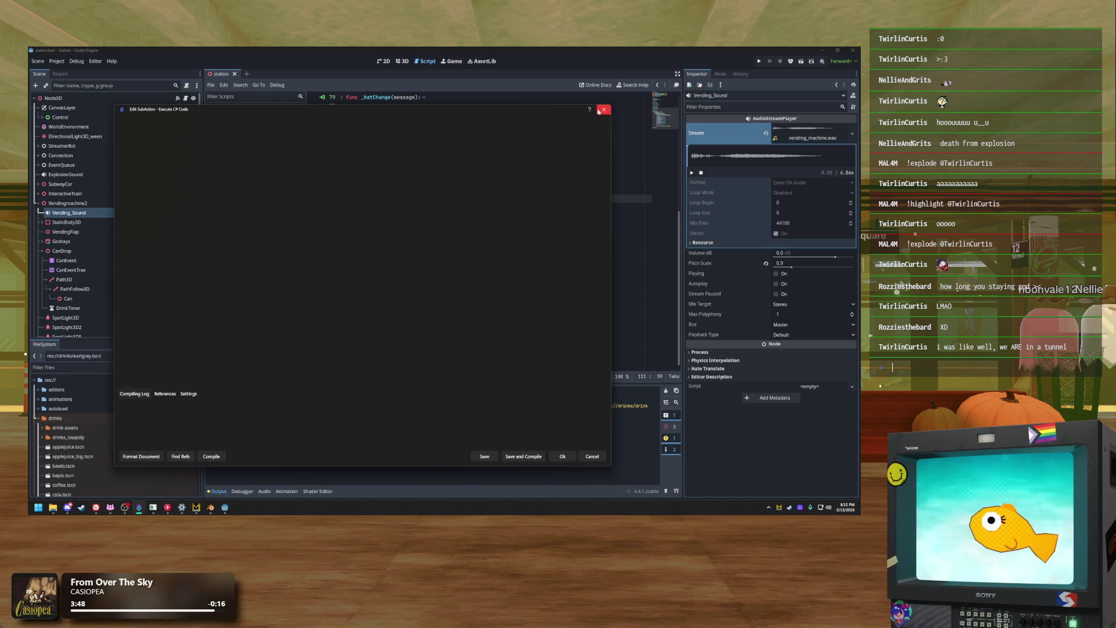
Close the Streamer.bot C# editor and check event_queue.gd's queue removal and _explode dispatch lines
left_click(604, 110)
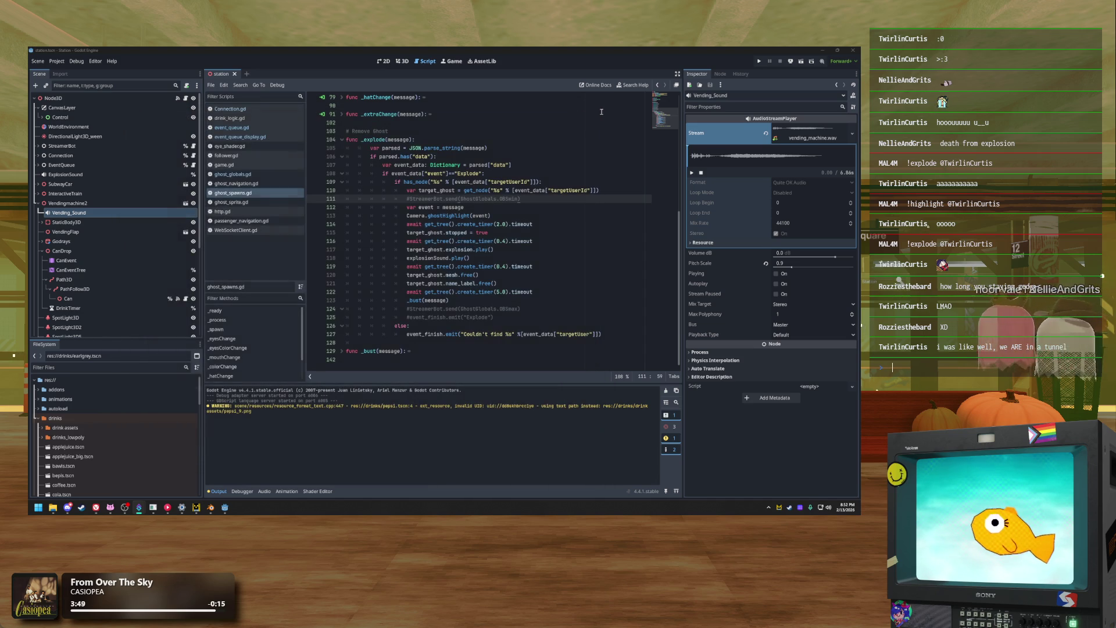
left_click(267, 137)
left_click(232, 127)
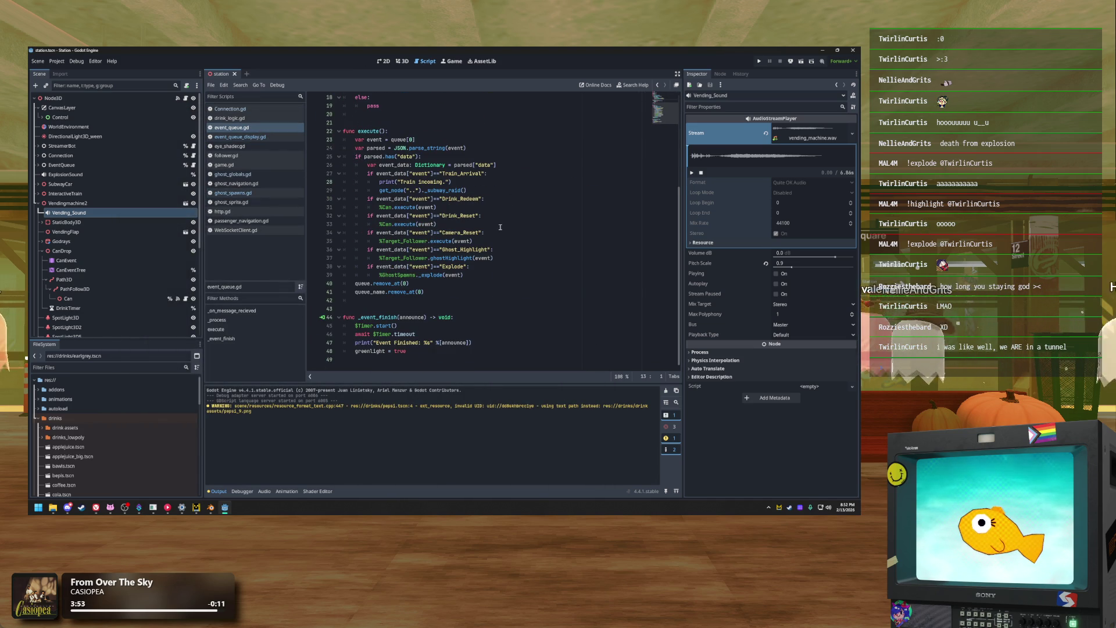
left_click(461, 285)
left_click(487, 274)
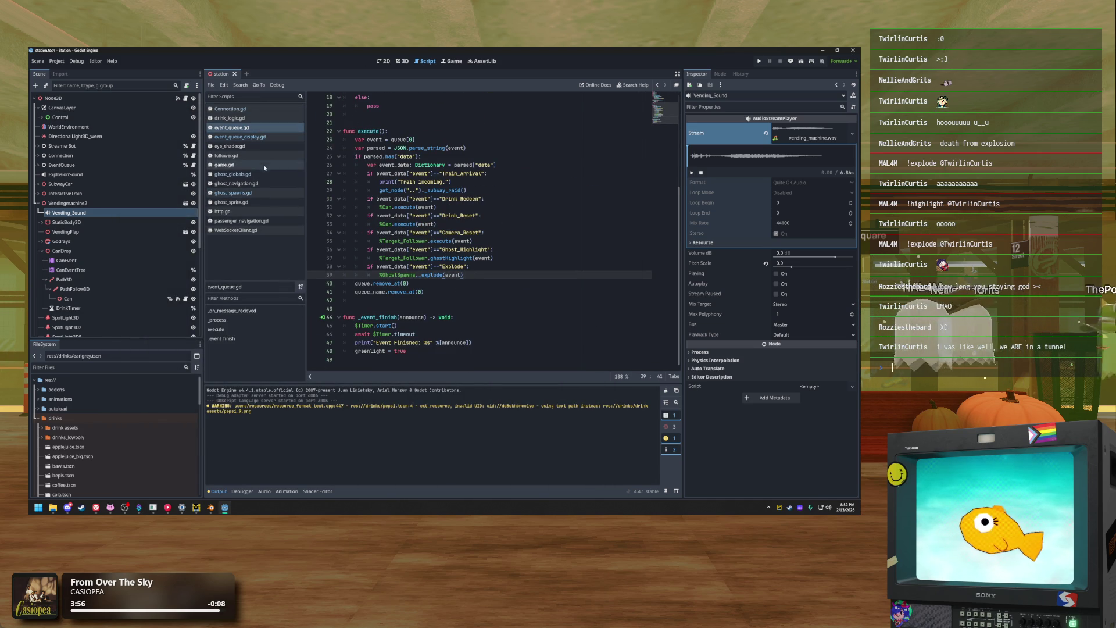
Browse ghost_globals.gd, ghost_spawns.gd and ghost_navigation.gd in the script list
left_click(233, 174)
scroll(453, 191, "up", 3)
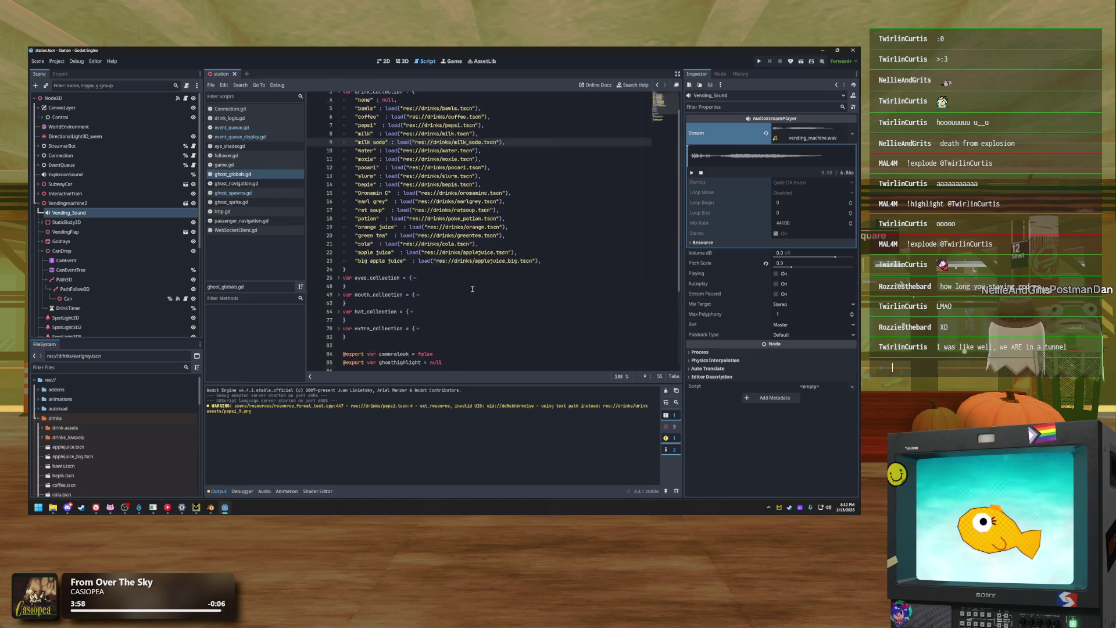
left_click(265, 144)
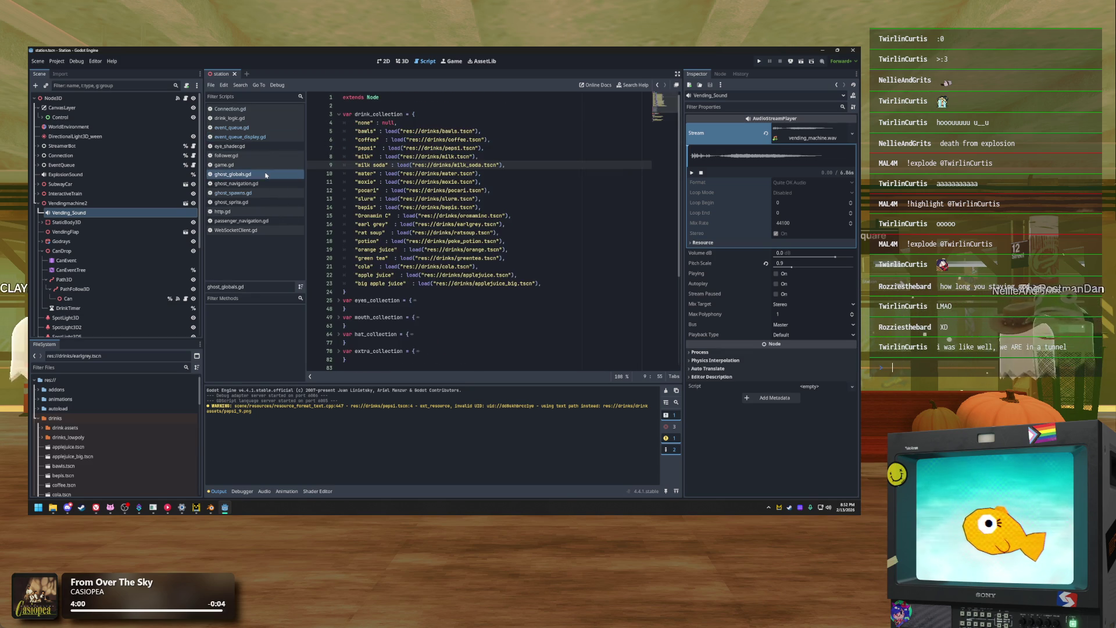
left_click(265, 193)
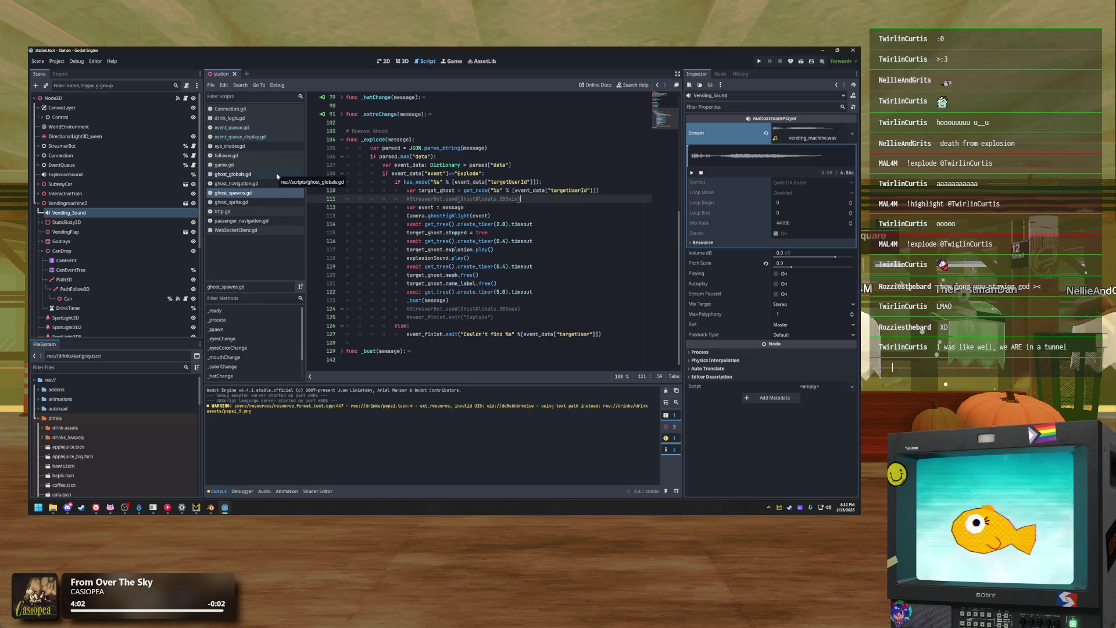
left_click(274, 175)
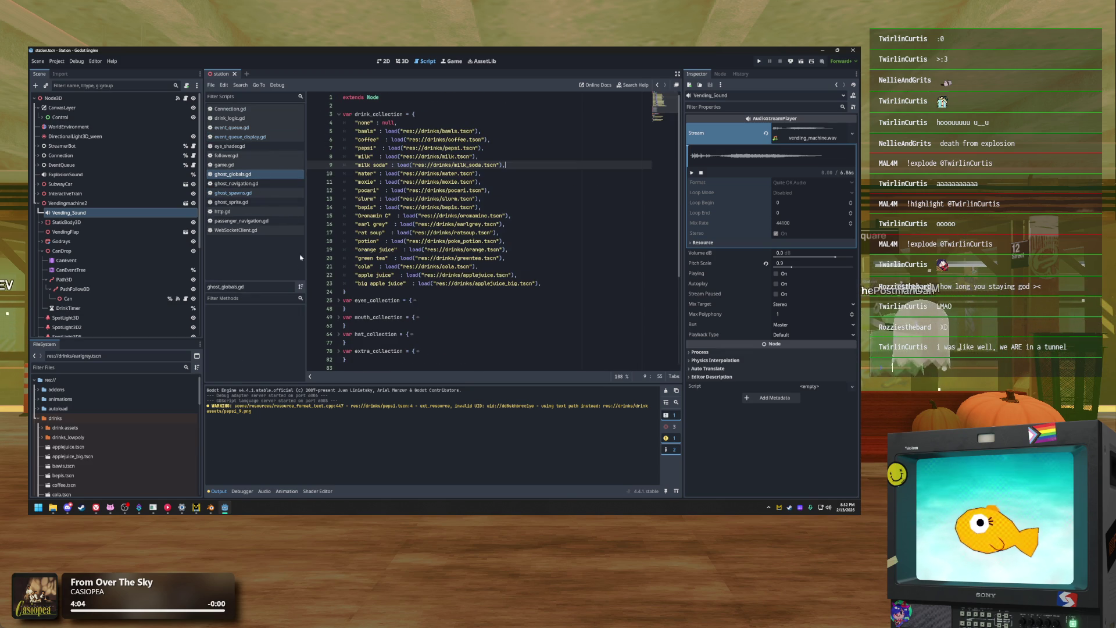
left_click(265, 193)
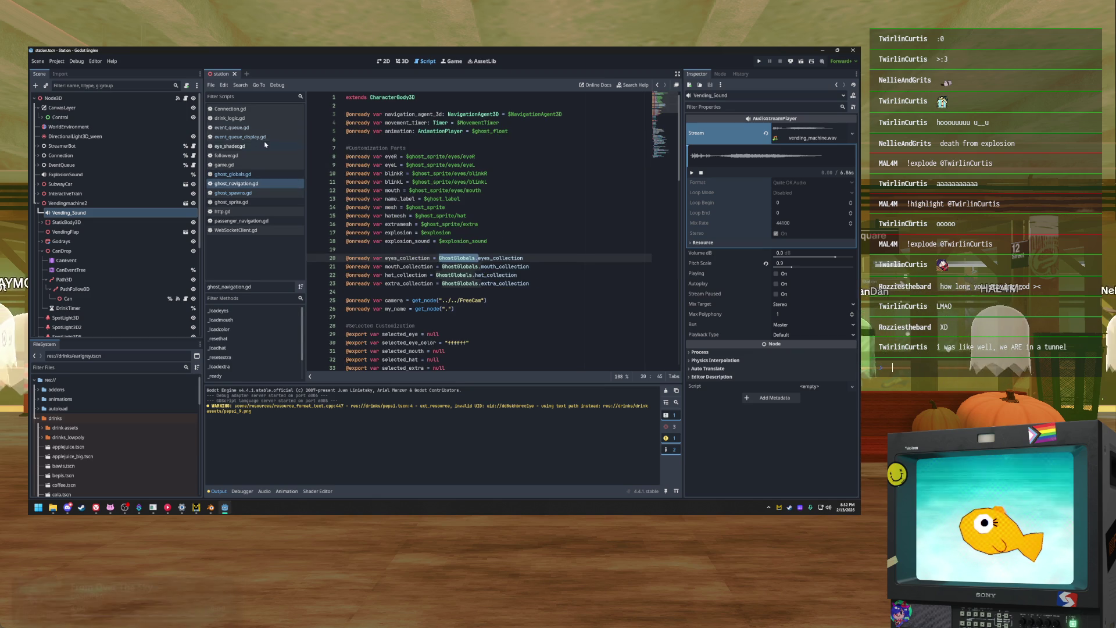
Return to event_queue.gd at blank line 21, then switch to follower.gd
left_click(267, 137)
left_click(238, 128)
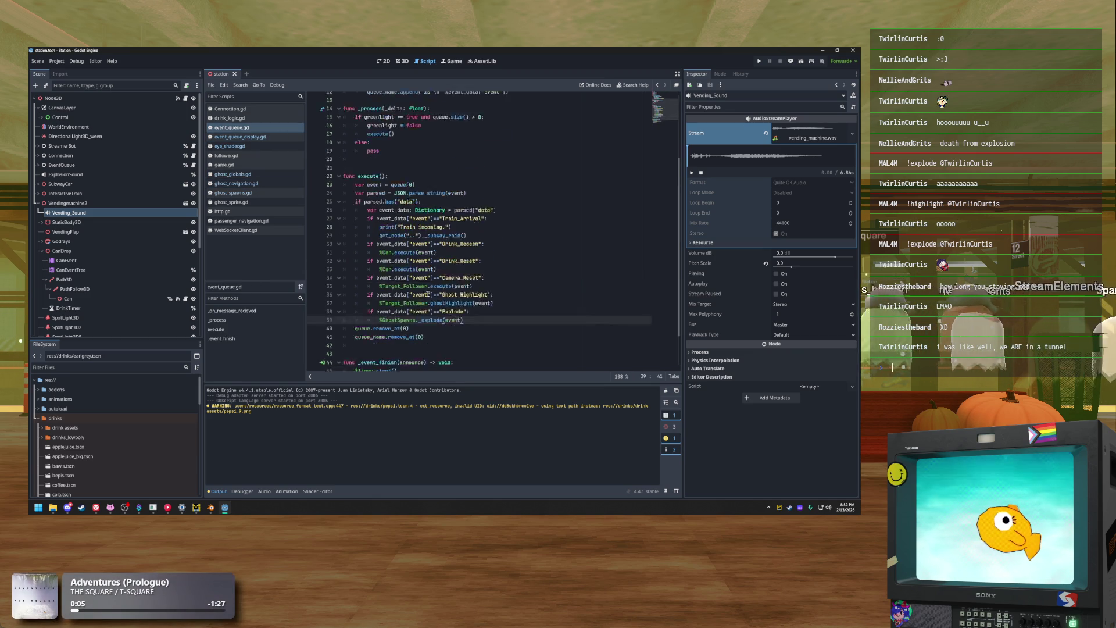
scroll(431, 294, "up", 3)
scroll(428, 294, "up", 3)
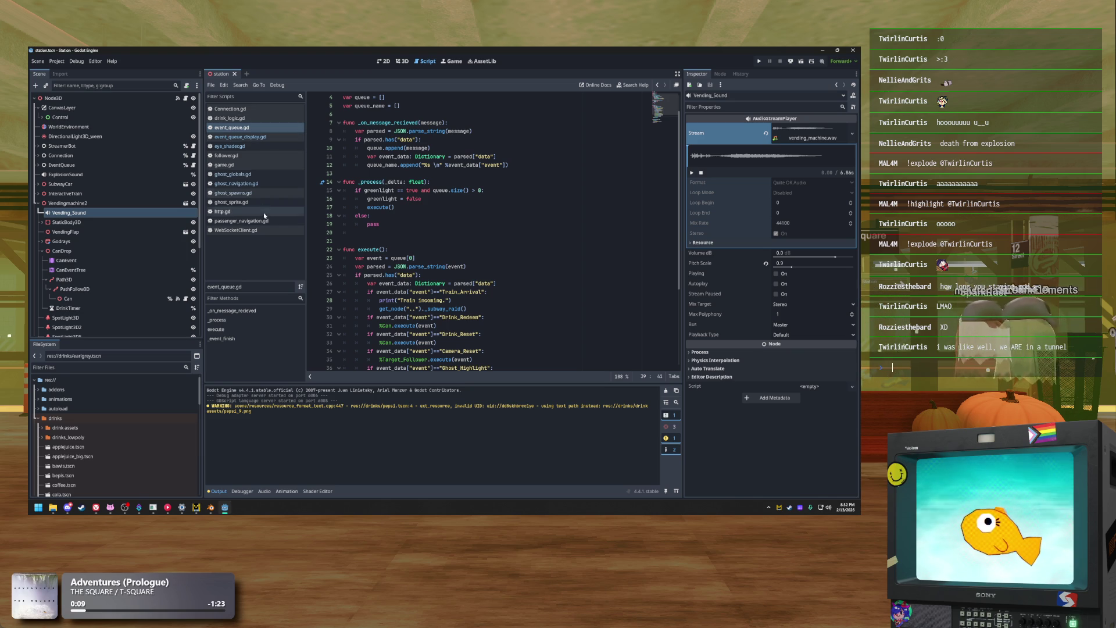
left_click(396, 240)
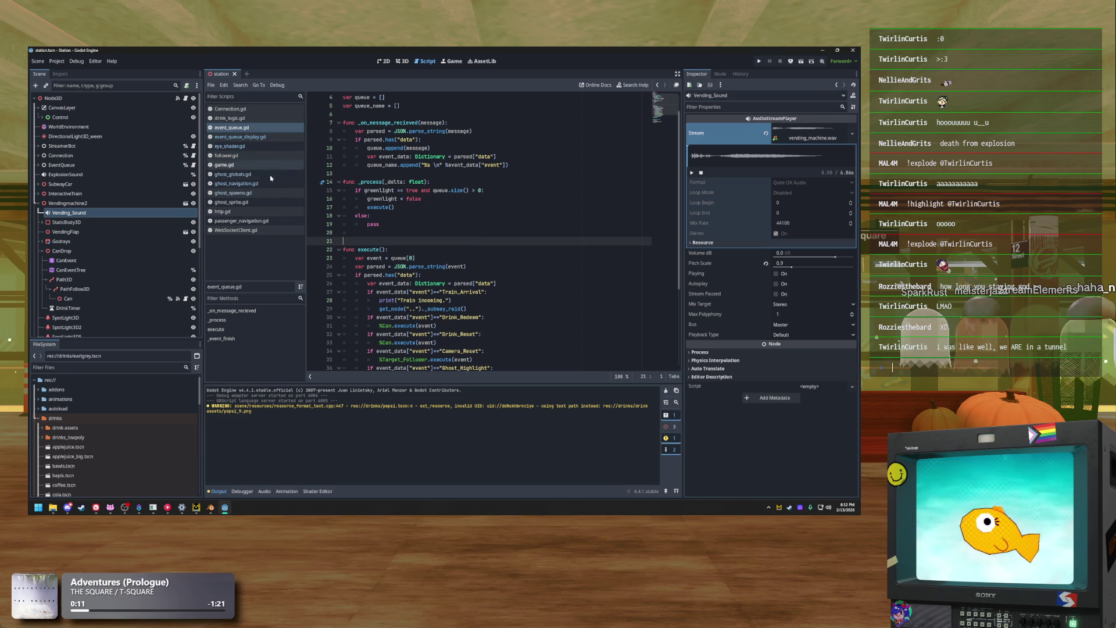
left_click(261, 156)
scroll(457, 258, "down", 5)
scroll(443, 261, "up", 5)
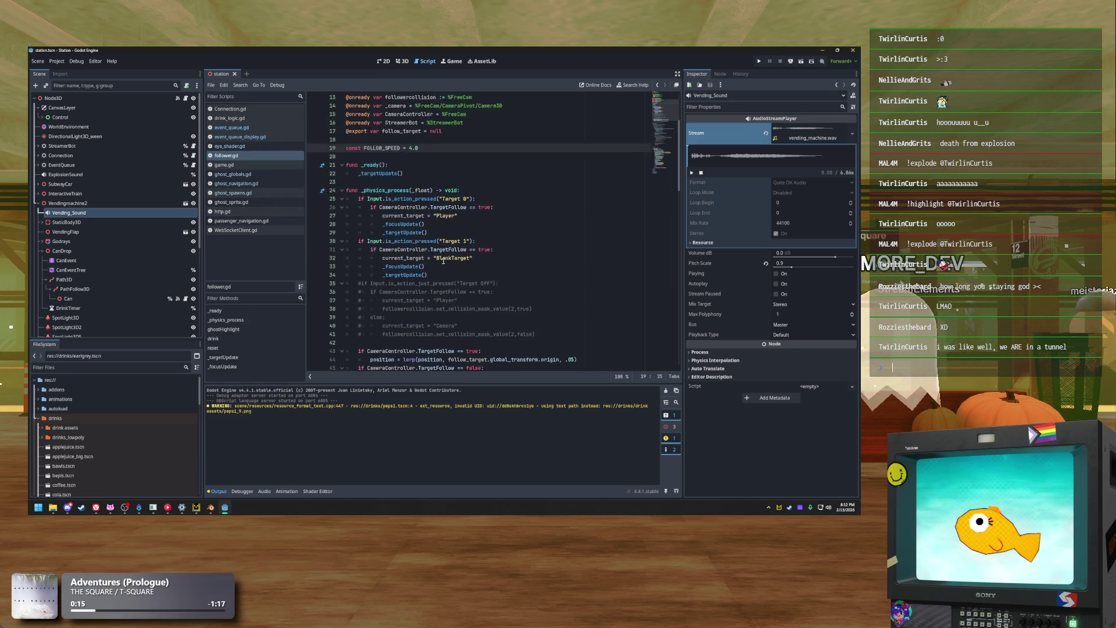
scroll(420, 252, "down", 20)
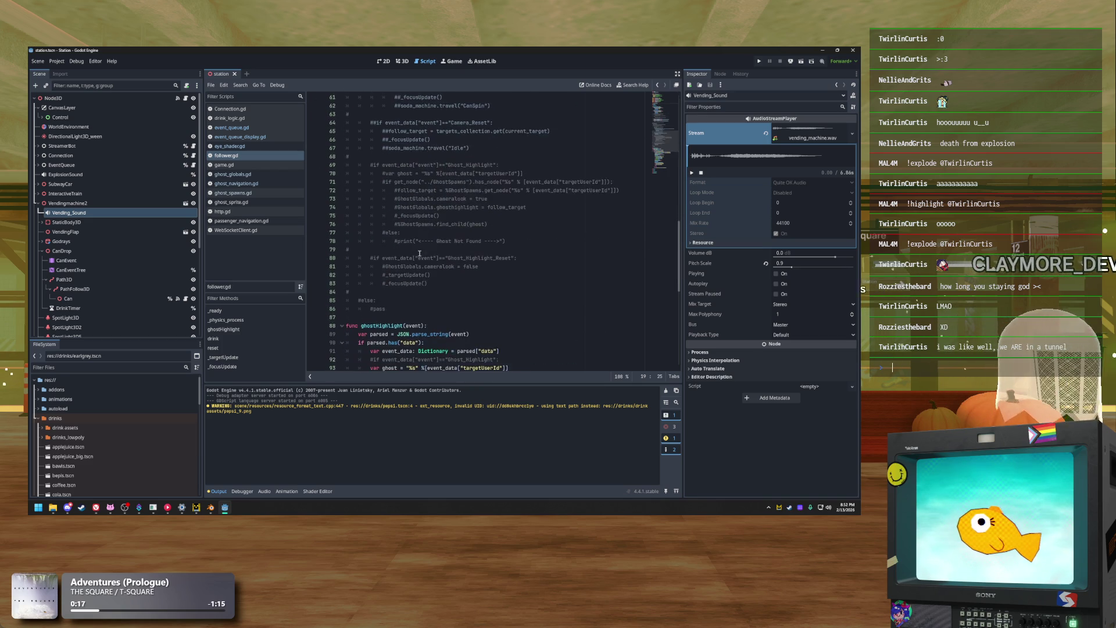
scroll(419, 253, "down", 3)
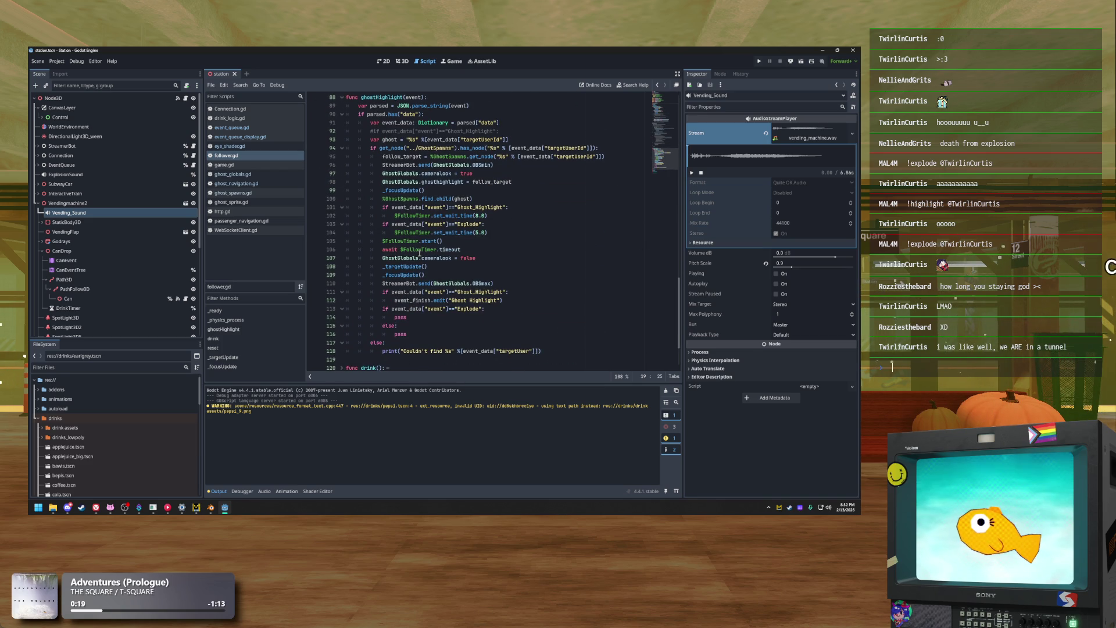
scroll(423, 194, "up", 3)
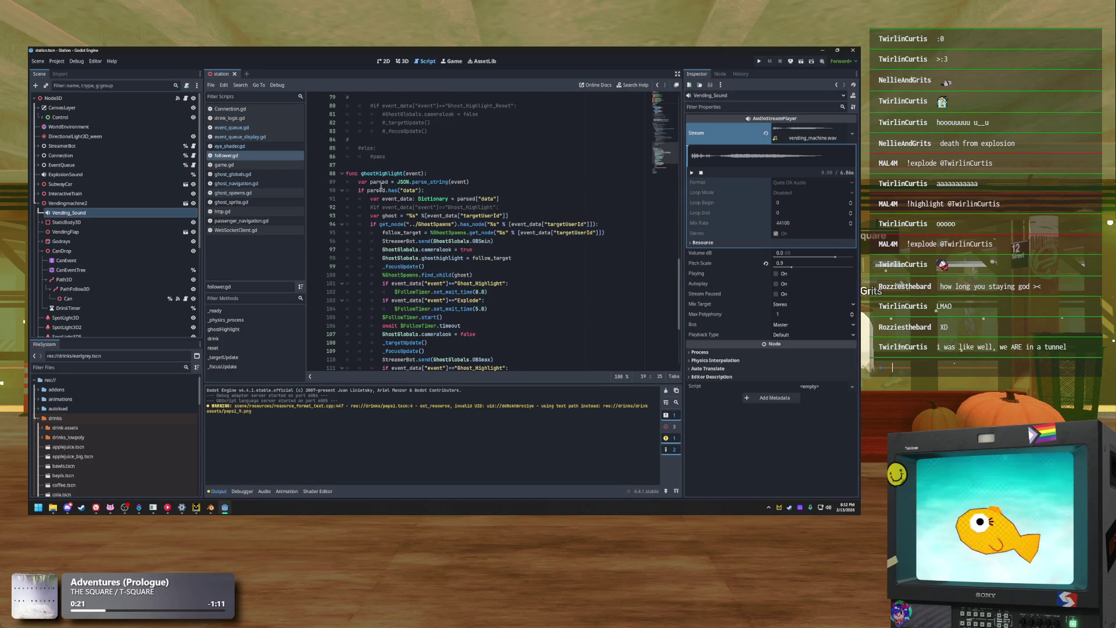
scroll(381, 186, "down", 6)
scroll(497, 219, "up", 1)
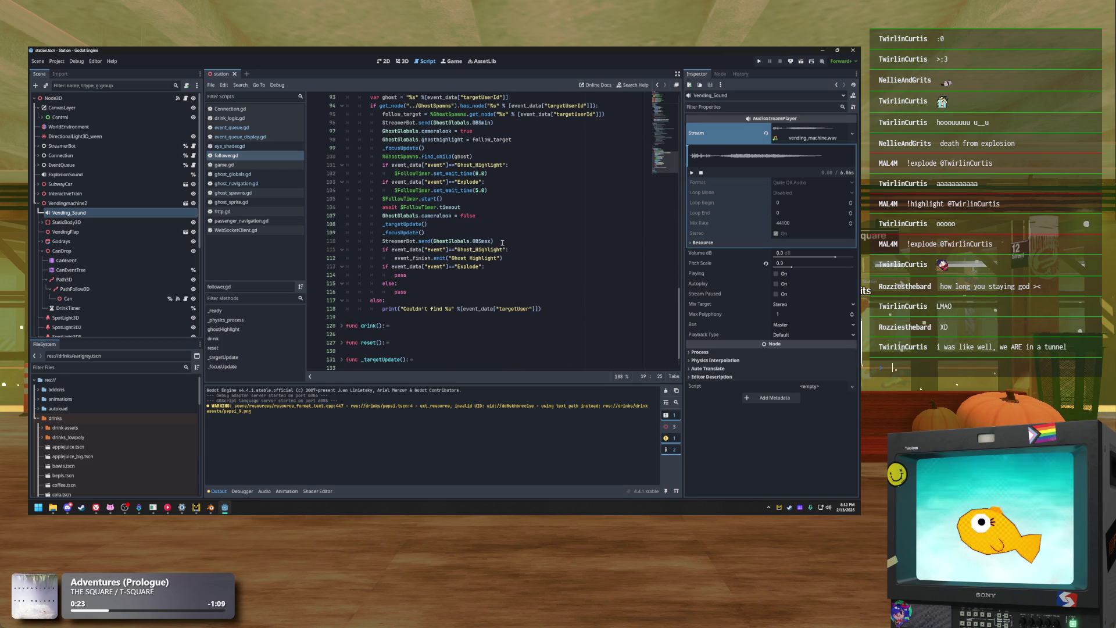
left_click(498, 243)
scroll(486, 151, "up", 1)
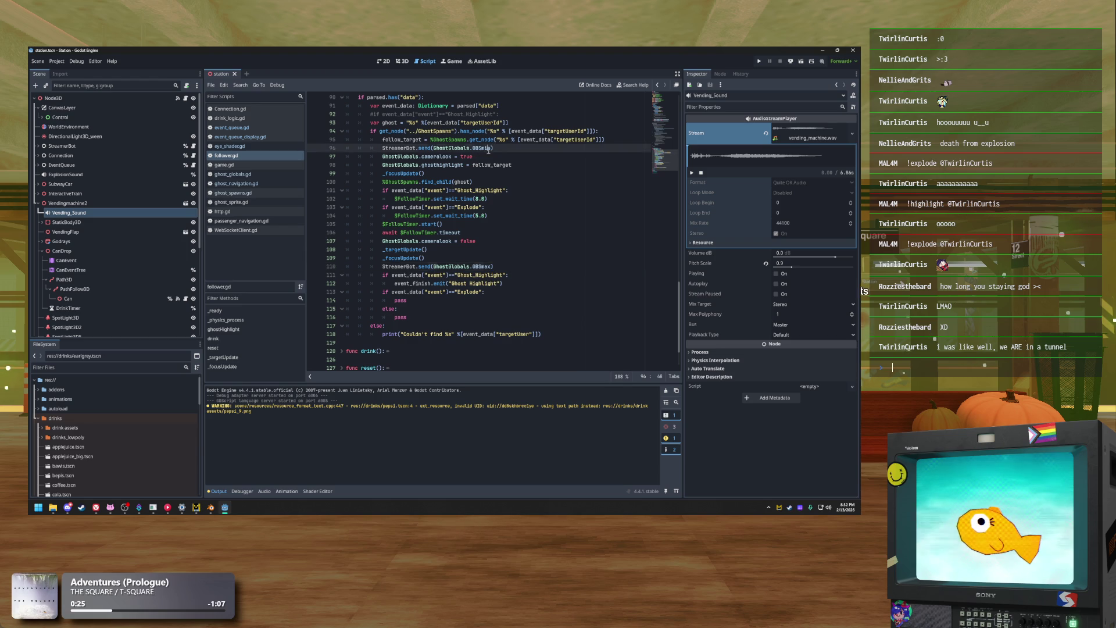
left_click(489, 149)
scroll(504, 169, "up", 2)
left_click_drag(388, 199, 497, 200)
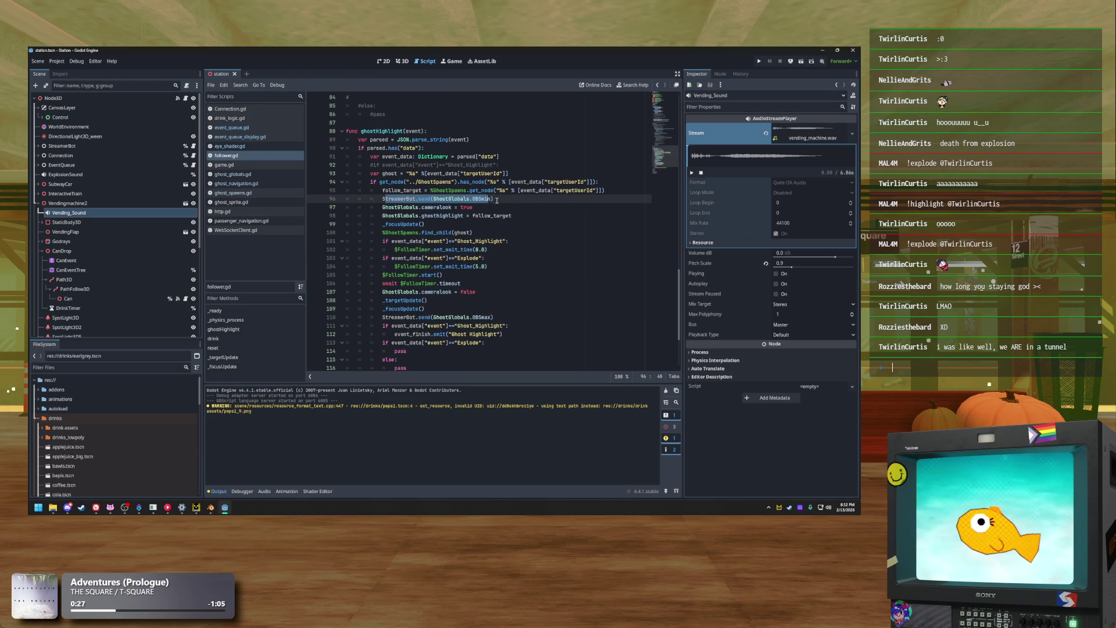
left_click(504, 200)
left_click(379, 203, "shift")
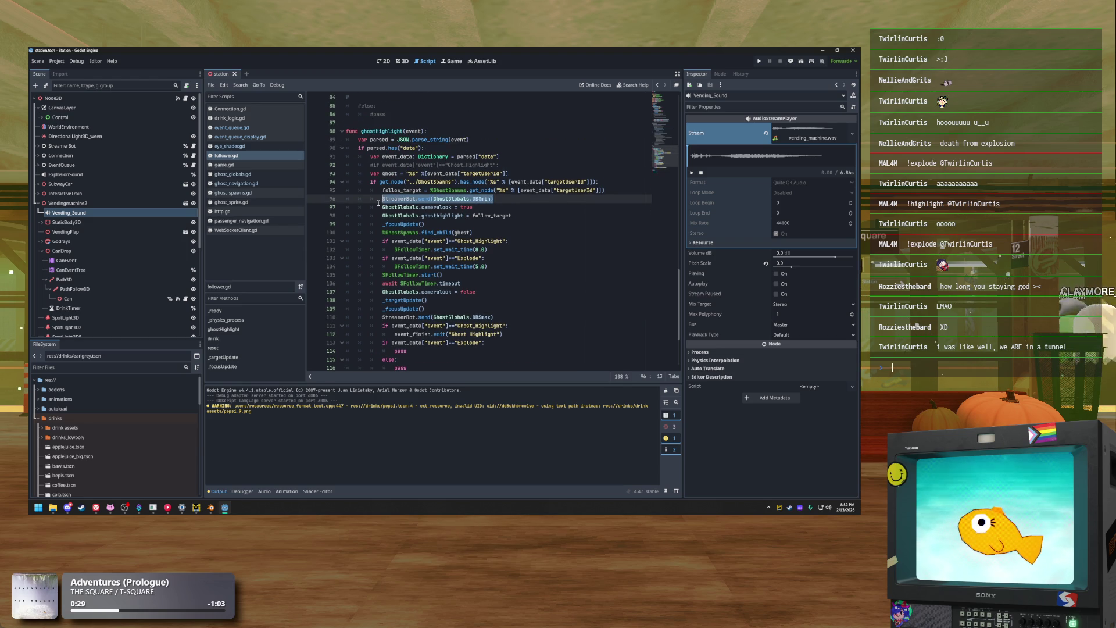
left_click(498, 204)
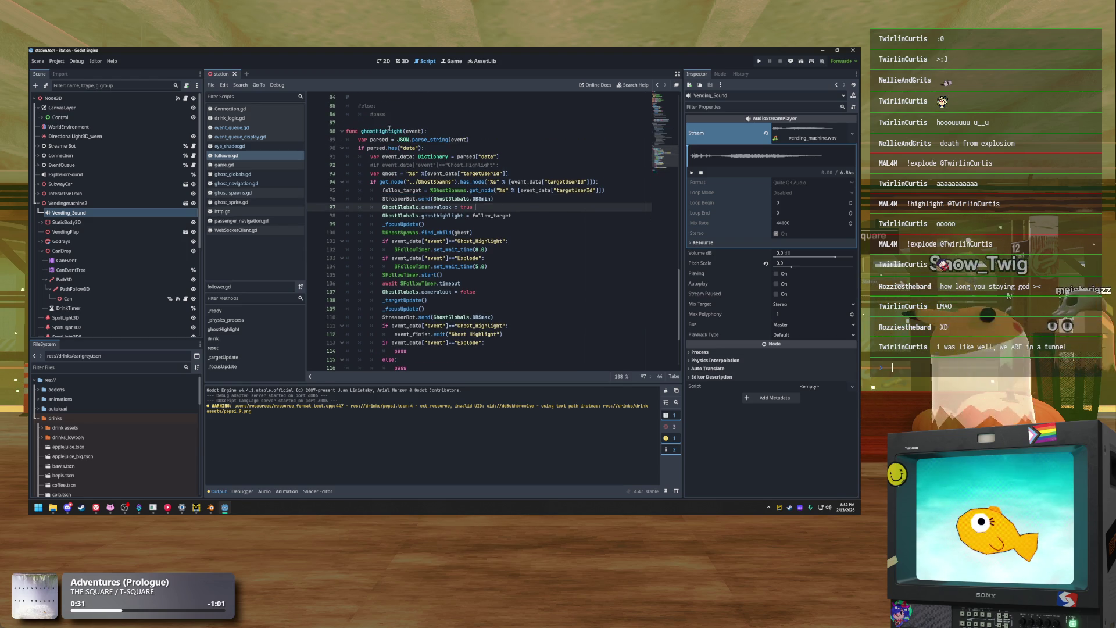
left_click(463, 139)
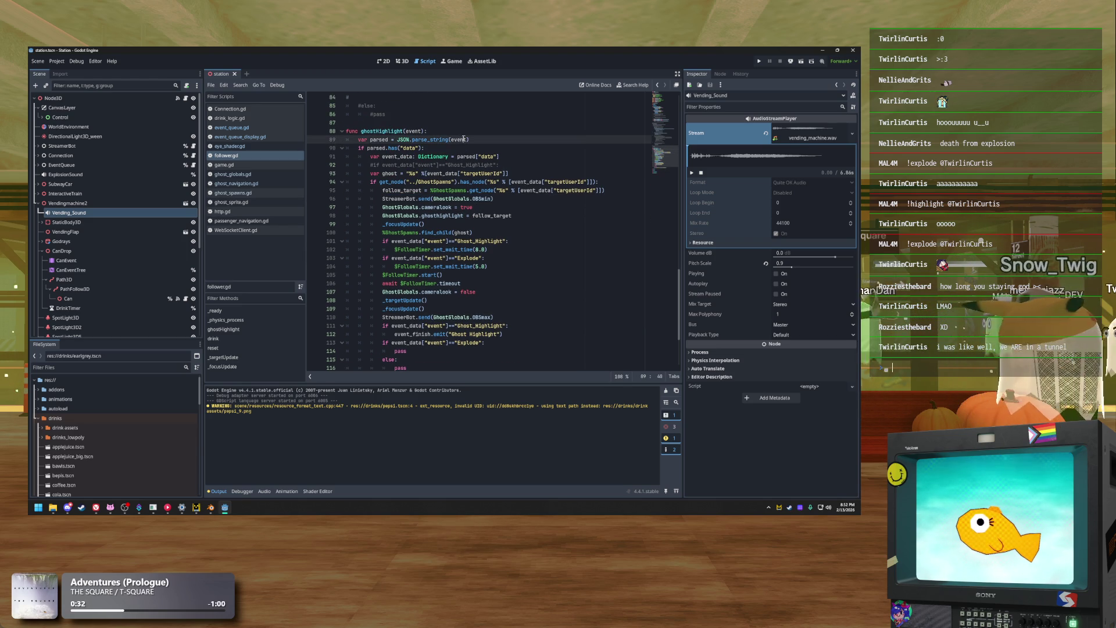
left_click(531, 206)
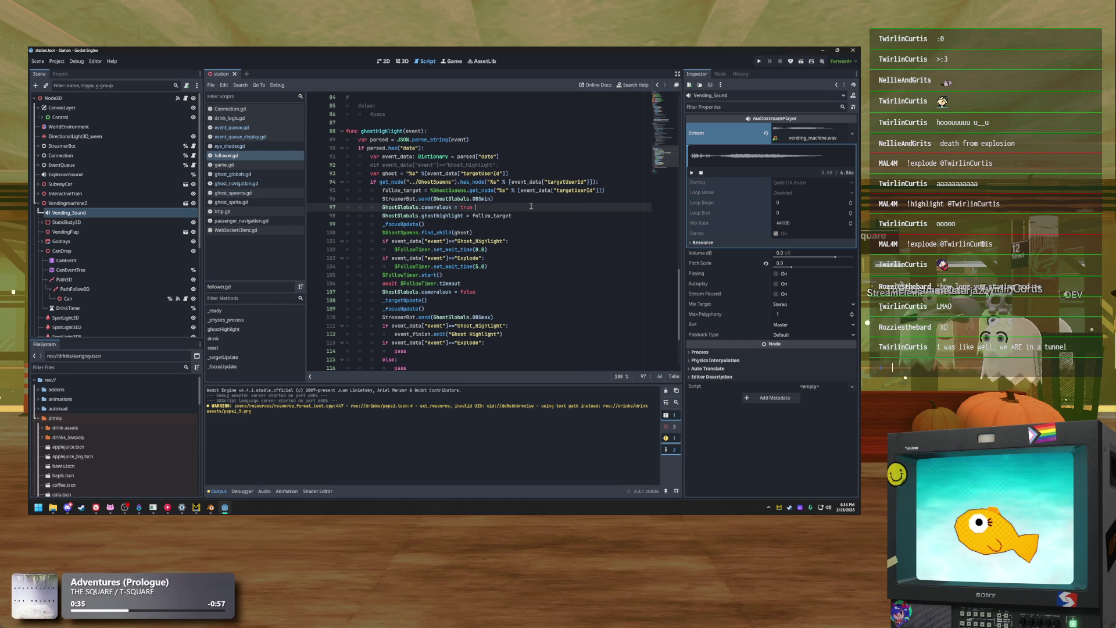
left_click(406, 182)
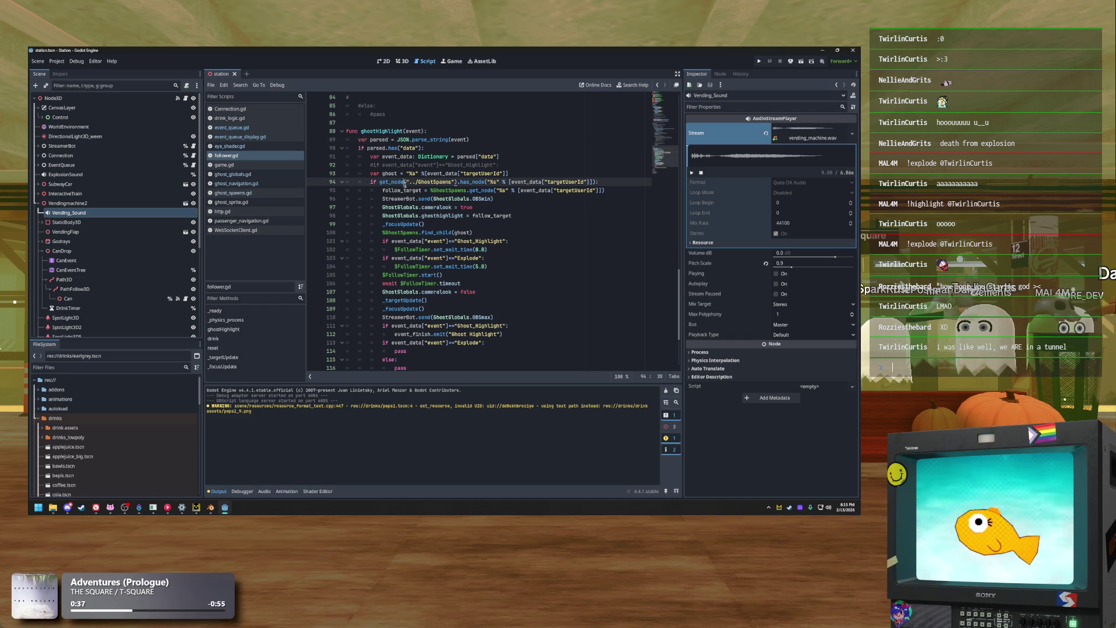
mouse_move(494, 199)
left_mouse_down()
mouse_move(365, 199)
mouse_move(382, 200)
left_mouse_up()
scroll(512, 210, "up", 15)
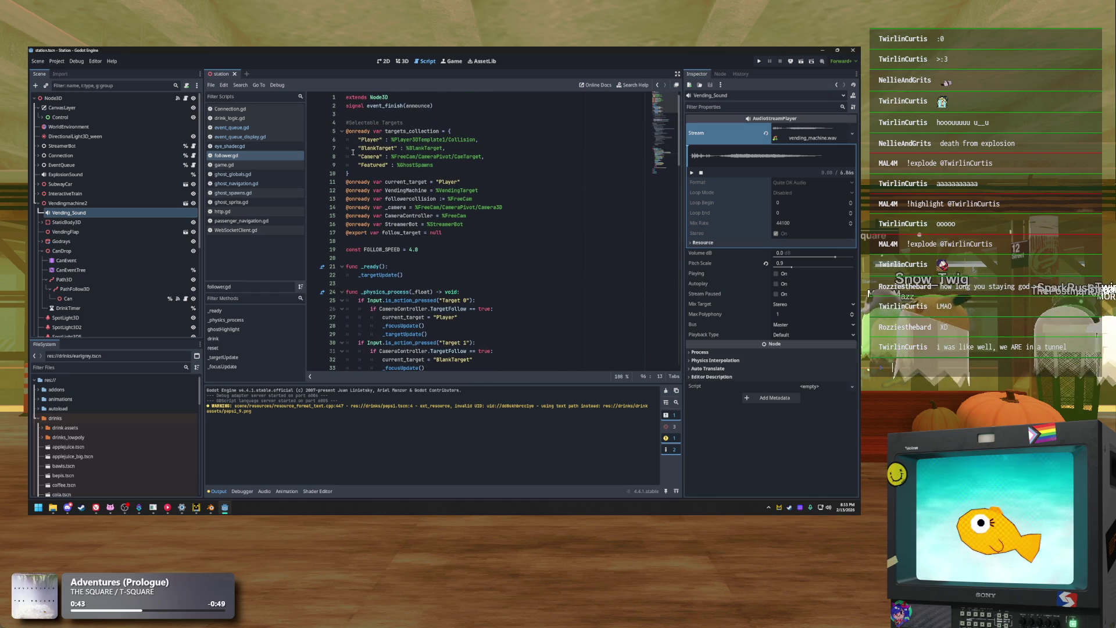
left_click_drag(384, 224, 460, 228)
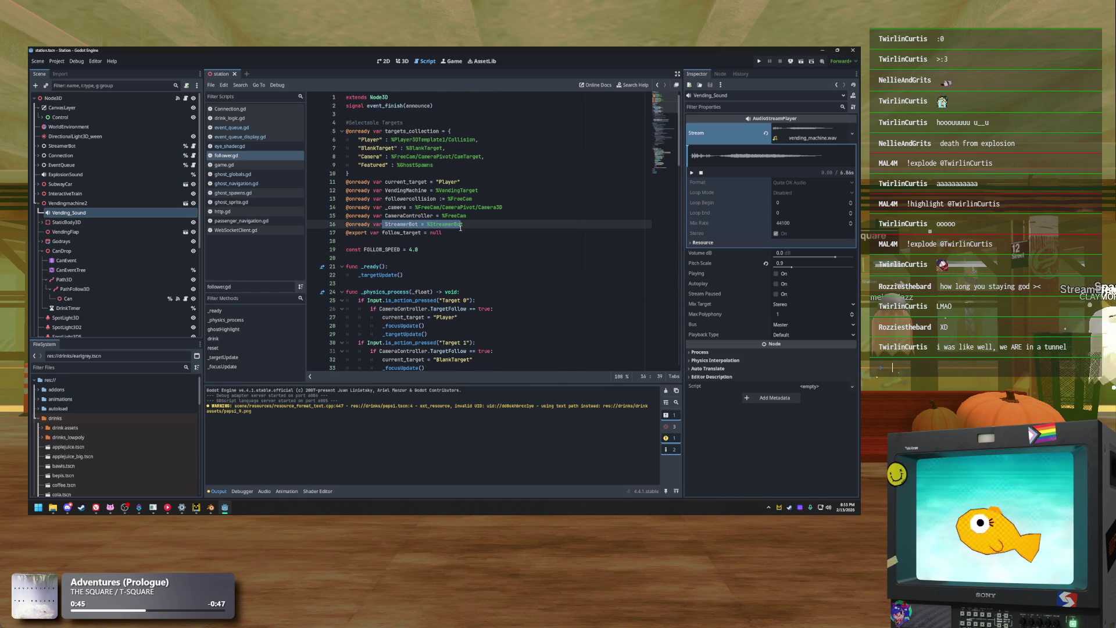
Select the StreamerBot node and read the send function in its http.gd script
left_click(75, 148)
left_click(194, 146)
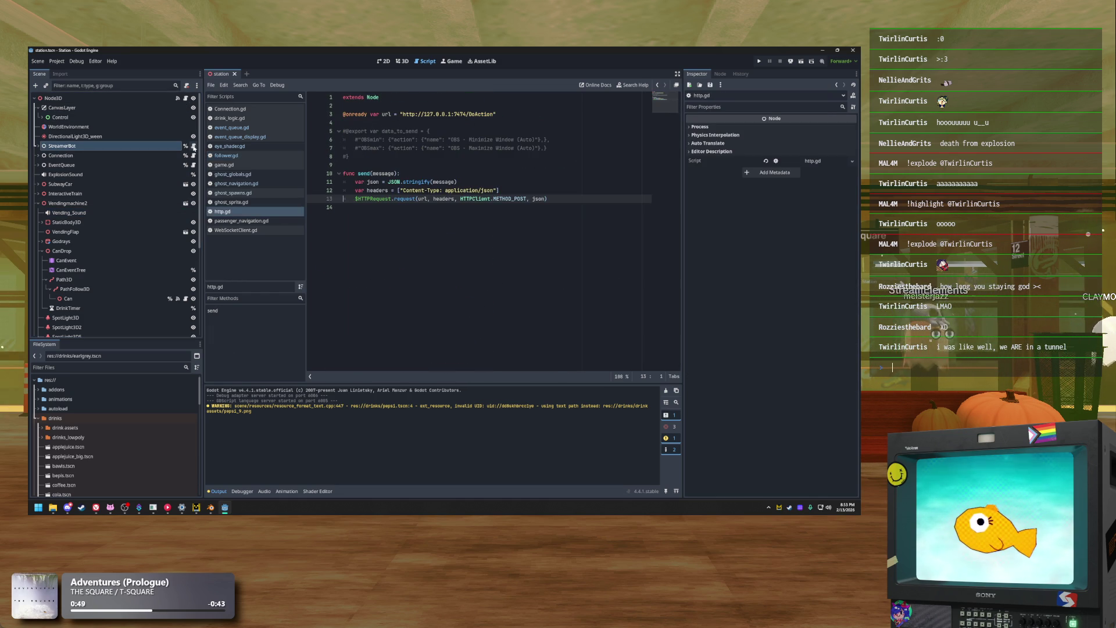
left_click(429, 176)
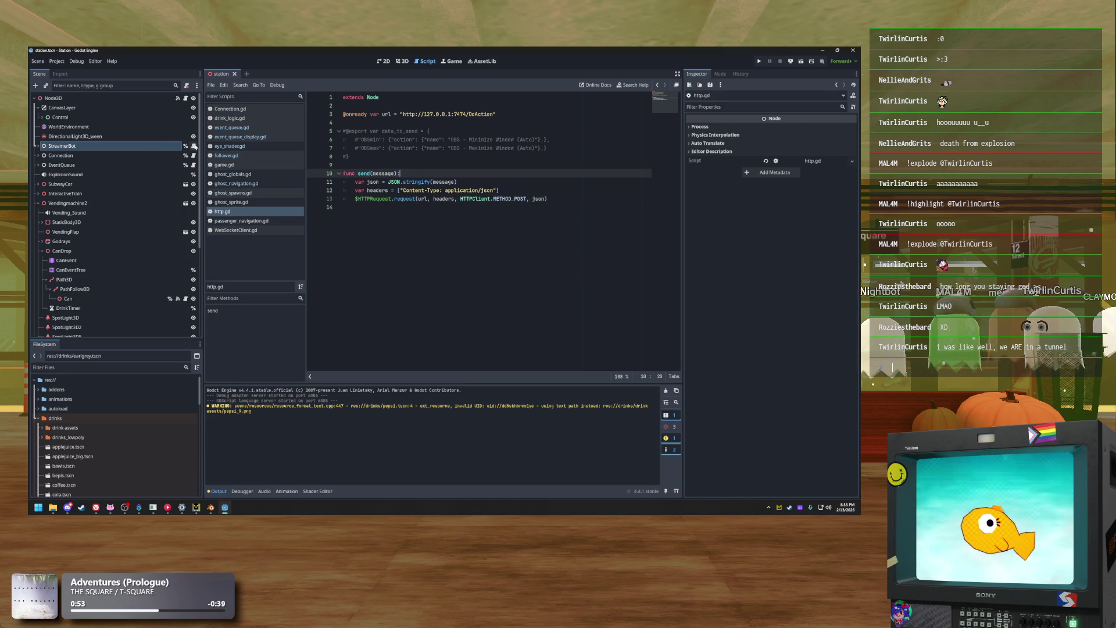
key("Down")
key("Down")
key("Down")
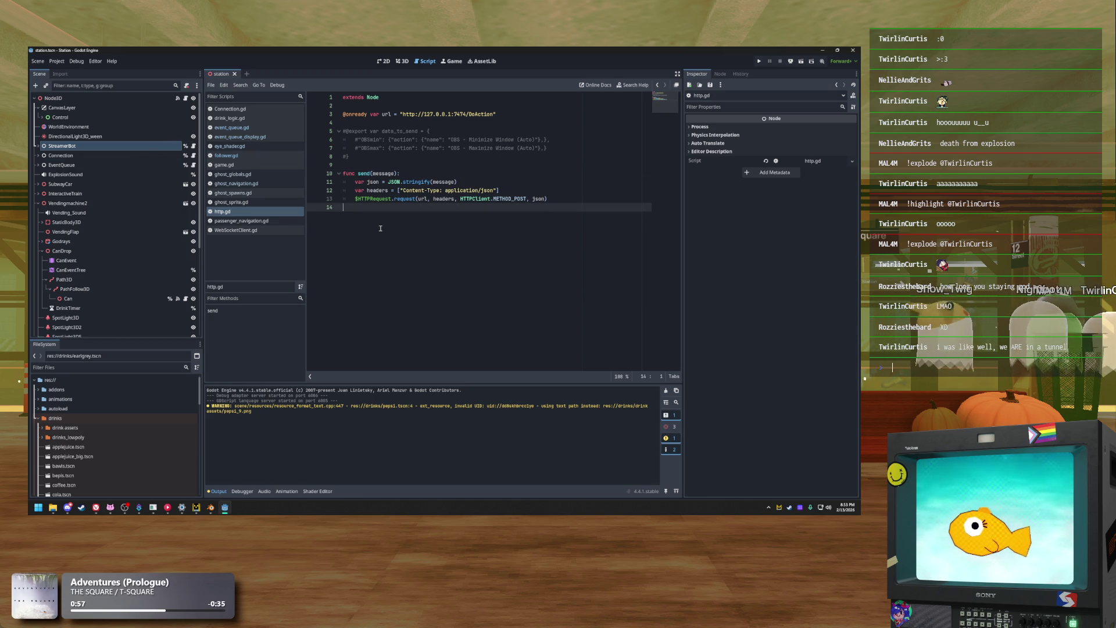
Open event_queue.gd and place the caret after queue.remove_at(0) on line 40
left_click(232, 127)
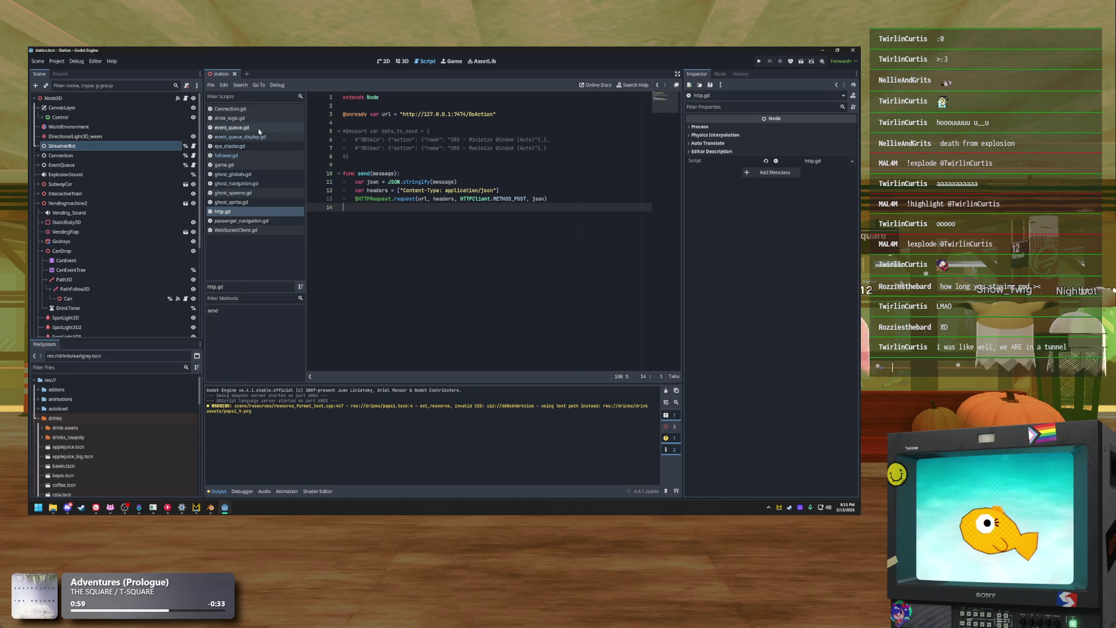
scroll(467, 289, "down", 3)
scroll(467, 289, "down", 2)
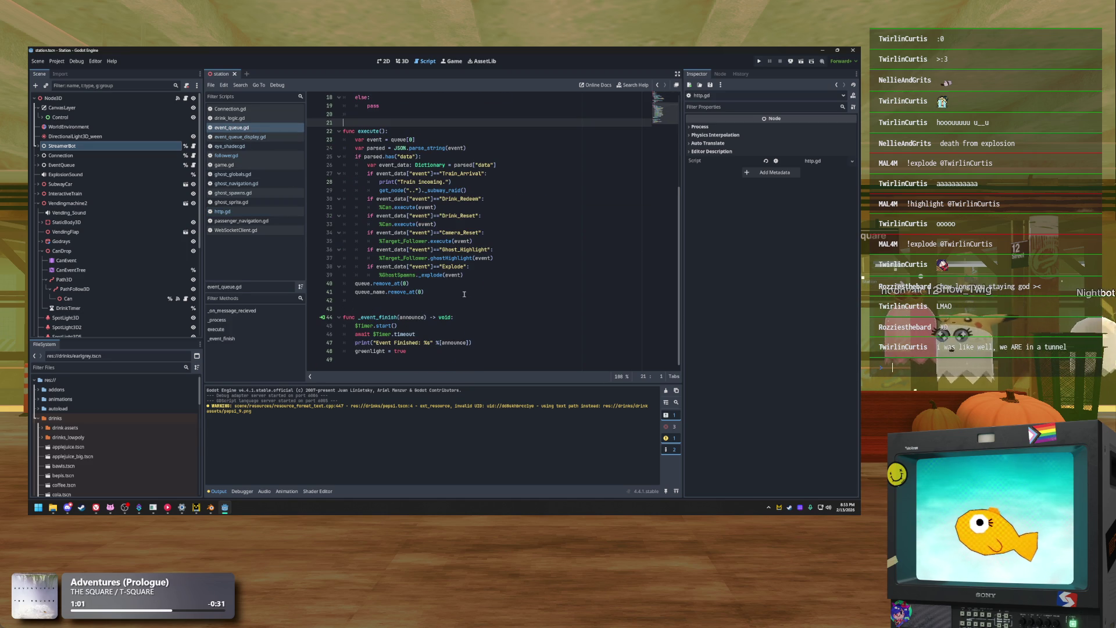
left_click(513, 282)
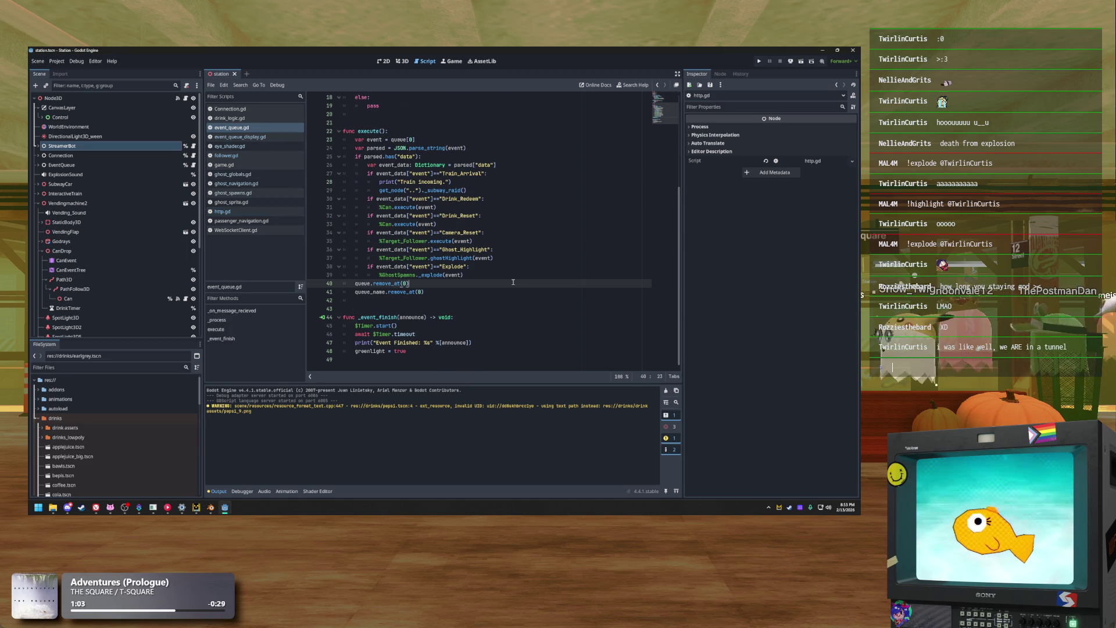
Inspect the Explode branch in event_queue.gd, then glance over follower.gd's StreamerBot reference
left_click(487, 265)
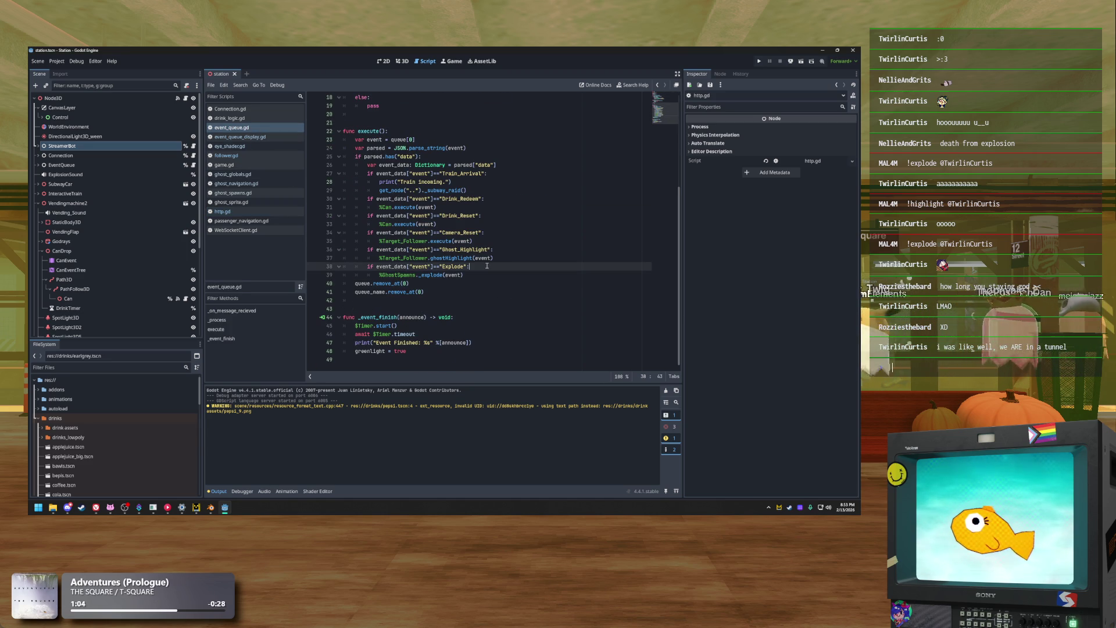
left_click(476, 275)
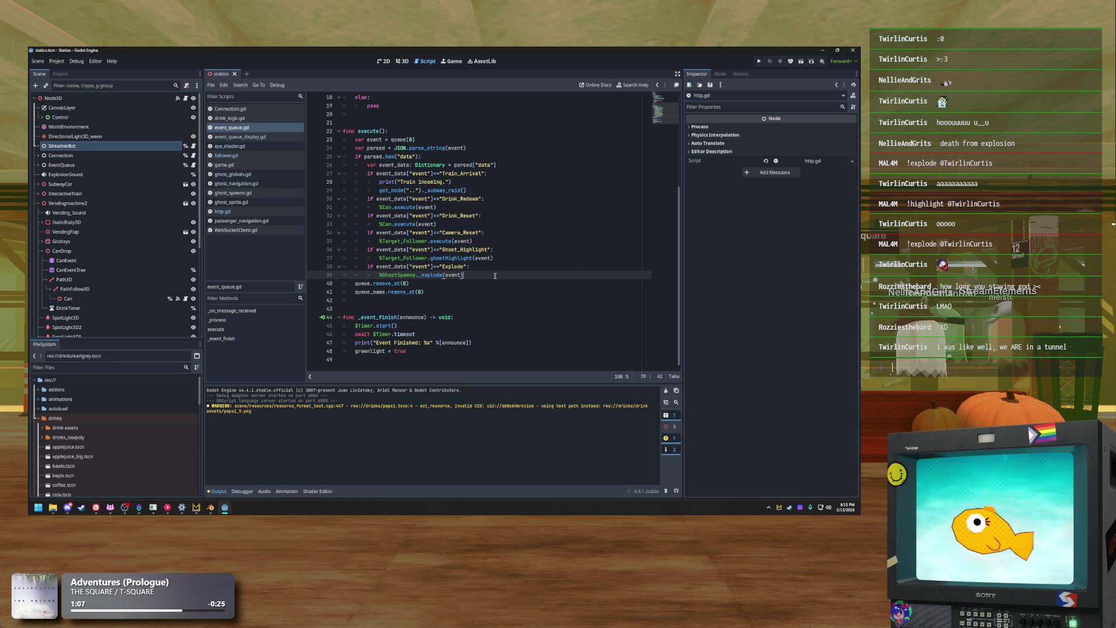
left_click(267, 155)
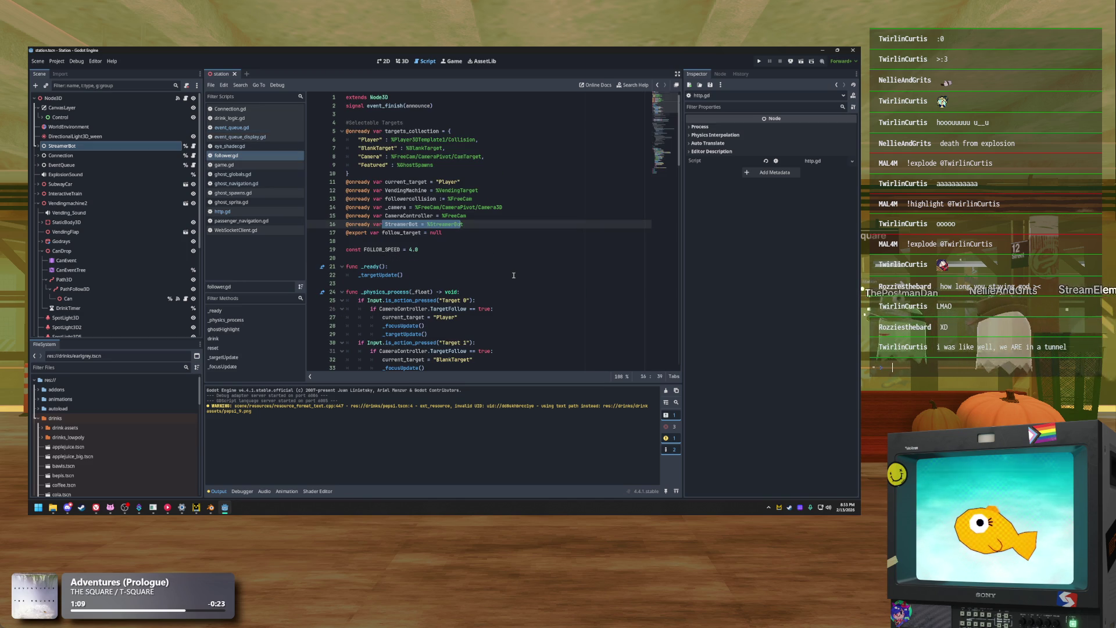
scroll(514, 275, "down", 6)
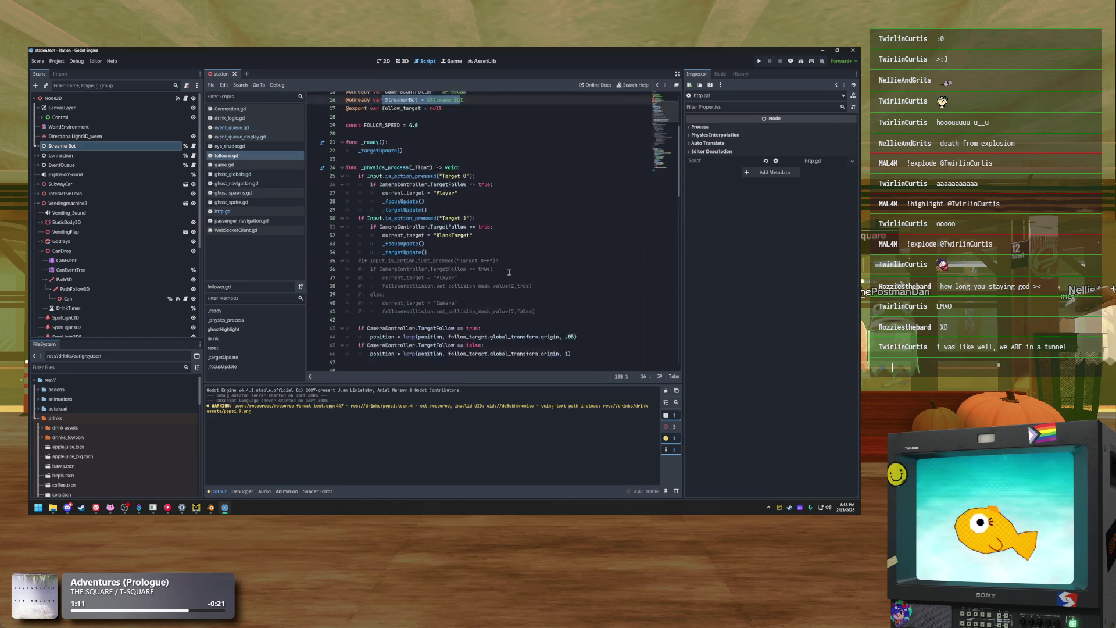
scroll(509, 272, "up", 6)
left_click(479, 250)
scroll(479, 249, "down", 5)
scroll(478, 250, "up", 5)
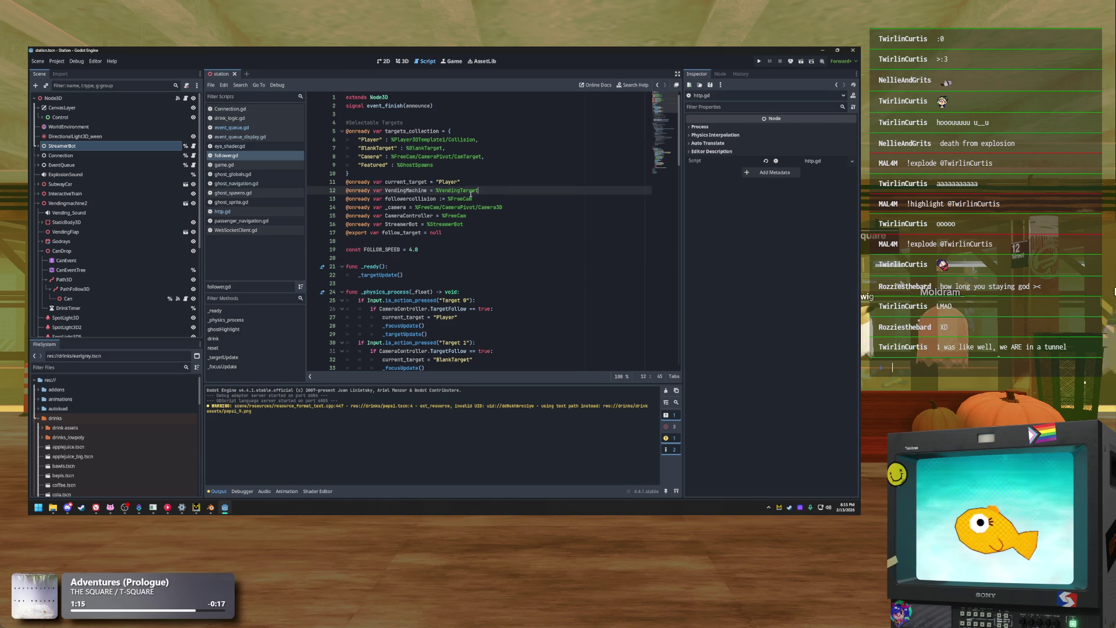
Back in event_queue.gd, review the Ghost_Highlight check and the %GhostSpawns._explode(event) call
left_click(268, 129)
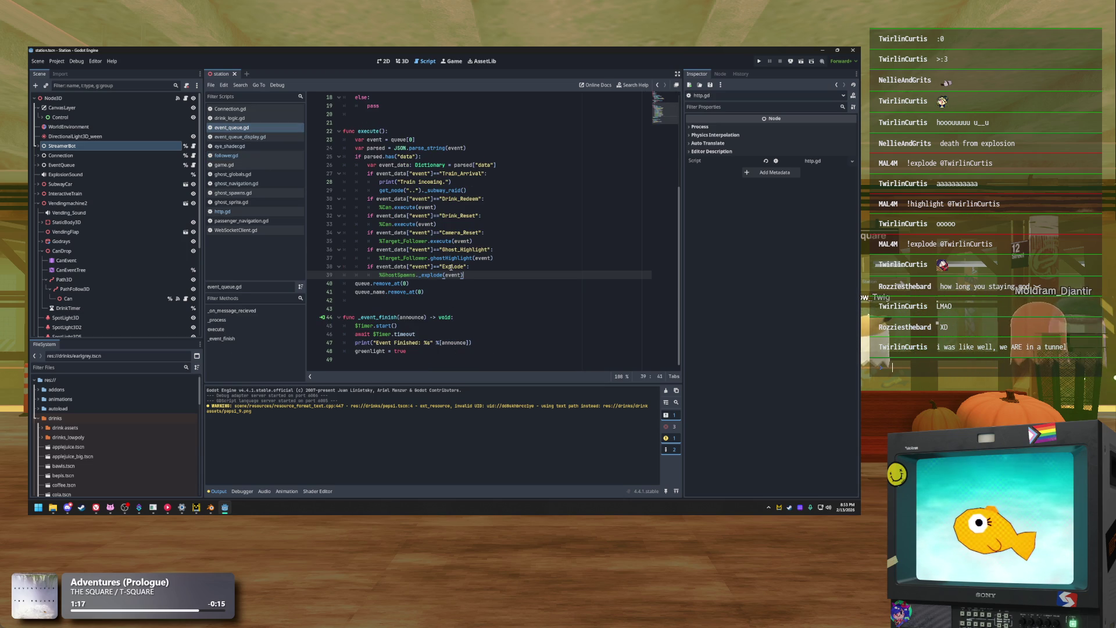
left_click(498, 285)
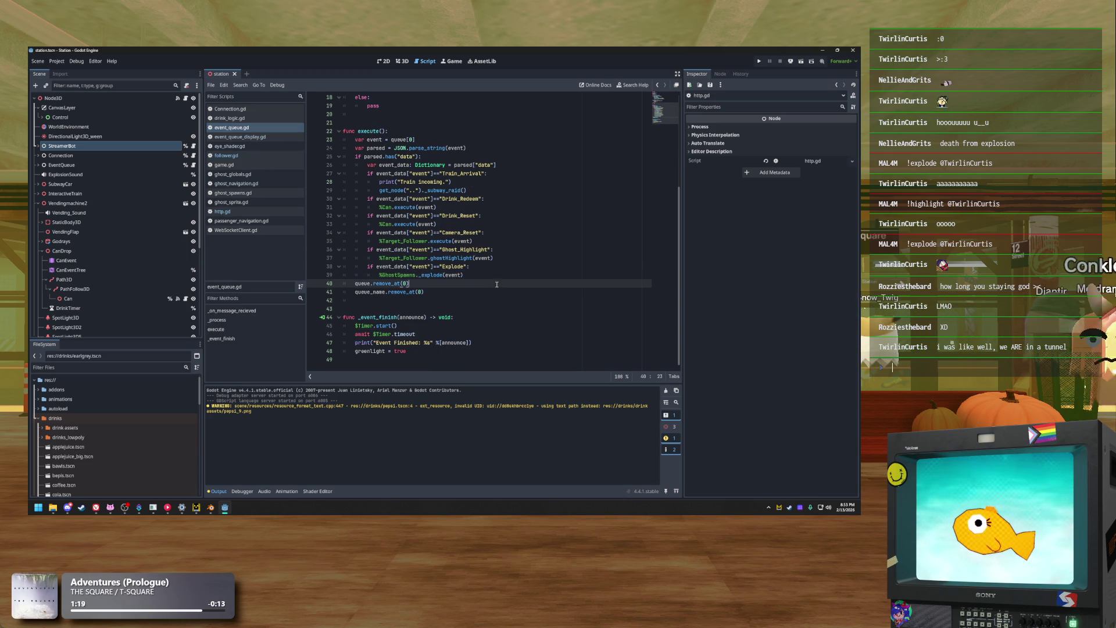
left_click(478, 265)
mouse_move(501, 249)
left_mouse_down()
mouse_move(431, 250)
mouse_move(401, 276)
left_mouse_up()
left_click(503, 284)
left_click(464, 275)
left_click(385, 275)
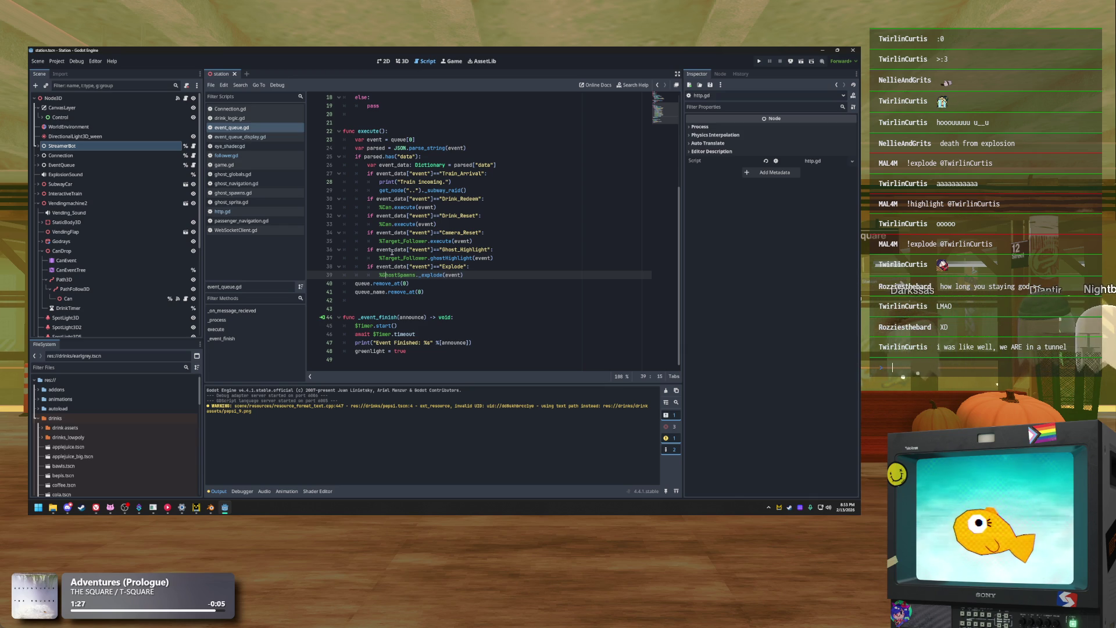
Return to follower.gd and scroll down to its _physics_process following code
left_click(267, 157)
left_click(267, 127)
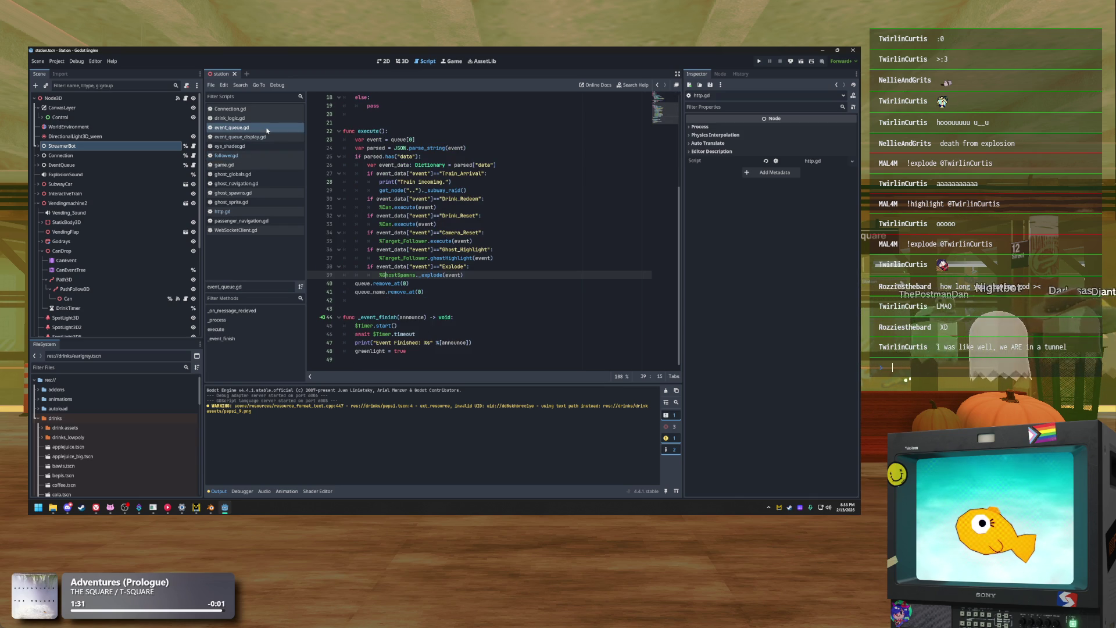
left_click(265, 156)
scroll(491, 232, "down", 6)
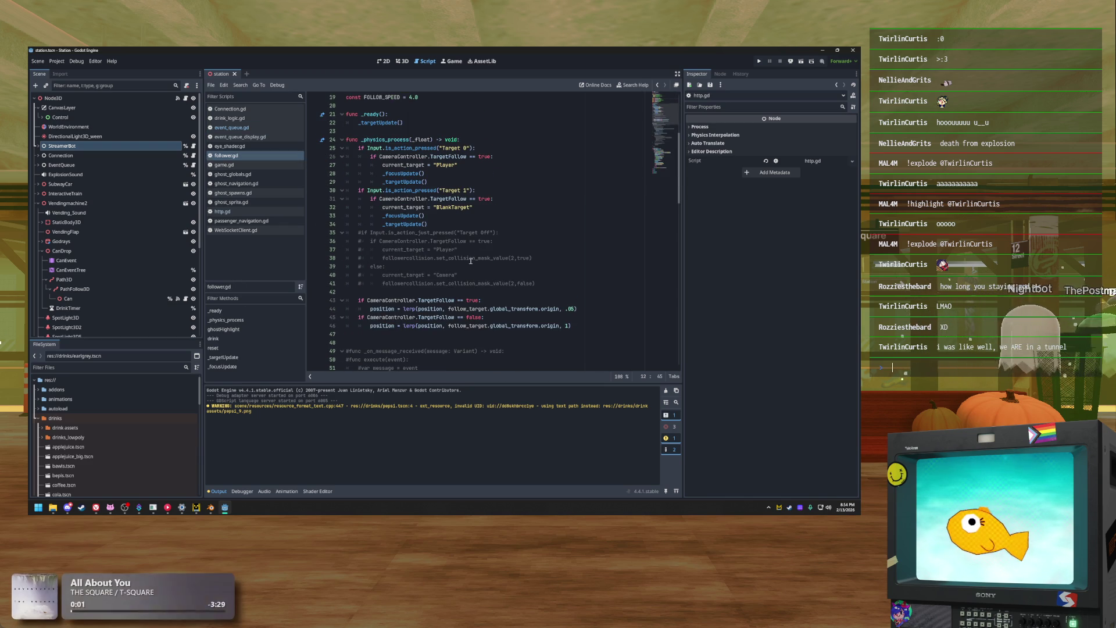
Fold the commented-out function at line 49 and select the ghostHighlight body, lines 91–102
scroll(471, 261, "down", 6)
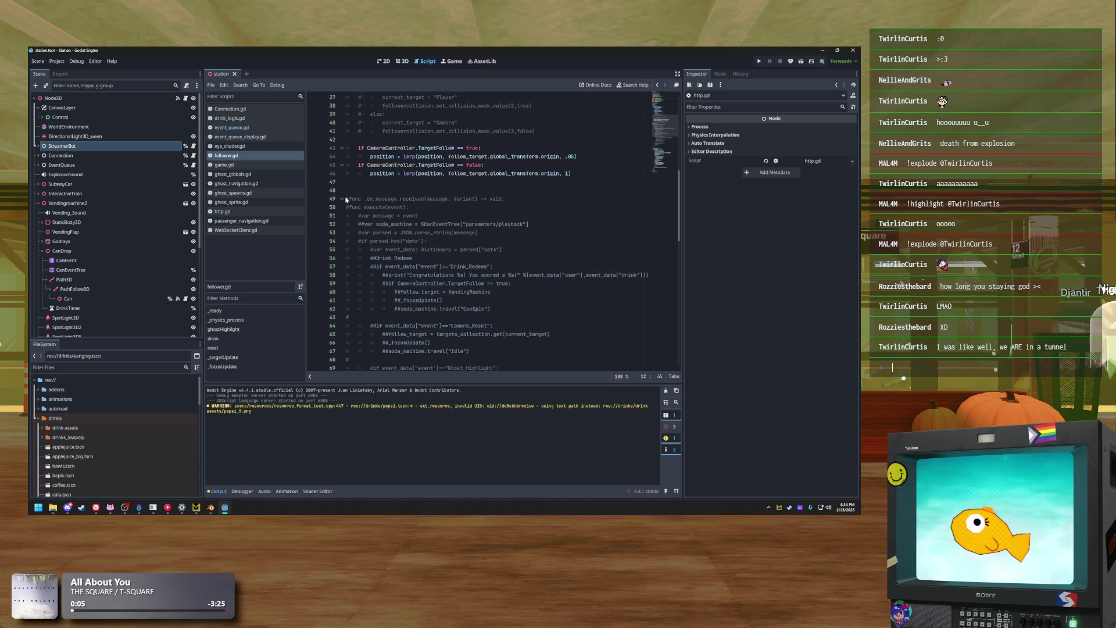
left_click(343, 198)
scroll(471, 141, "down", 4)
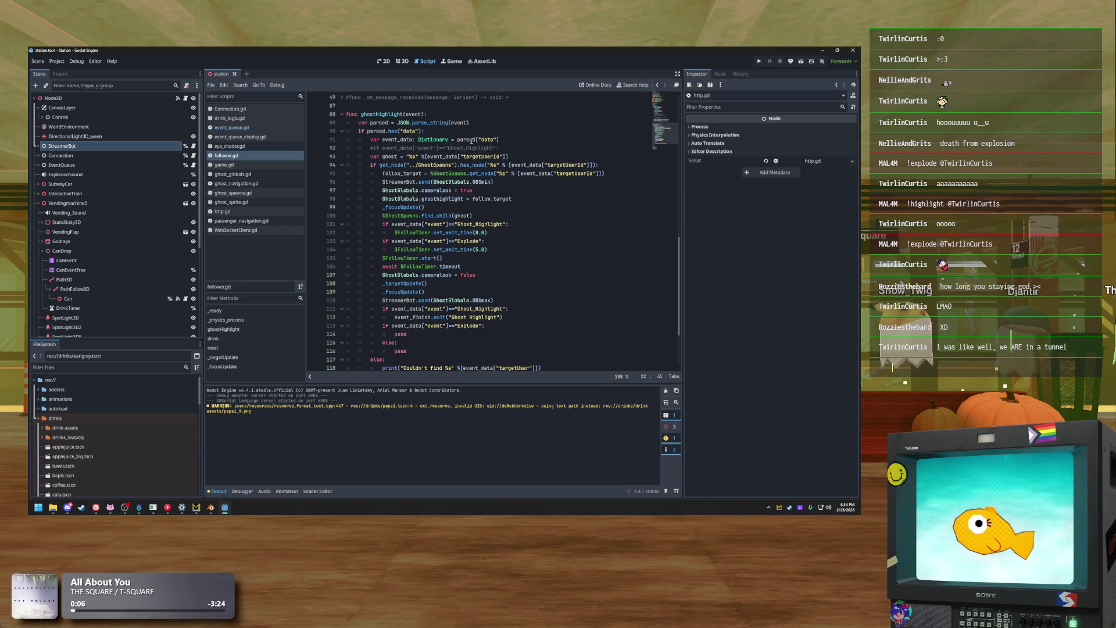
mouse_move(499, 139)
left_mouse_down()
mouse_move(511, 239)
mouse_move(377, 235)
mouse_move(372, 224)
left_mouse_up()
Review the find_child(ghost) line, the Explode check and its 5.0 wait time
left_click(509, 250)
left_click(528, 214)
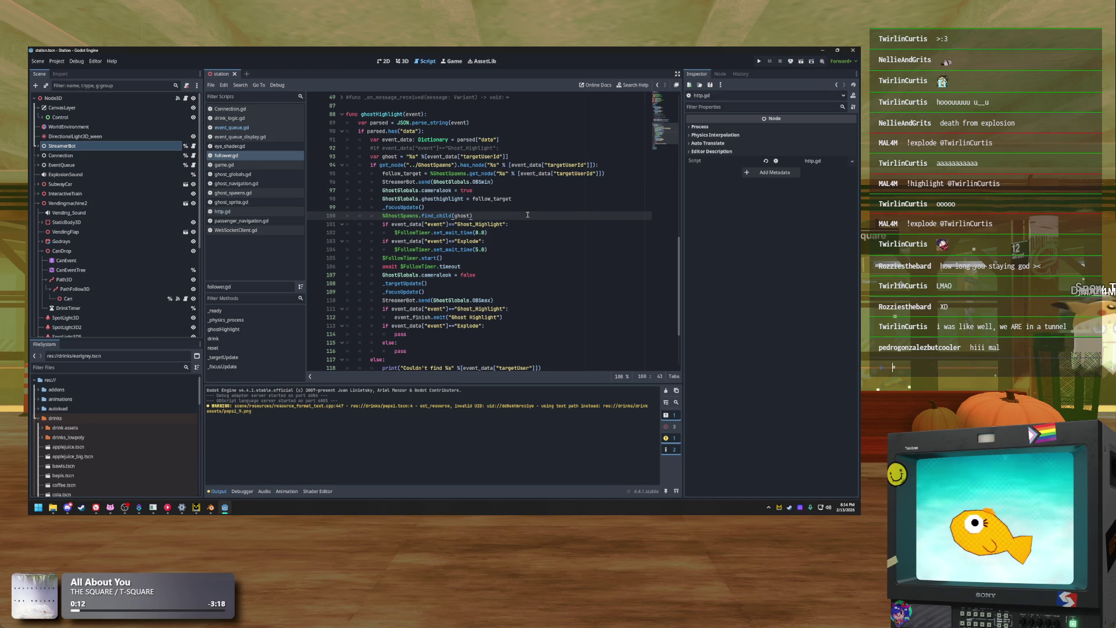
left_click(440, 198)
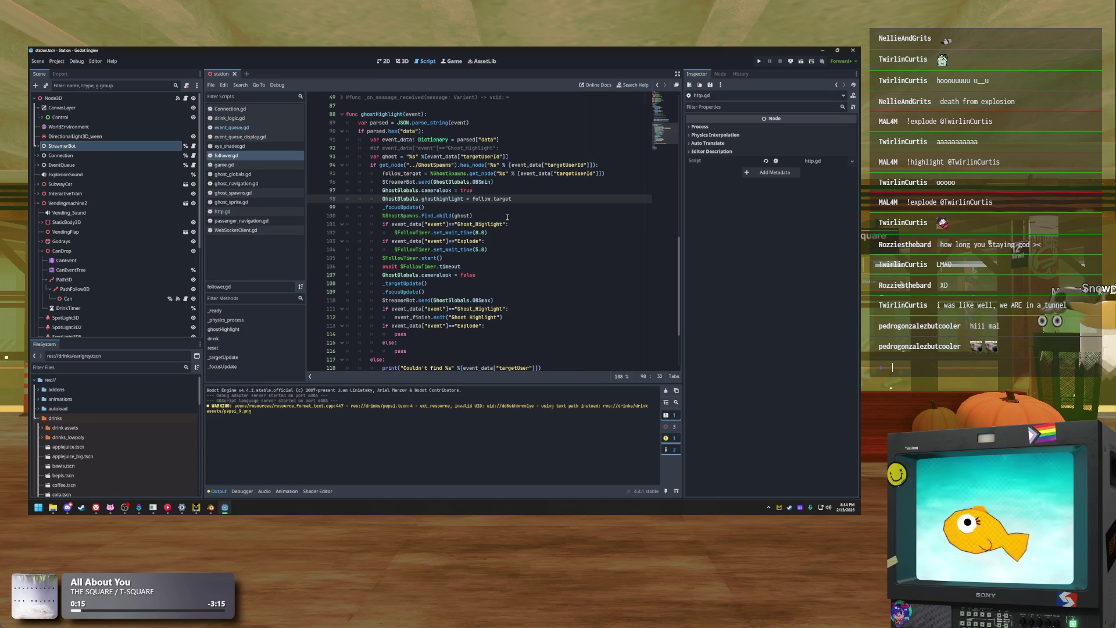
left_click(525, 245)
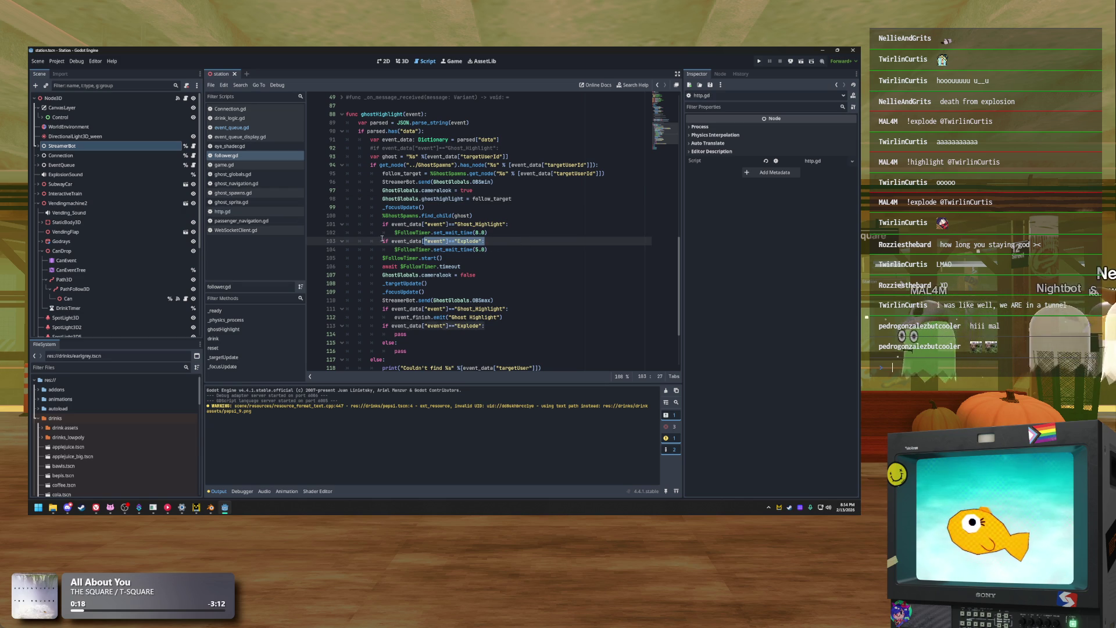
left_click(516, 252)
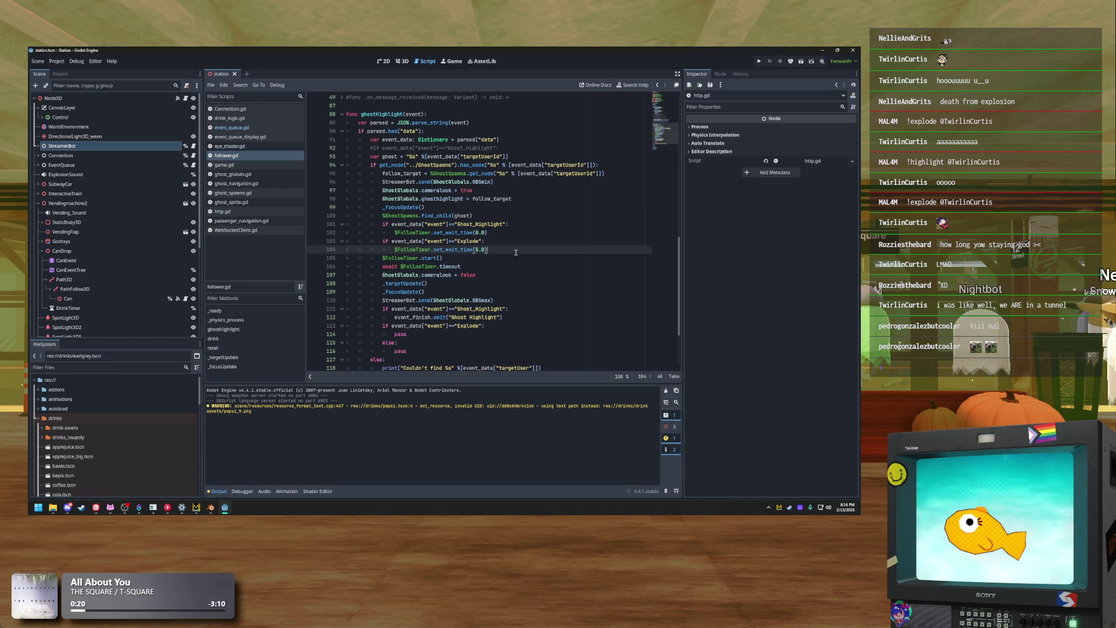
scroll(509, 251, "down", 2)
scroll(501, 249, "up", 2)
Revisit the GhostGlobals.ghostHighlight assignment on line 98, then switch to event_queue.gd
left_click(517, 207)
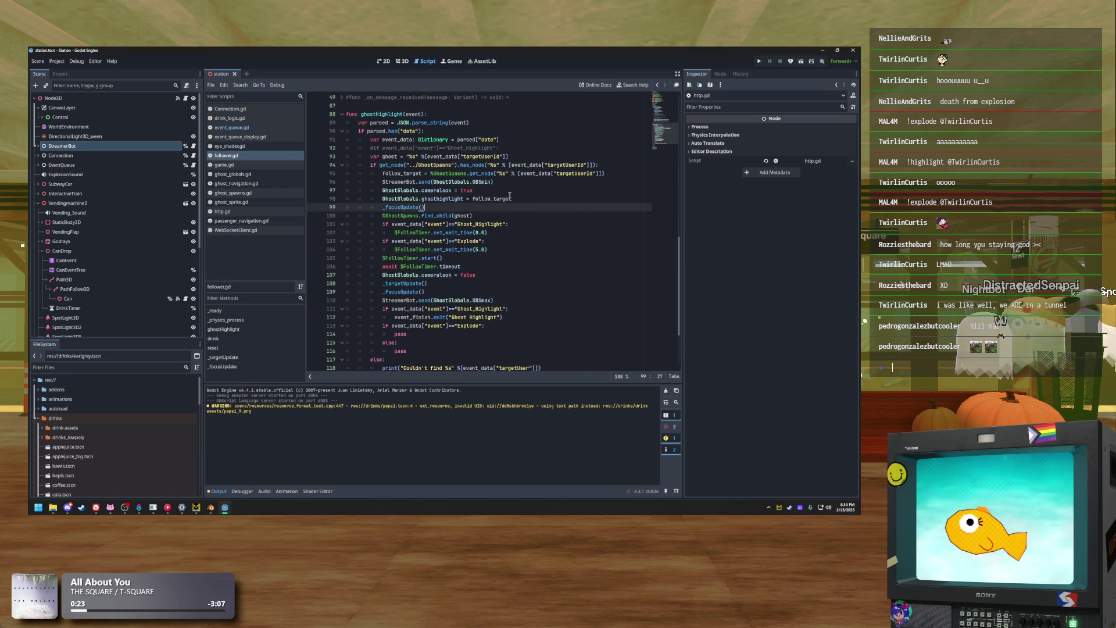
left_click(518, 198)
left_click(440, 198)
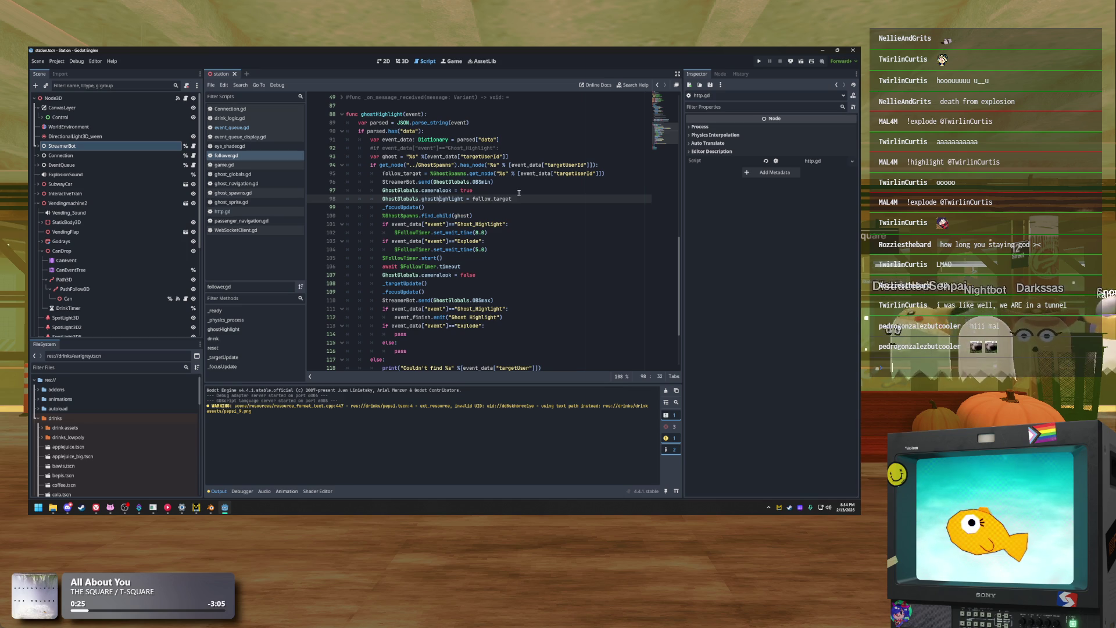
scroll(494, 240, "up", 2)
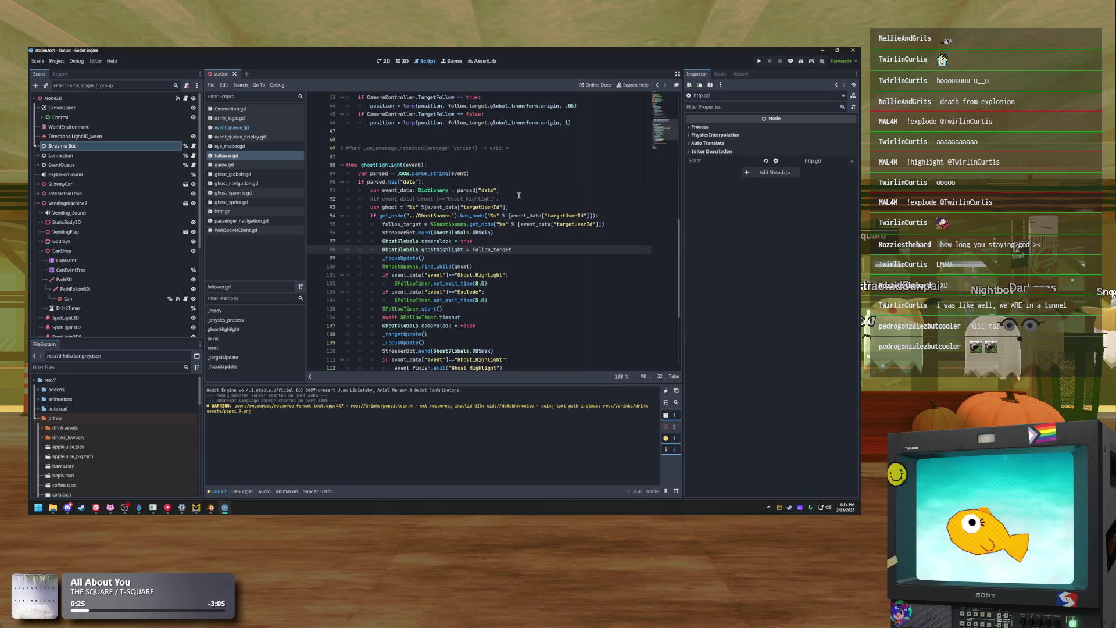
left_click(256, 128)
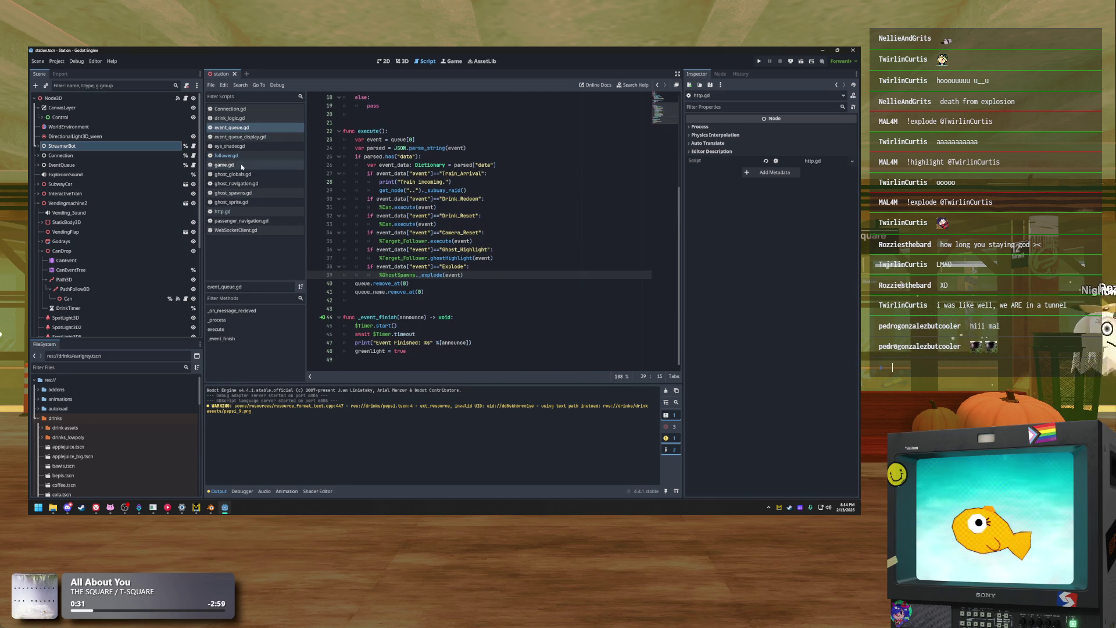
left_click(238, 193)
left_click(519, 310)
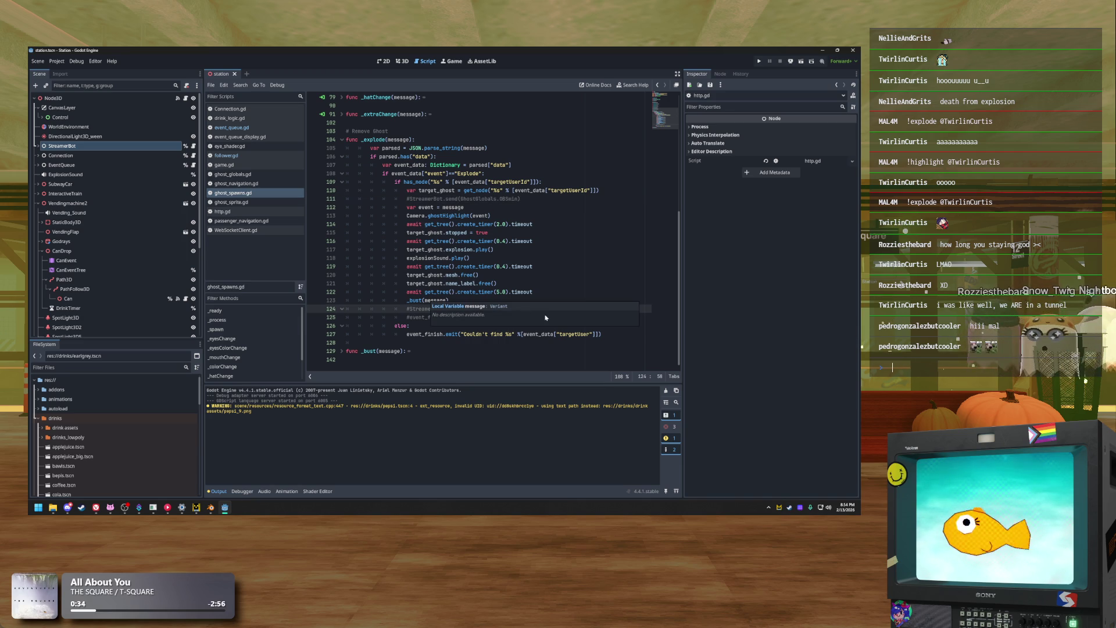
left_click(546, 274)
left_click(487, 311)
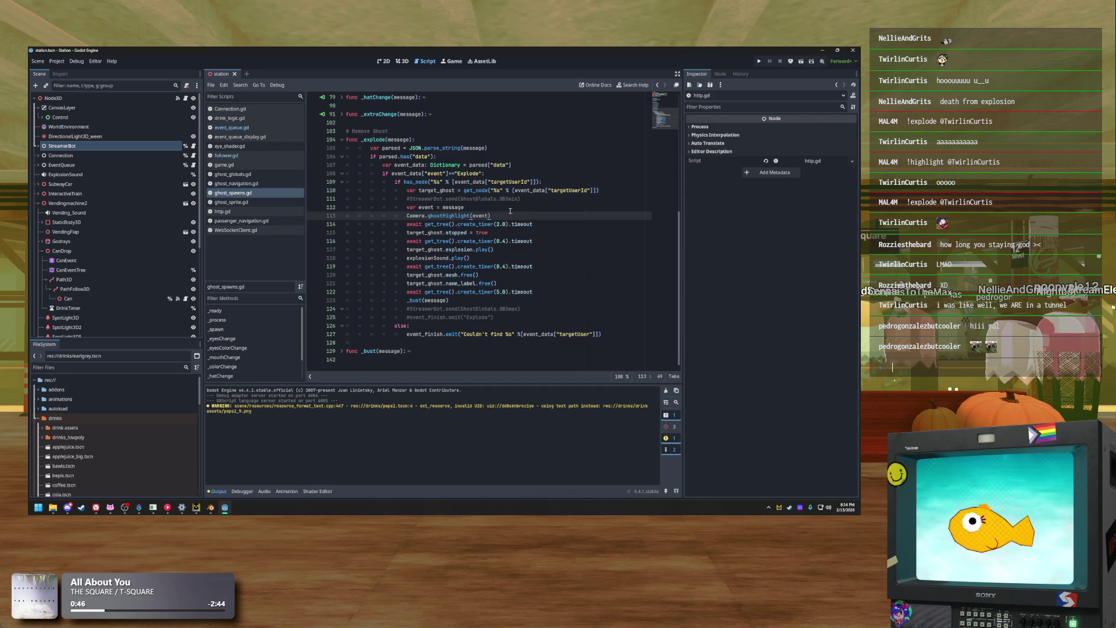
left_click(510, 211)
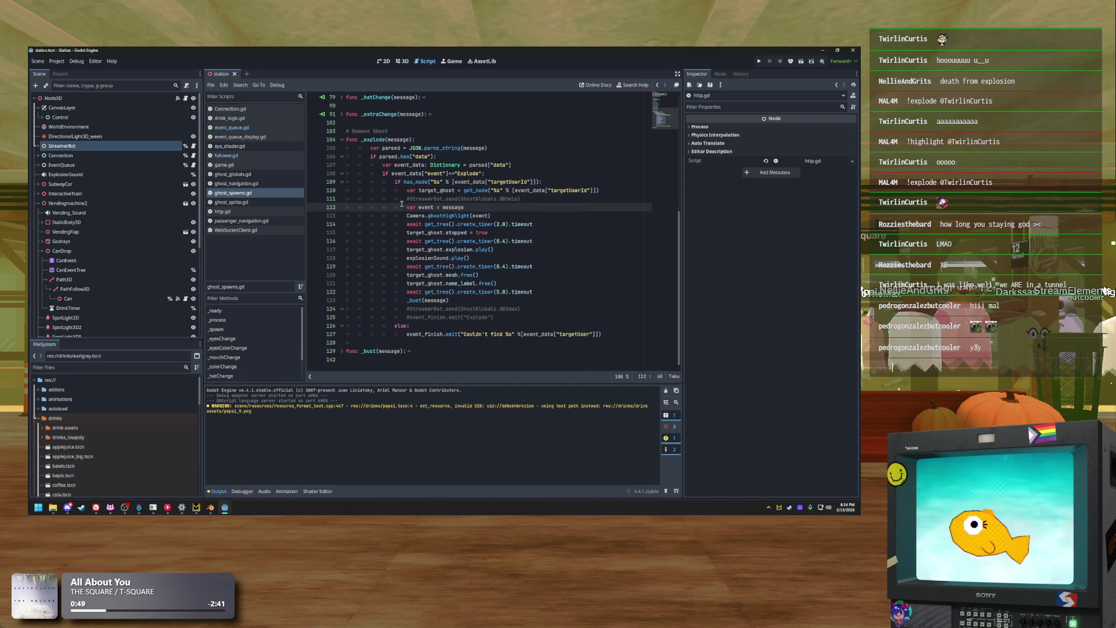
left_click_drag(491, 216, 408, 215)
scroll(441, 226, "up", 1)
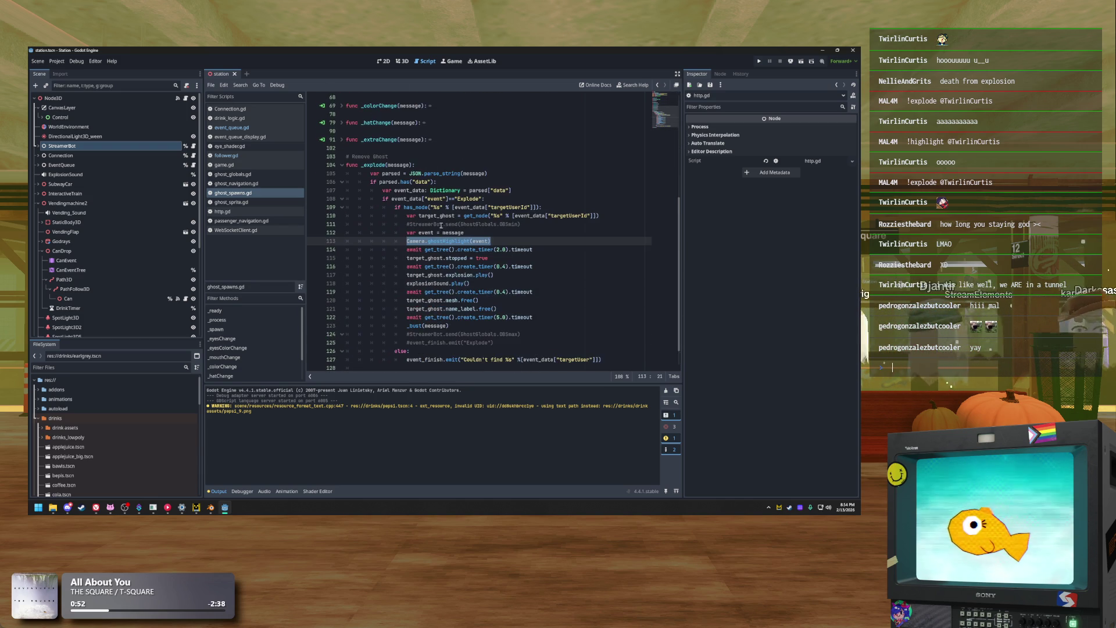
left_click(514, 240)
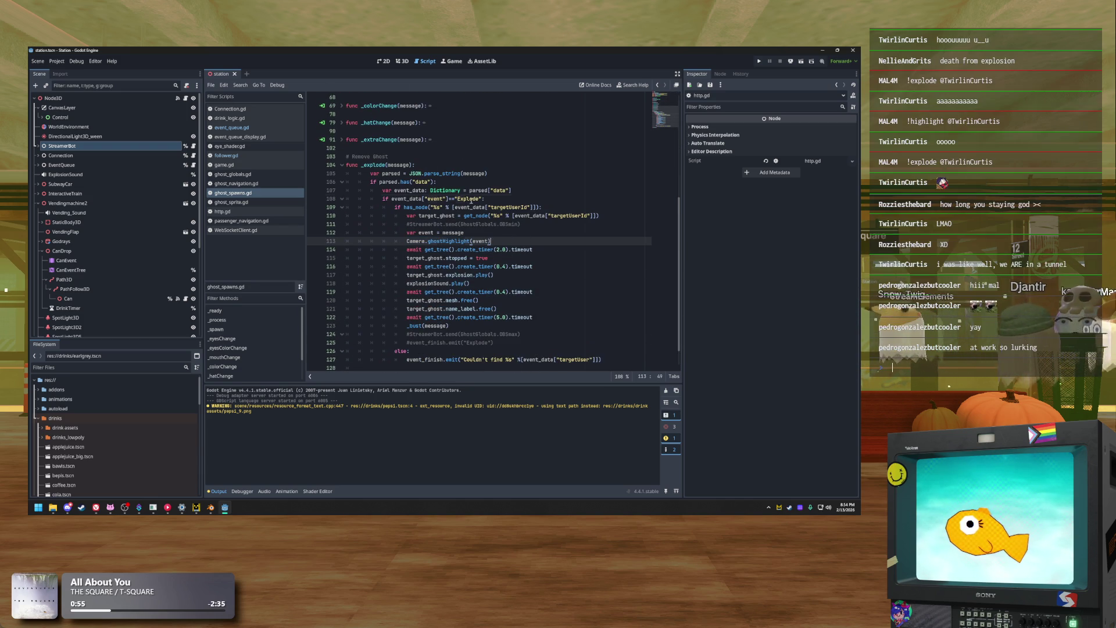
left_click(489, 241)
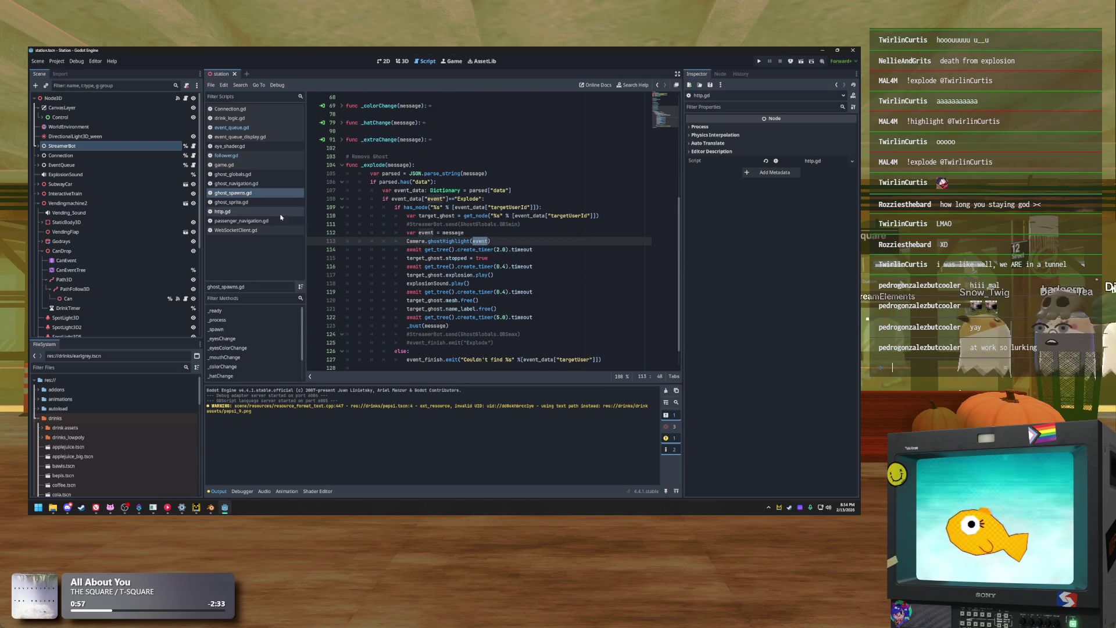
double_click(468, 199)
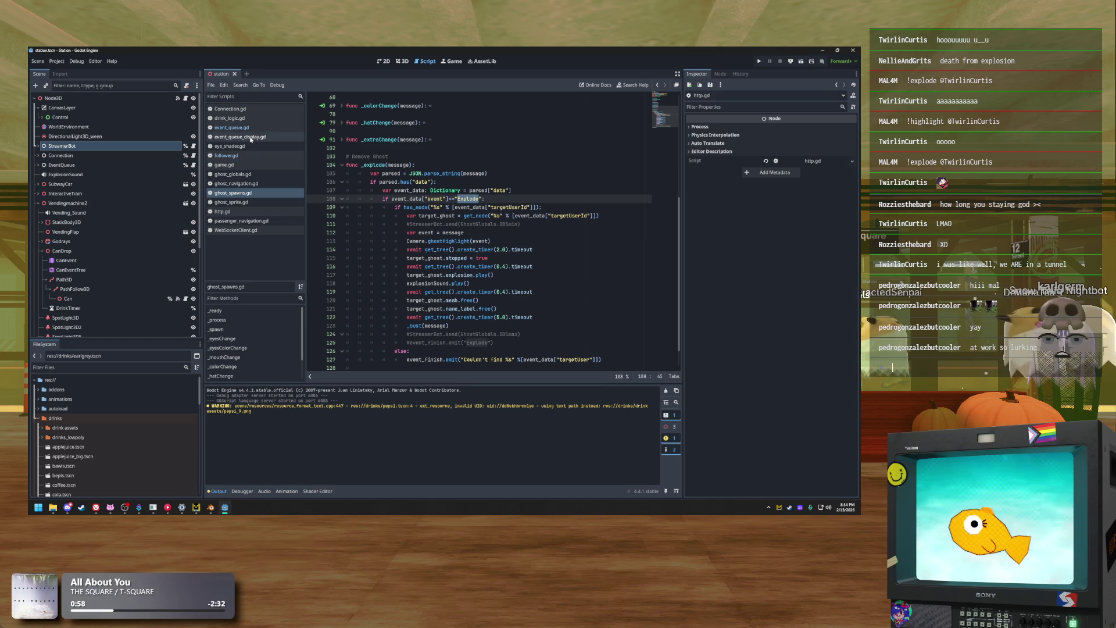
left_click(258, 128)
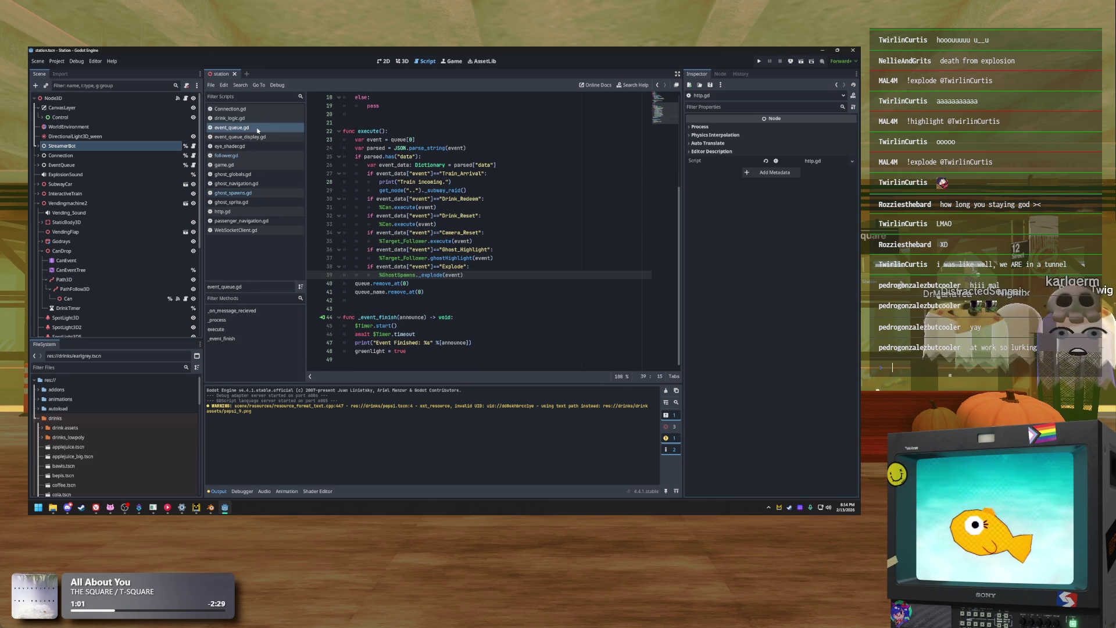
Open follower.gd at the StreamerBot.send OBSmin call on line 96, then switch to the stream chat app
left_click(258, 156)
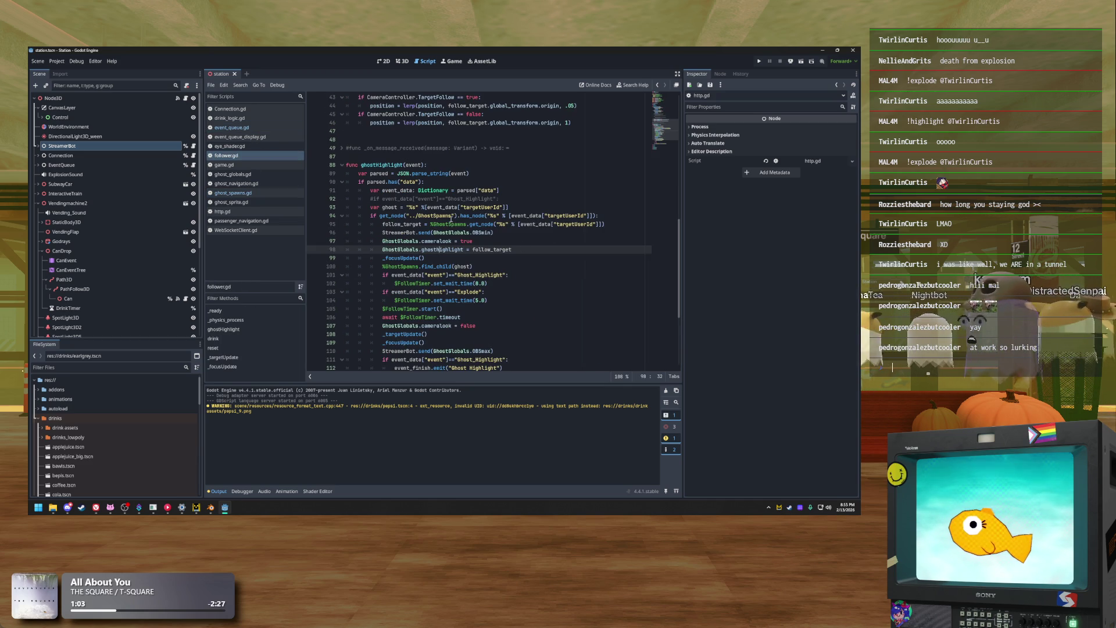
left_click(476, 291)
left_click(499, 233)
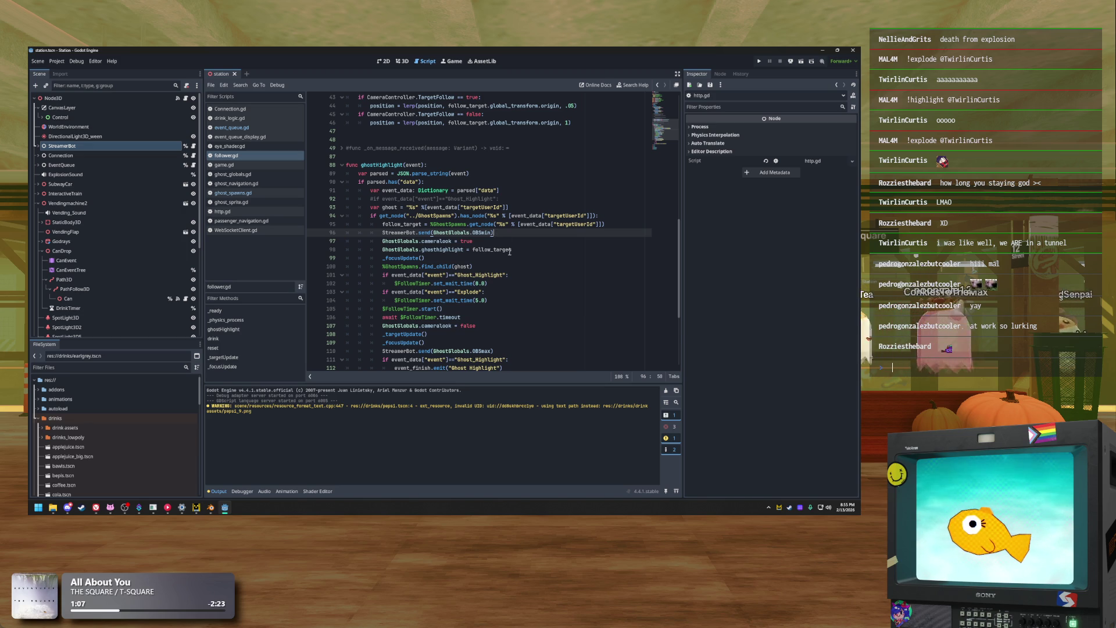
scroll(510, 251, "down", 2)
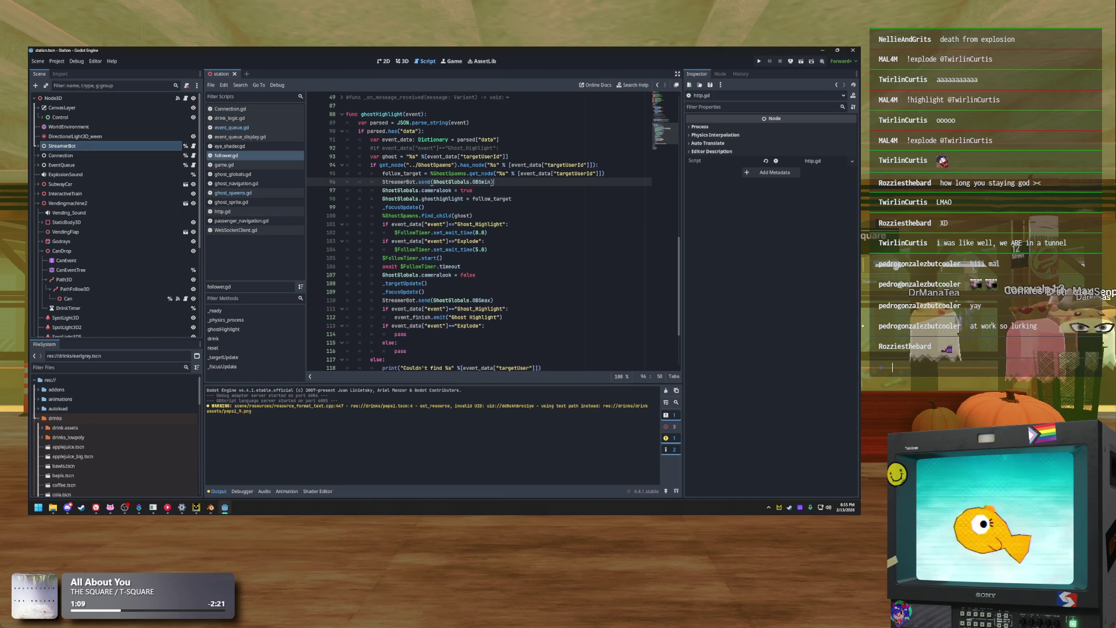
key("alt+Tab")
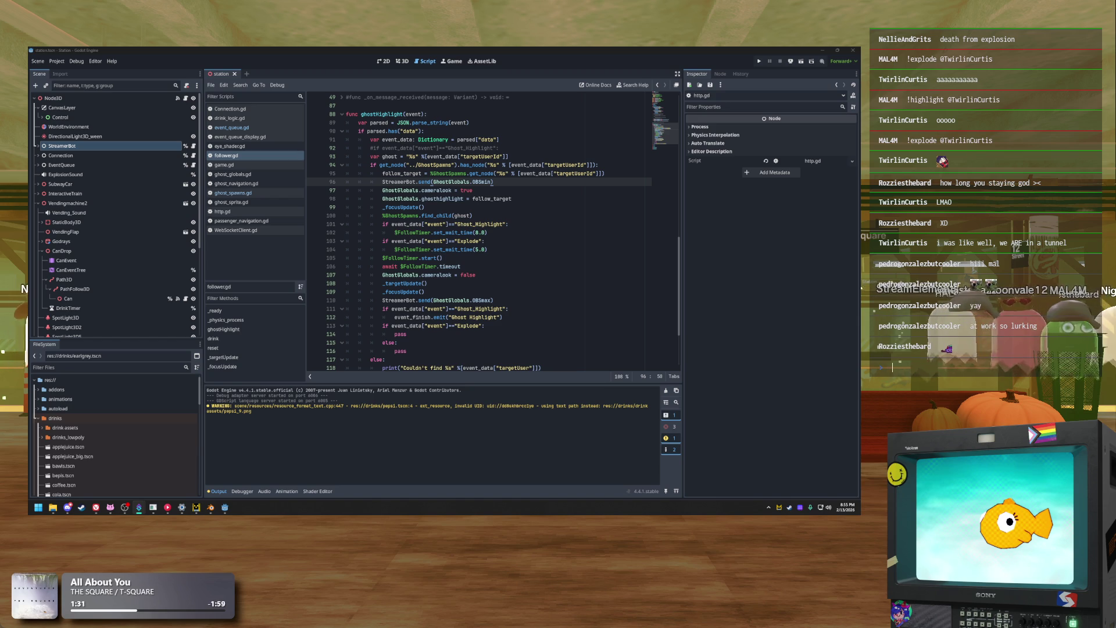
left_click(893, 368)
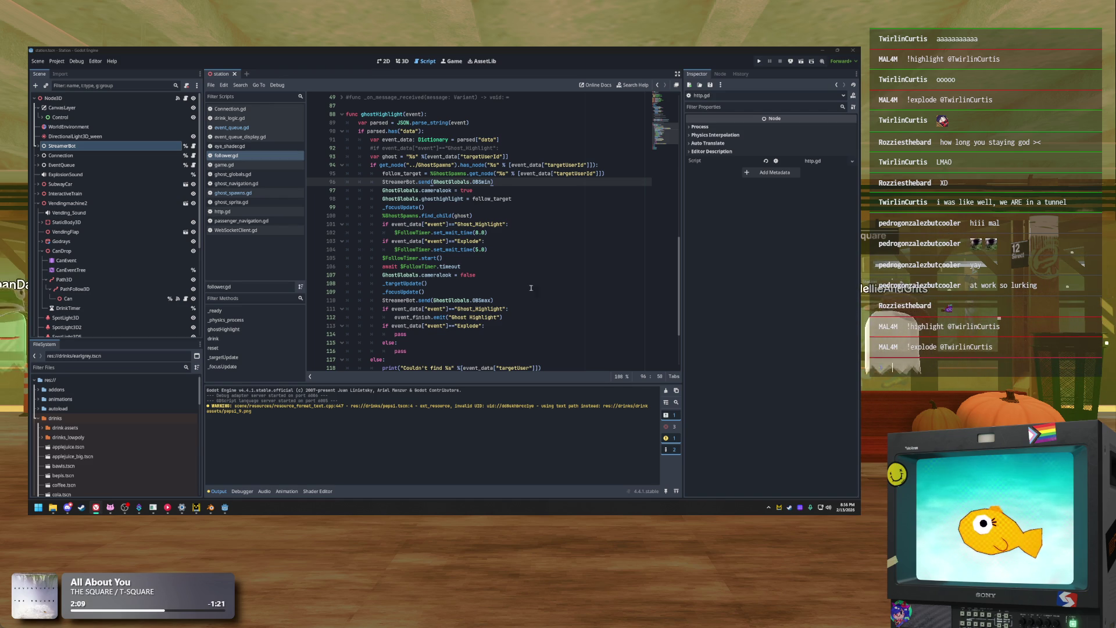
Review the FollowTimer timeout await, the _targetUpdate and _focusUpdate calls, and the Explode check
left_click(512, 309)
left_click(494, 291)
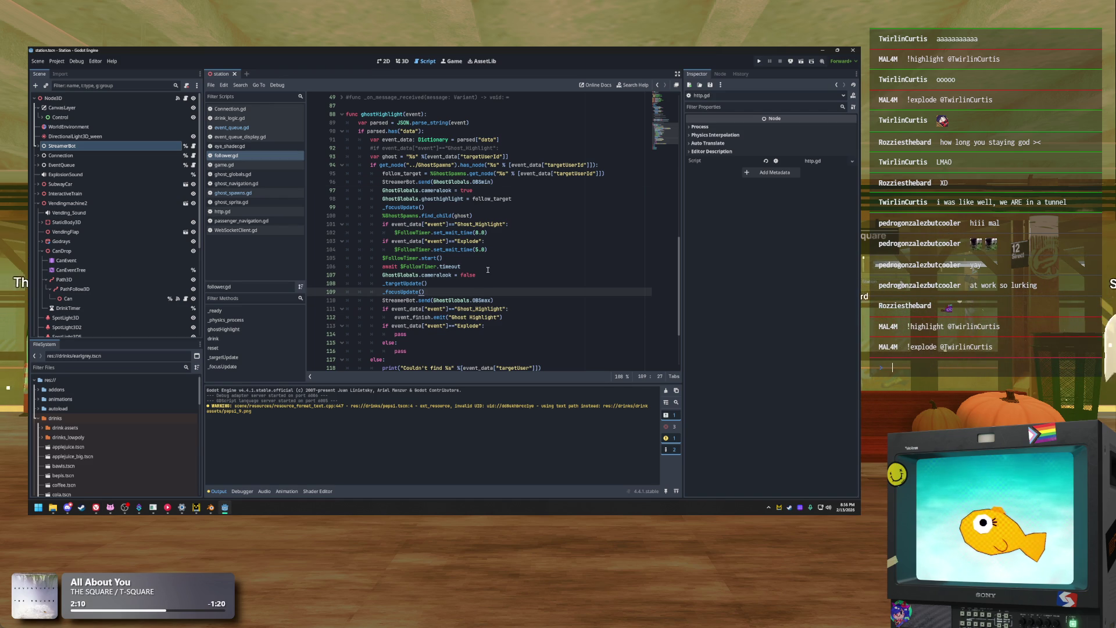
left_click(488, 269)
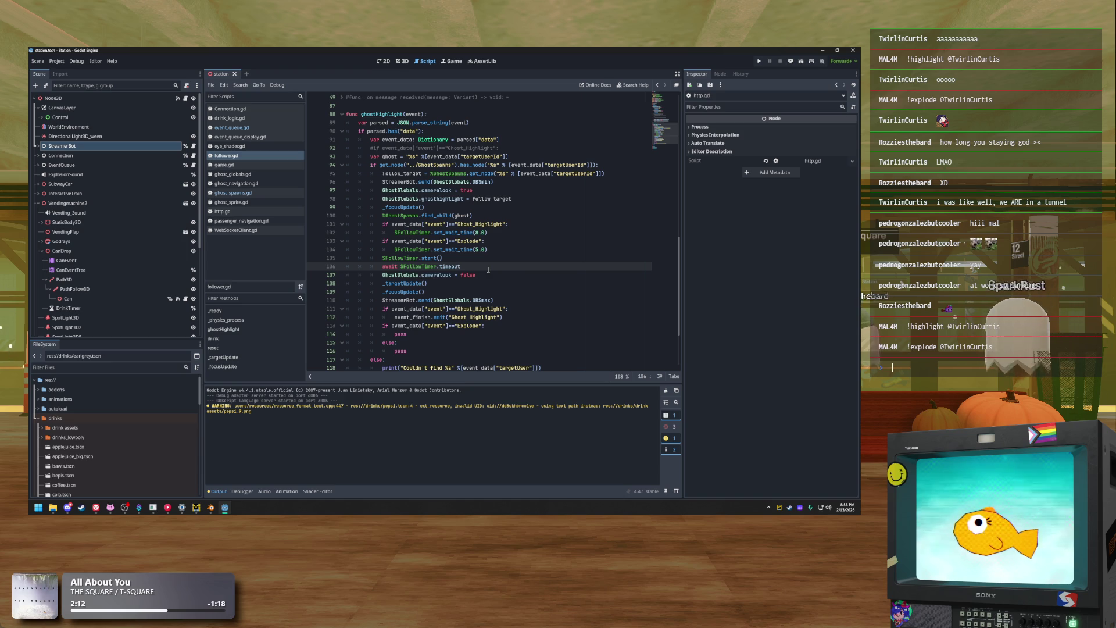
left_click(507, 285)
left_click(507, 295)
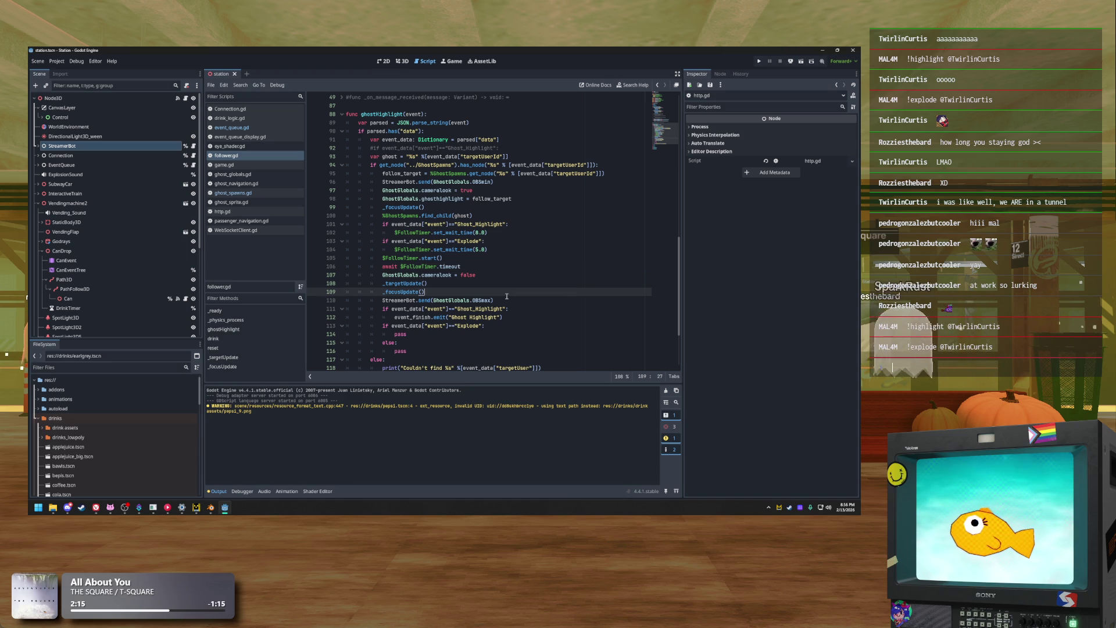
left_click(474, 259)
left_click(504, 240)
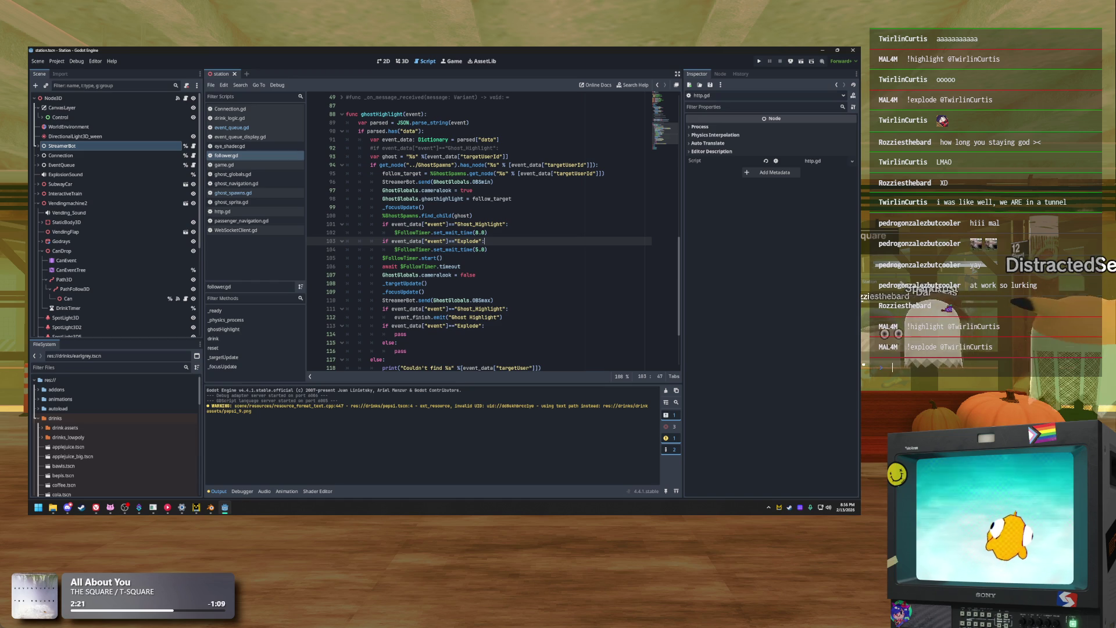
After switching away and back, select the StreamerBot.send(GhostGlobals.OBSmin) call and check the 5.0 wait
key("alt+Tab")
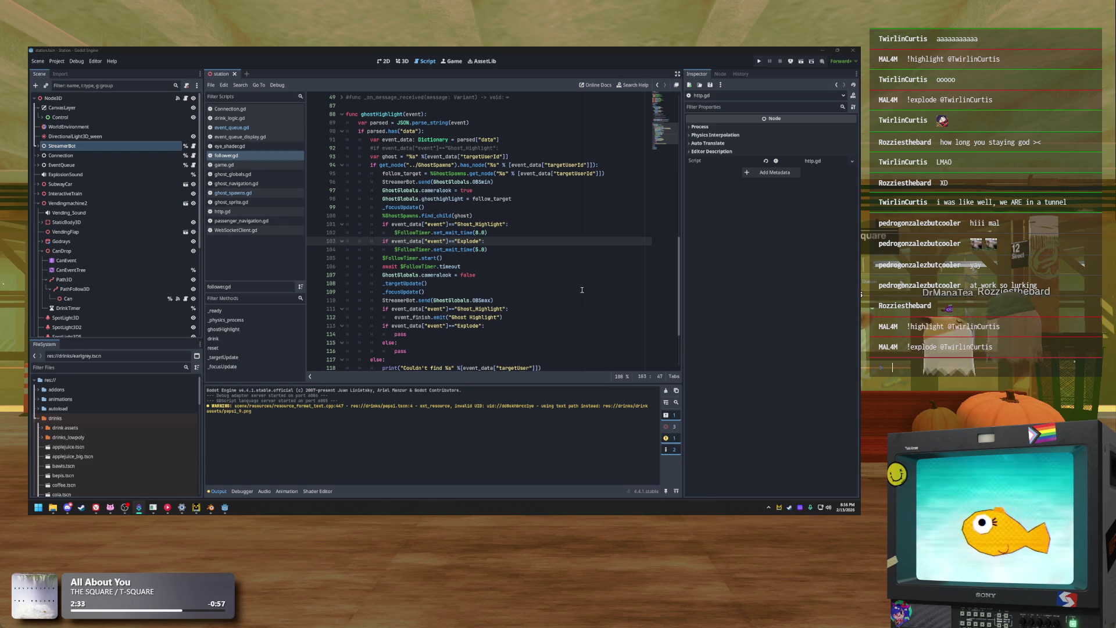
left_click(522, 215)
left_click(509, 183)
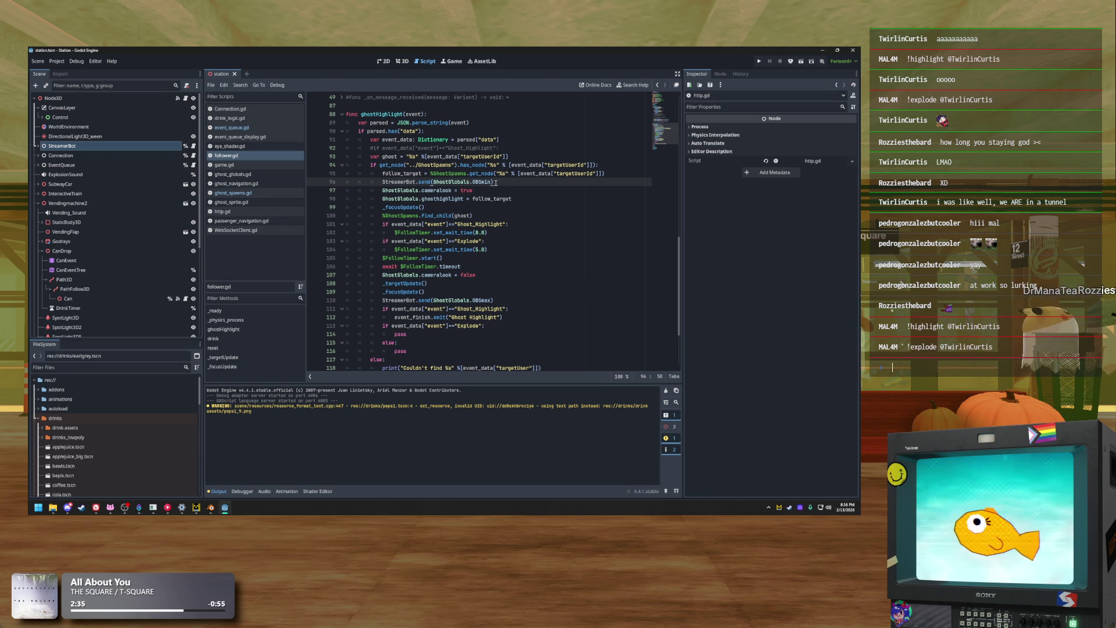
mouse_move(505, 184)
left_mouse_down()
mouse_move(359, 185)
mouse_move(382, 185)
left_mouse_up()
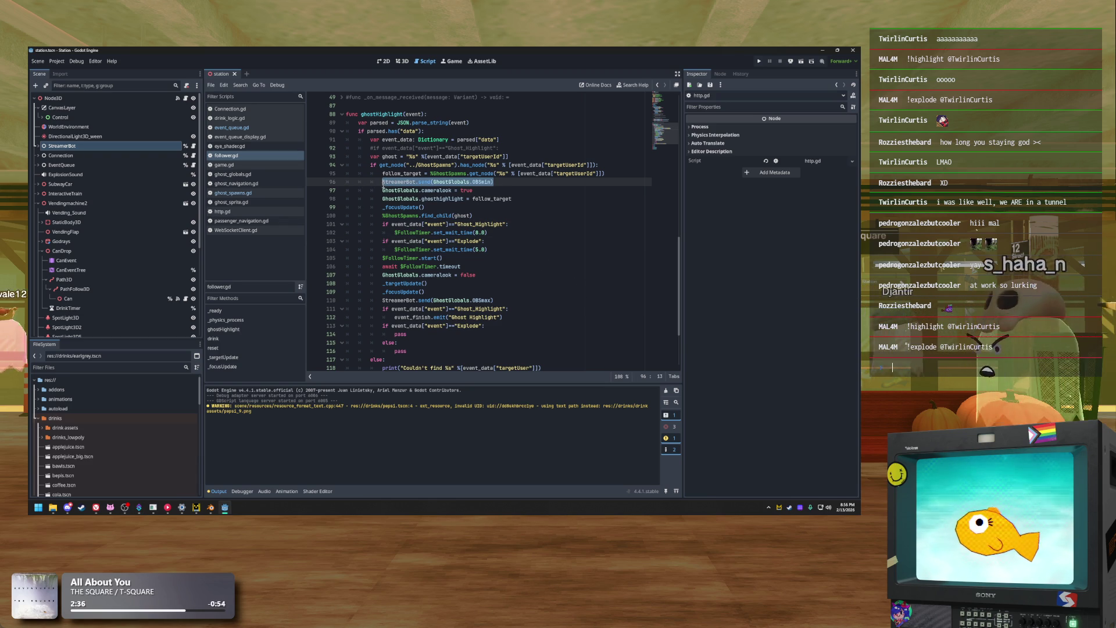
left_click(525, 241)
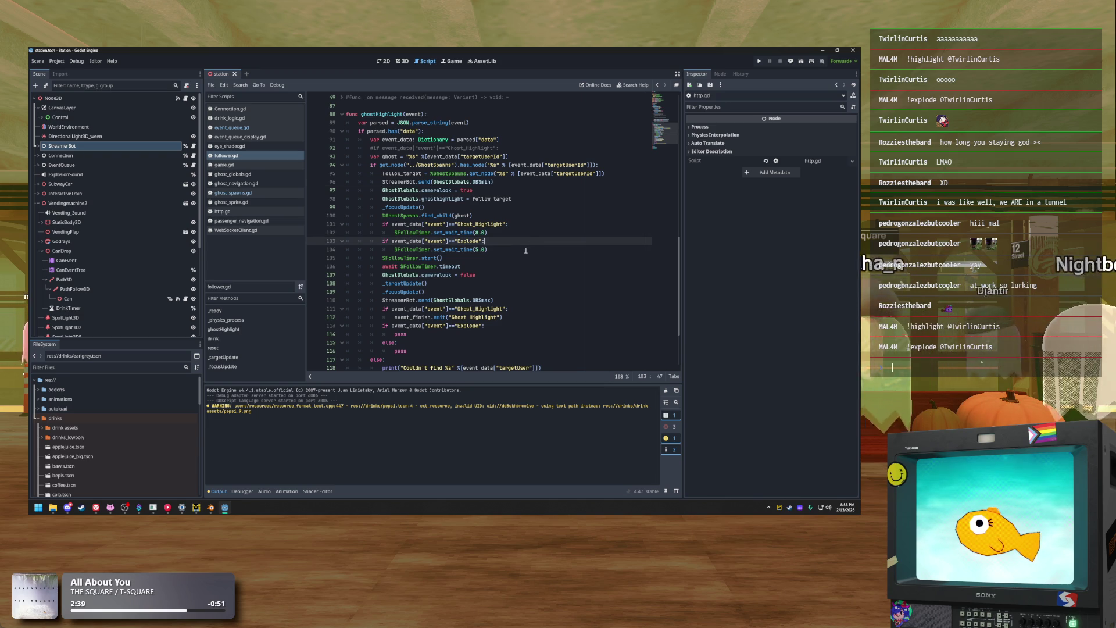
left_click(526, 250)
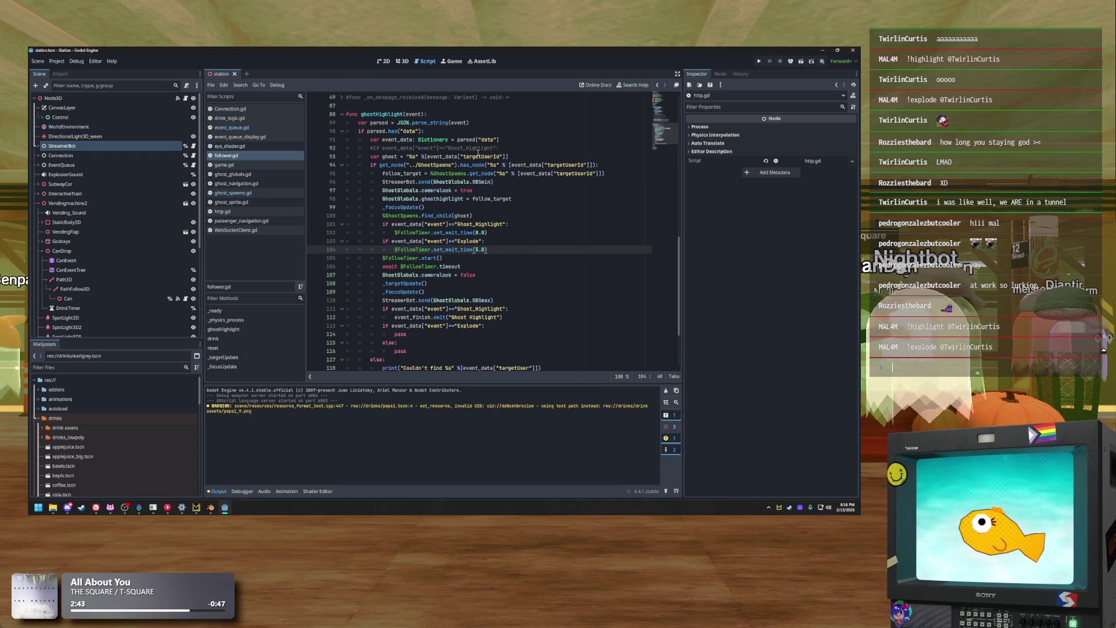
Compare the Ghost_Highlight 8.0 and Explode 5.0 wait times, then collapse CanDrop in the Scene dock
left_click(526, 224)
left_click_drag(526, 223, 380, 223)
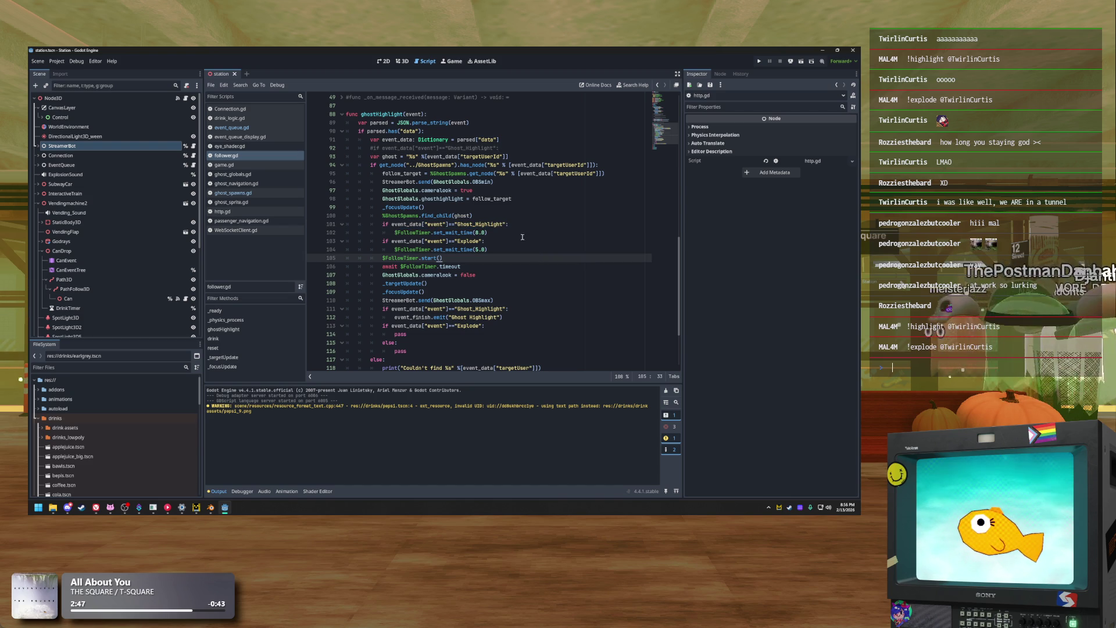
left_click(494, 236)
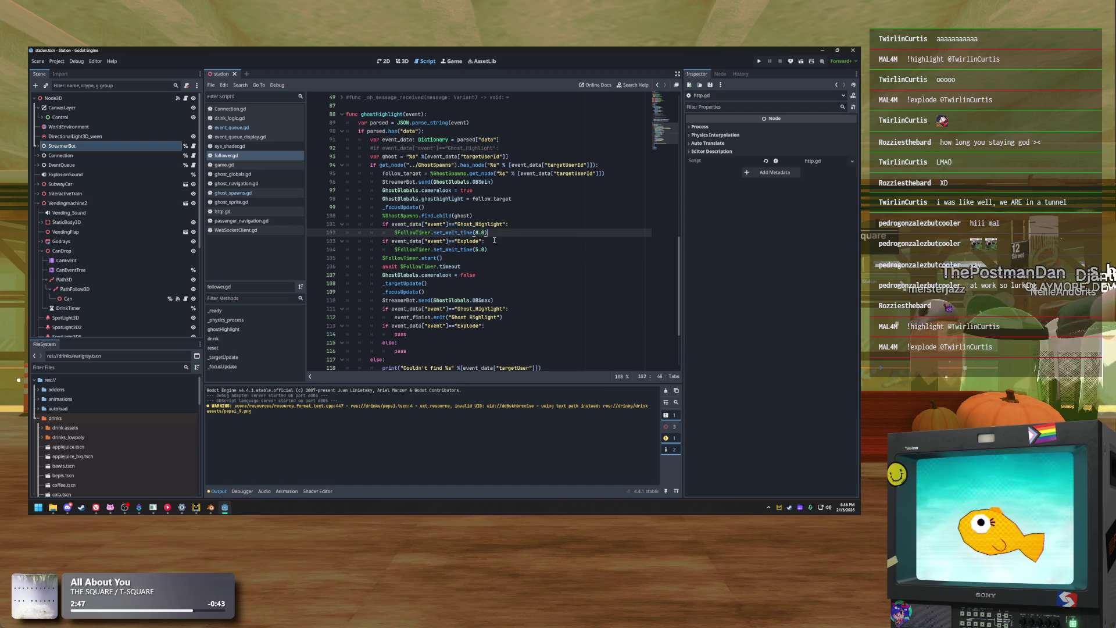
left_click(527, 249)
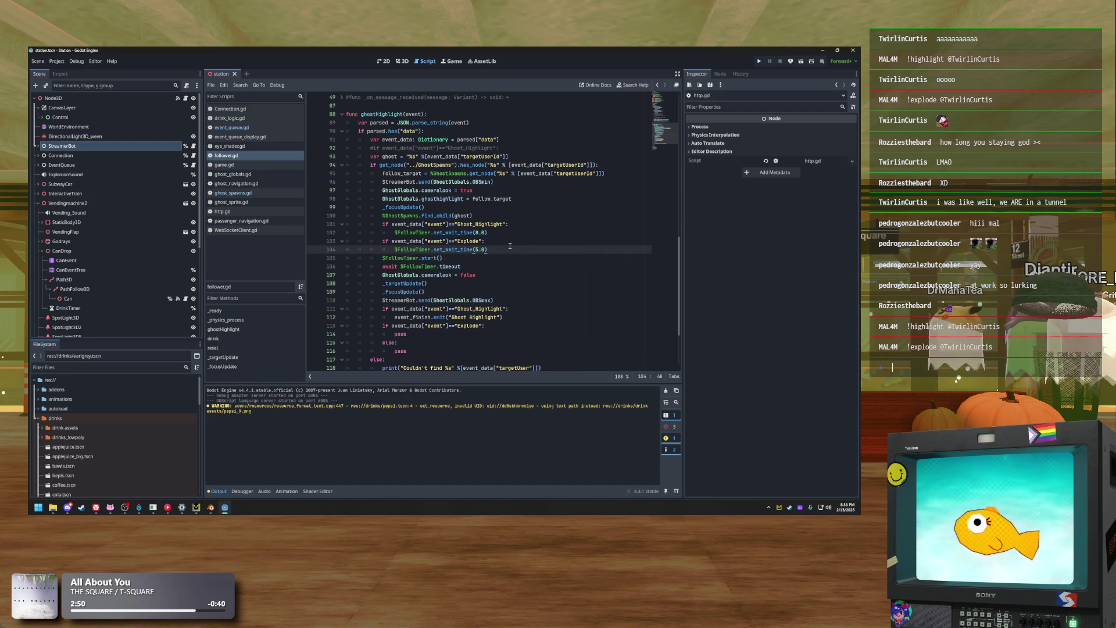
left_click(452, 256)
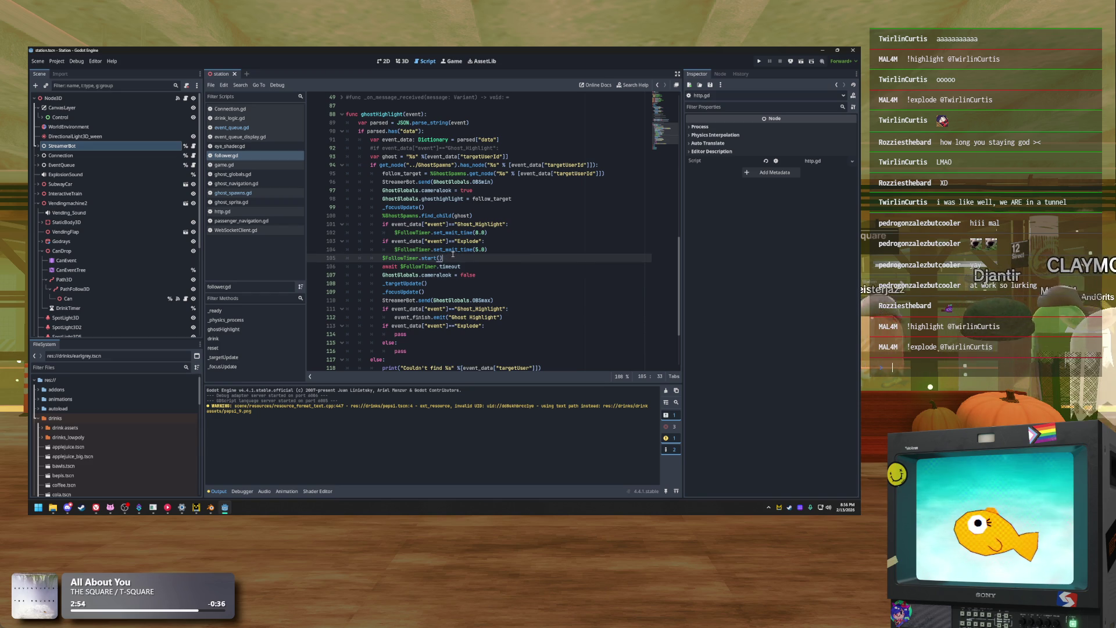
left_click(486, 234)
left_click(430, 266)
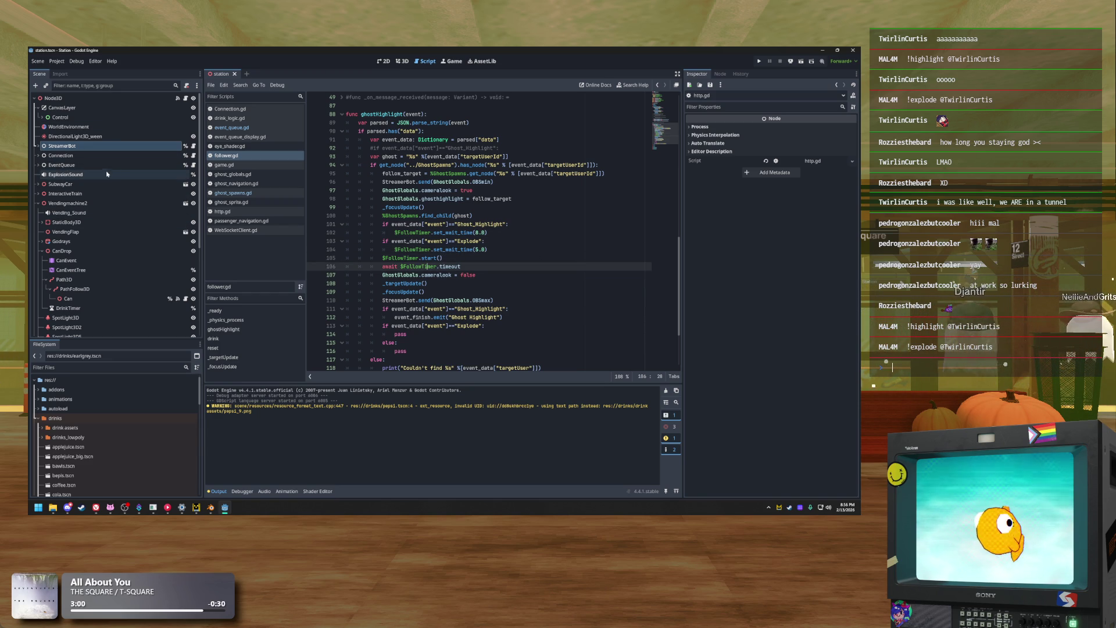
left_click(43, 252)
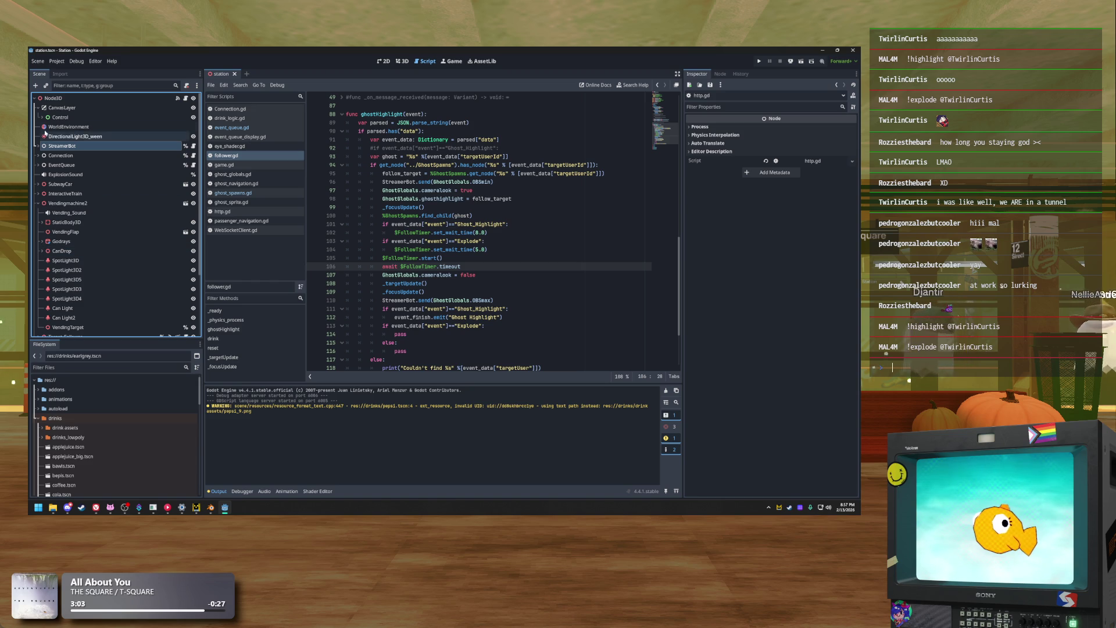
Expand Target_Follower and select its FollowTimer node
left_click(38, 203)
left_click(38, 212)
left_click(65, 223)
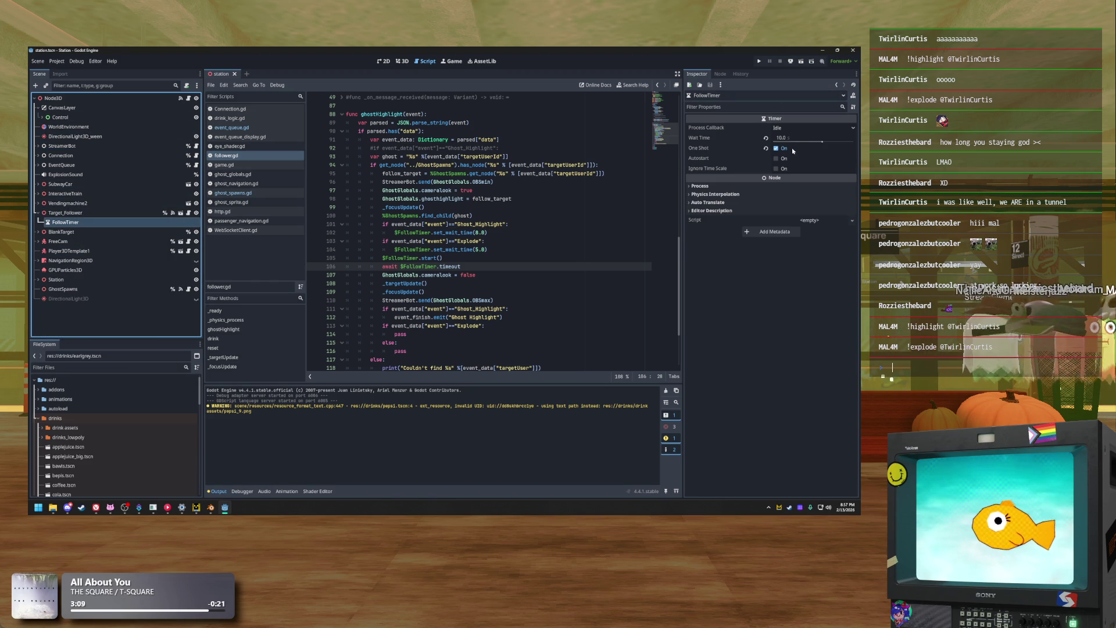
Enable Ignore Time Scale and set FollowTimer's Process Callback to Physics
left_click(791, 128)
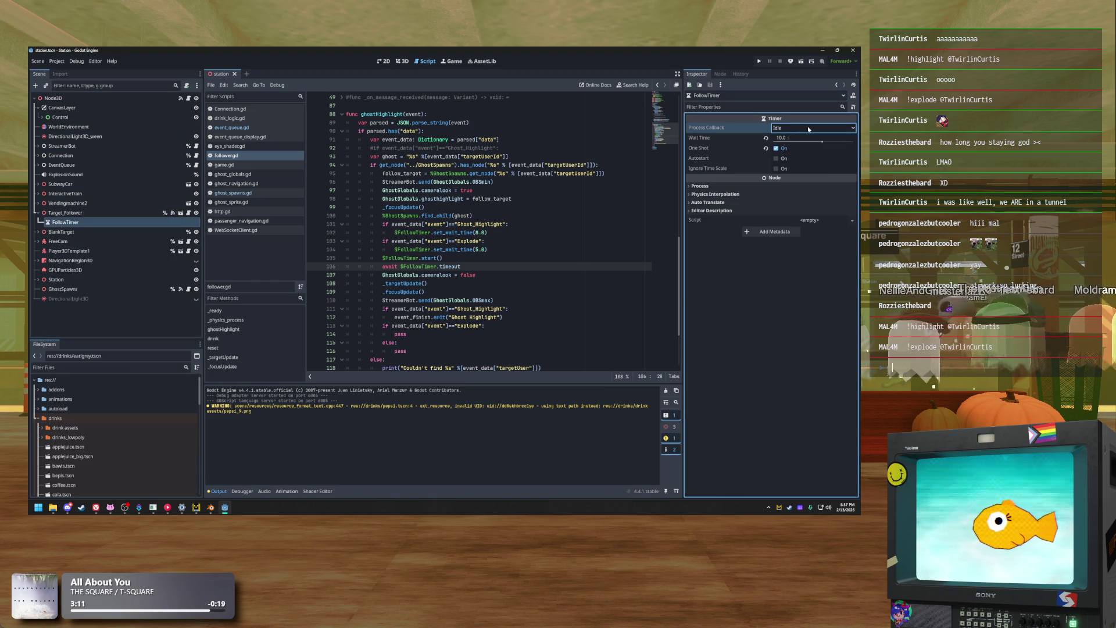
left_click(809, 129)
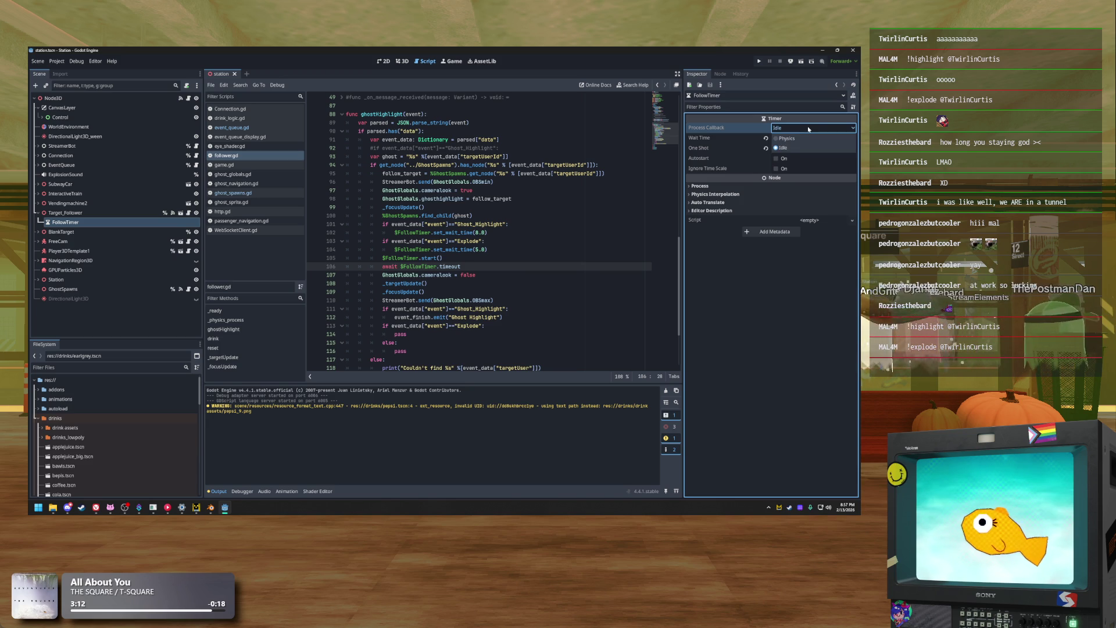
left_click(809, 129)
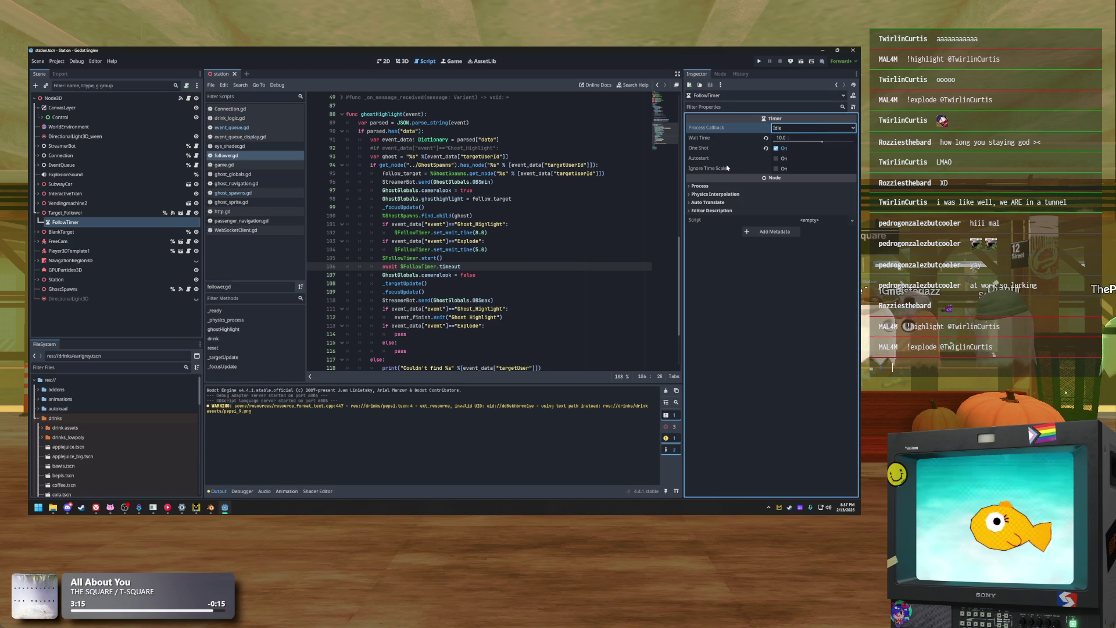
left_click(777, 169)
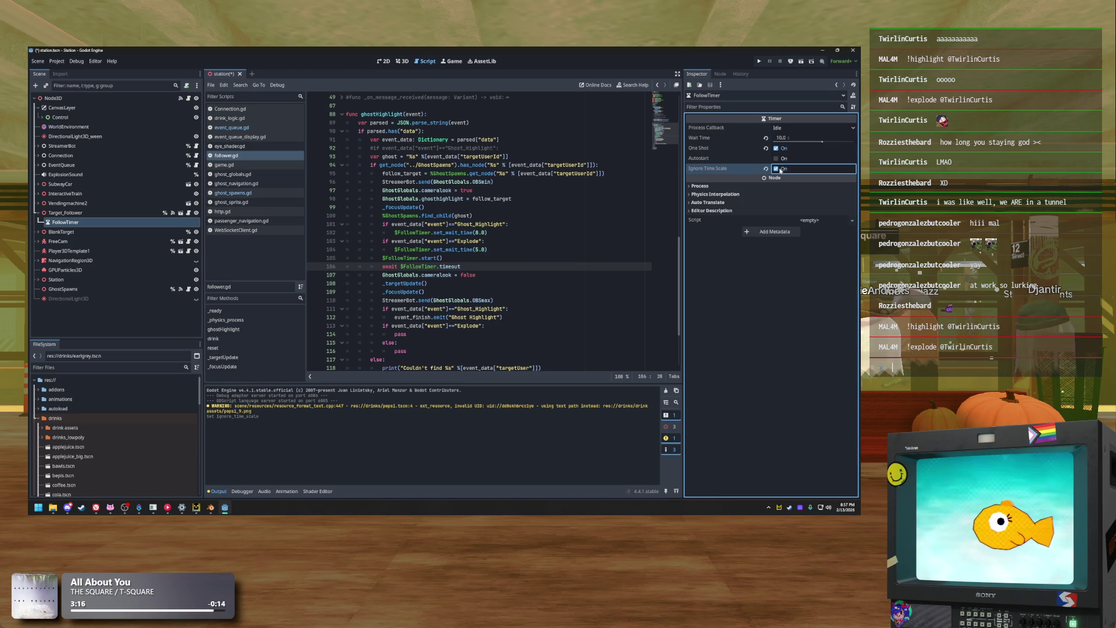
left_click(795, 128)
left_click(783, 148)
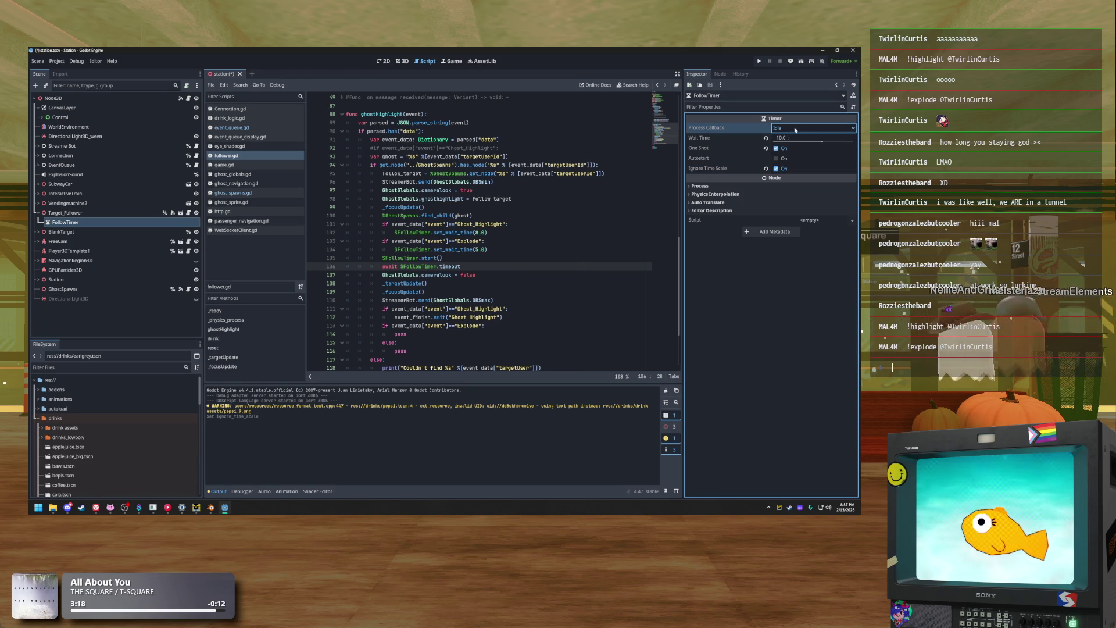
mouse_move(705, 130)
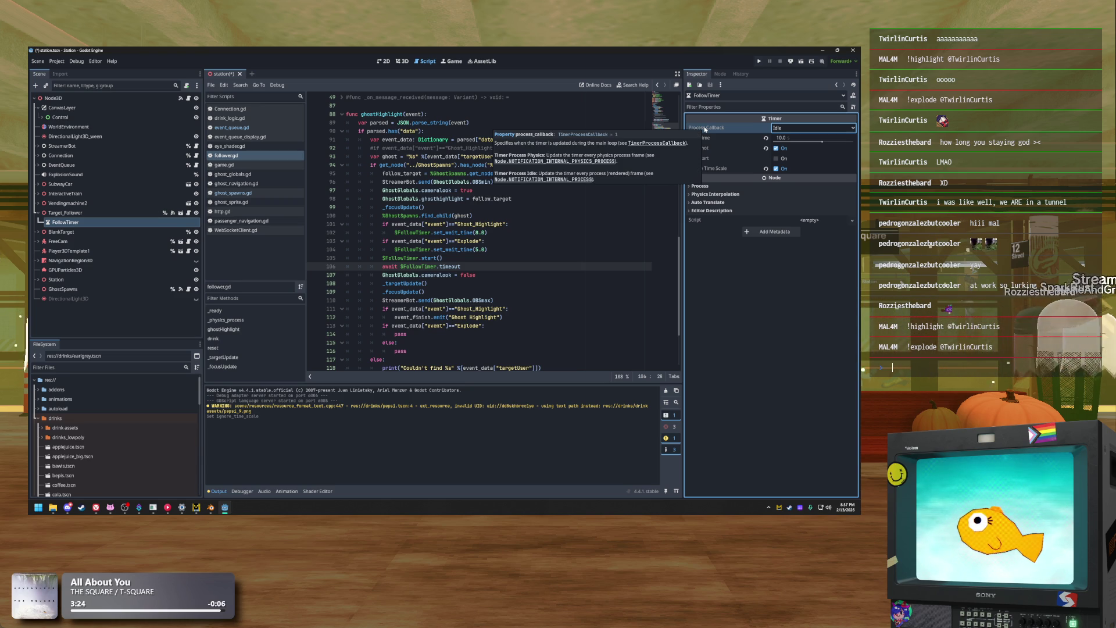
left_click(705, 129)
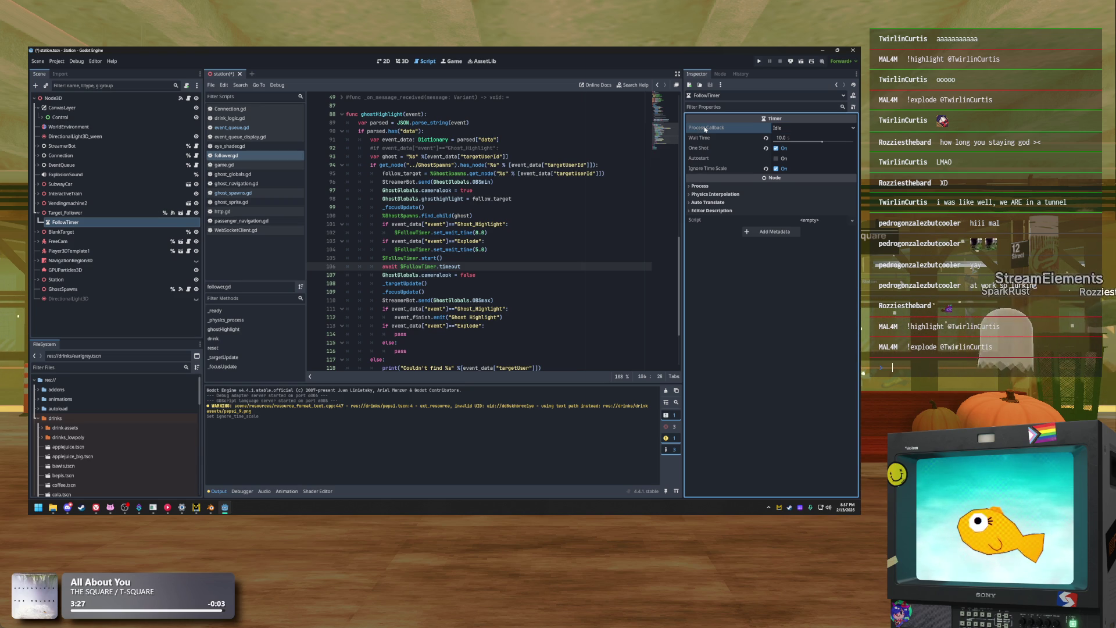
left_click(795, 132)
left_click(793, 142)
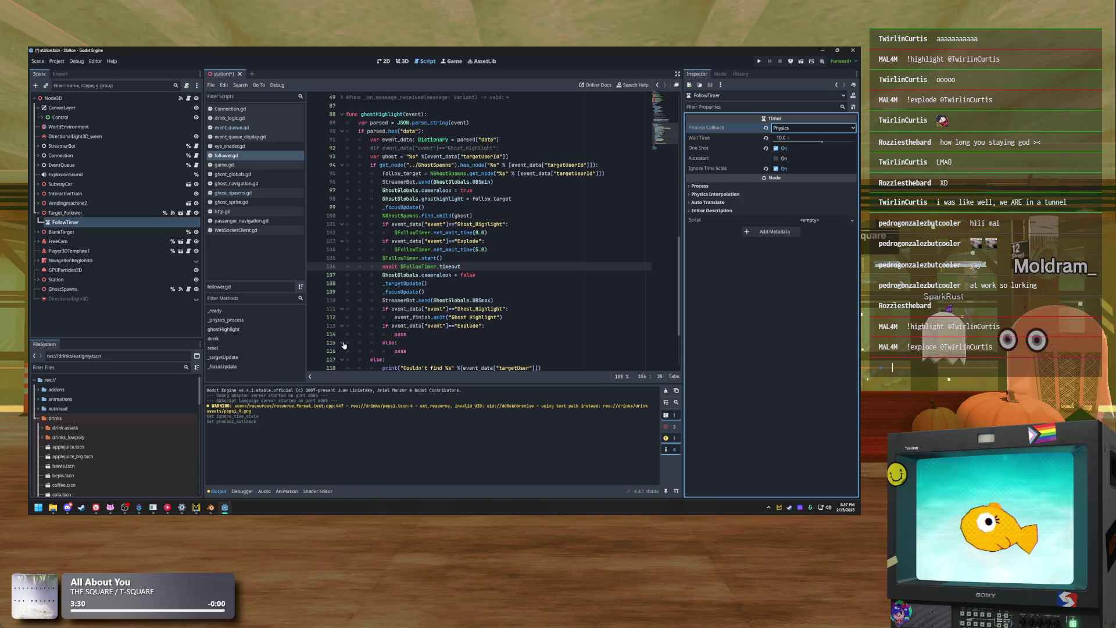
left_click(506, 244)
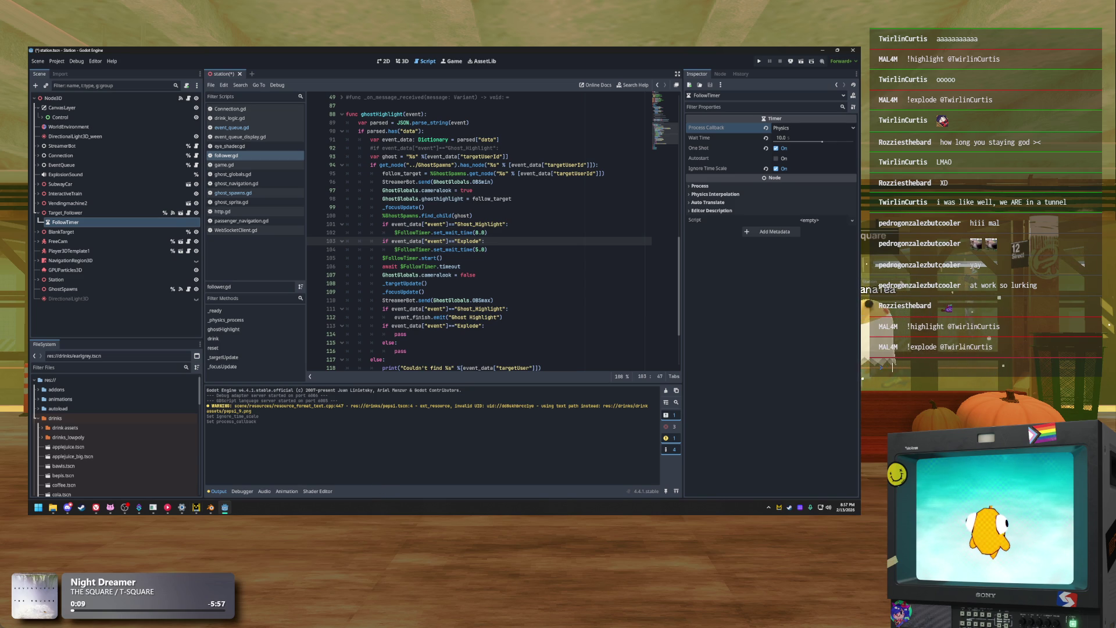
Put the caret on the FollowTimer timeout line 106, then switch over to Blender
left_click(522, 269)
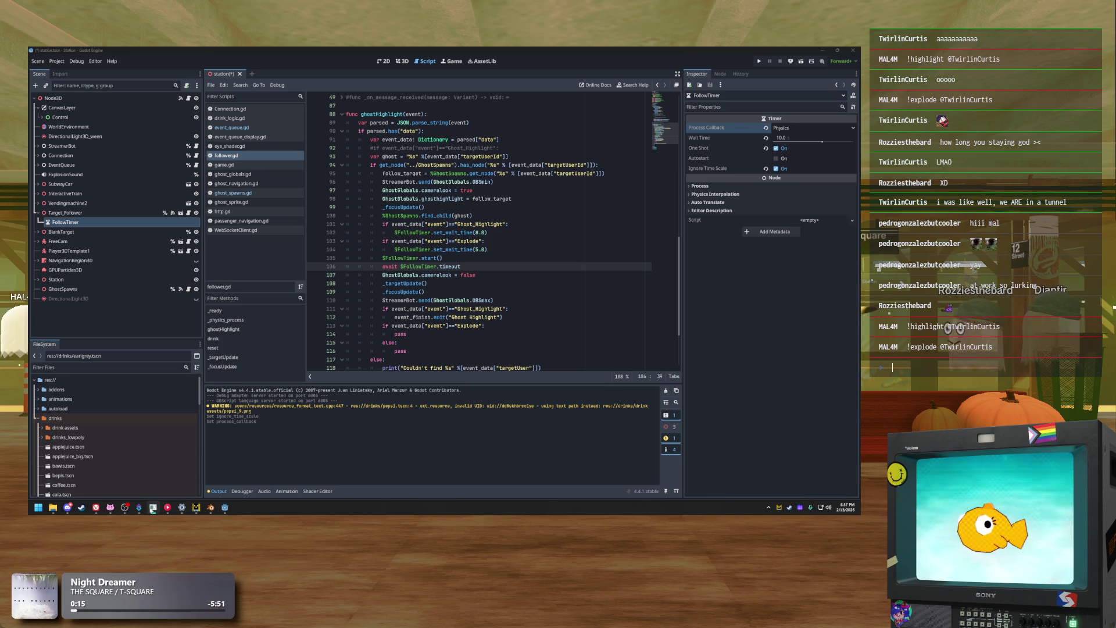
left_click(152, 509)
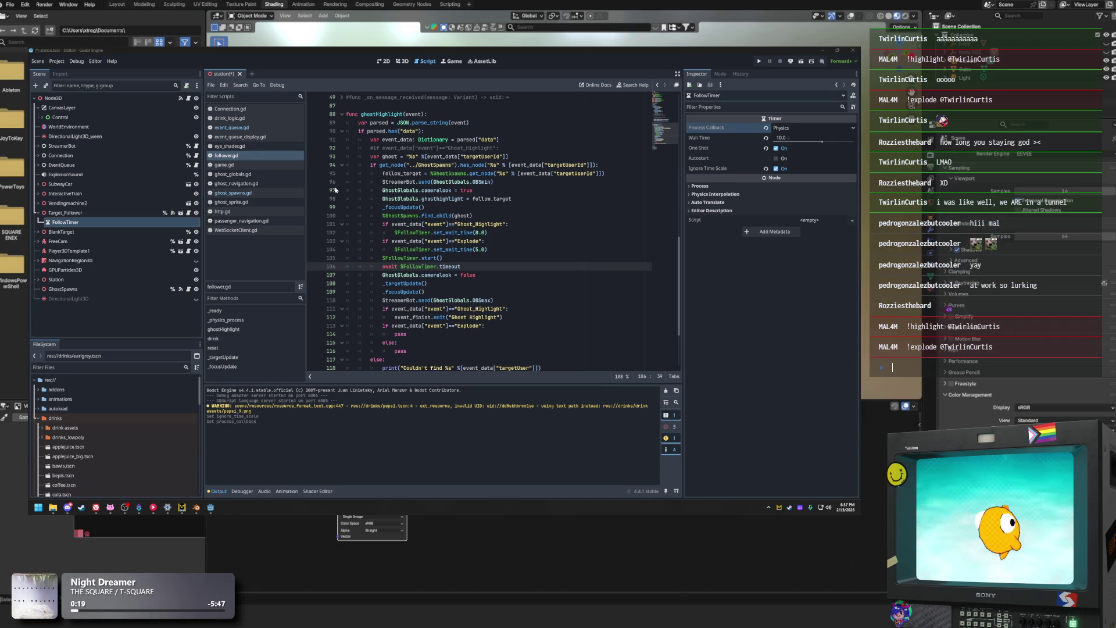
Save and run the Station game, then bring up the Output log after the test run
left_click(759, 61)
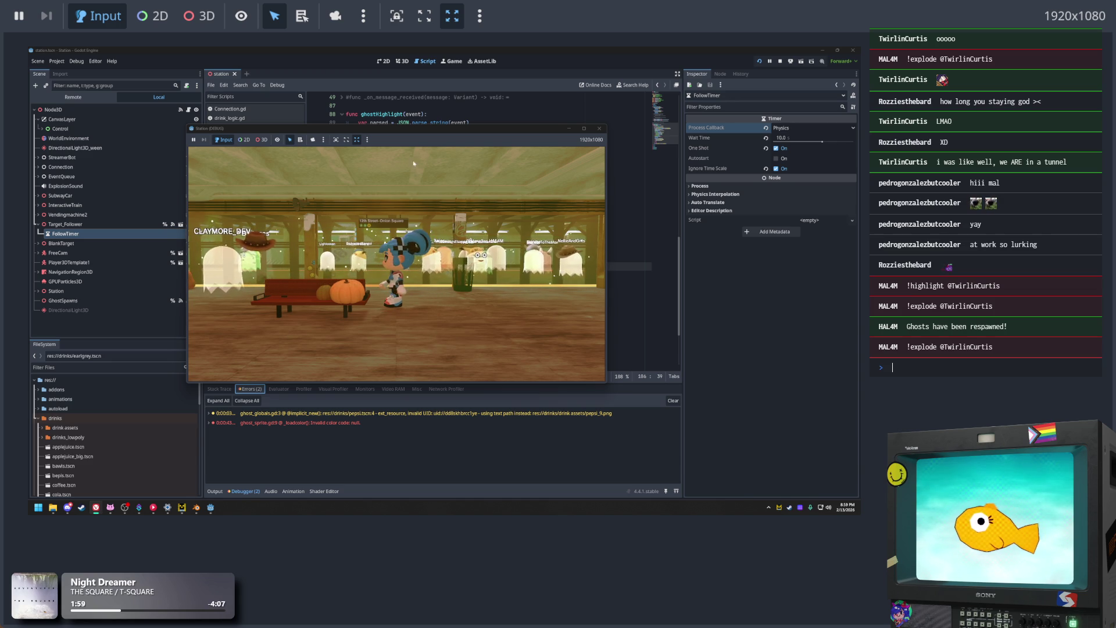
left_click(215, 492)
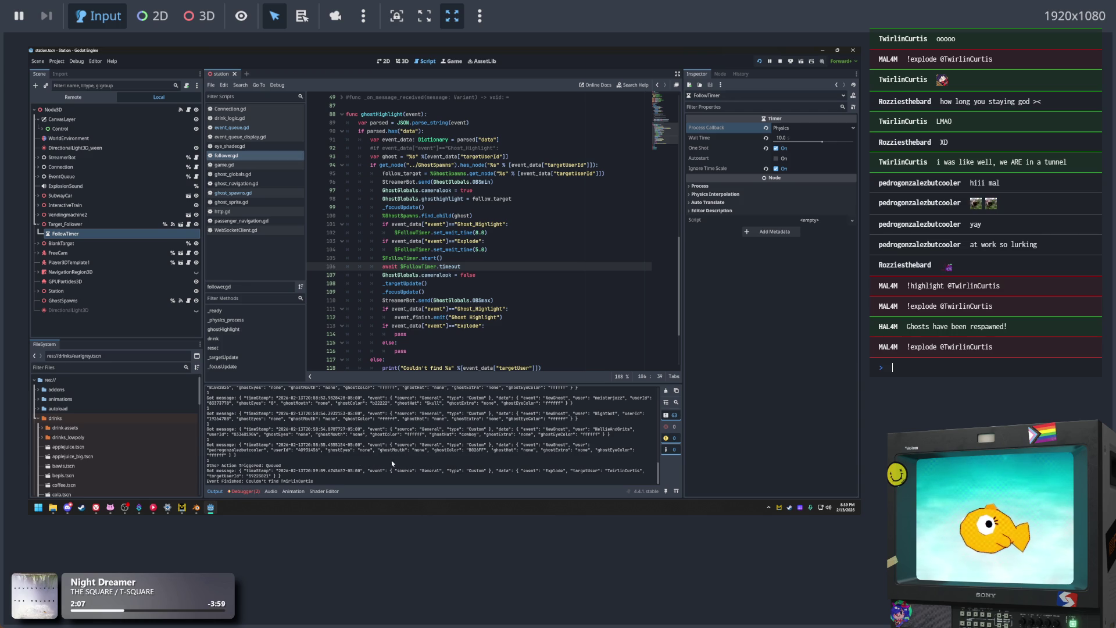
Switch to Blender and back, move the running game window down-right, then return to Godot
key("alt+Tab")
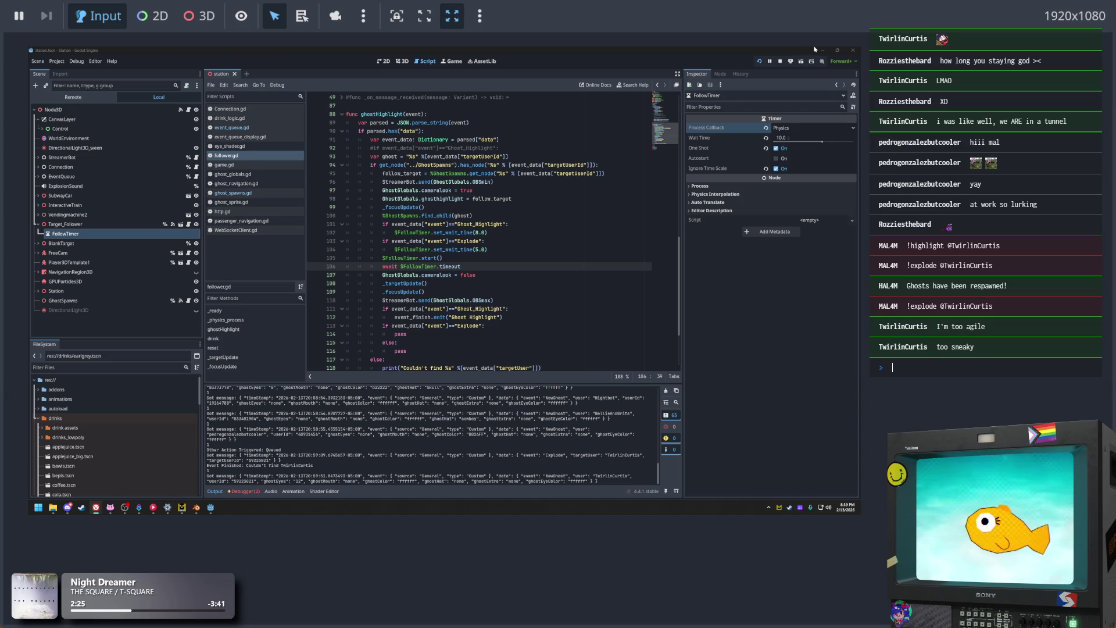
key("alt+Tab")
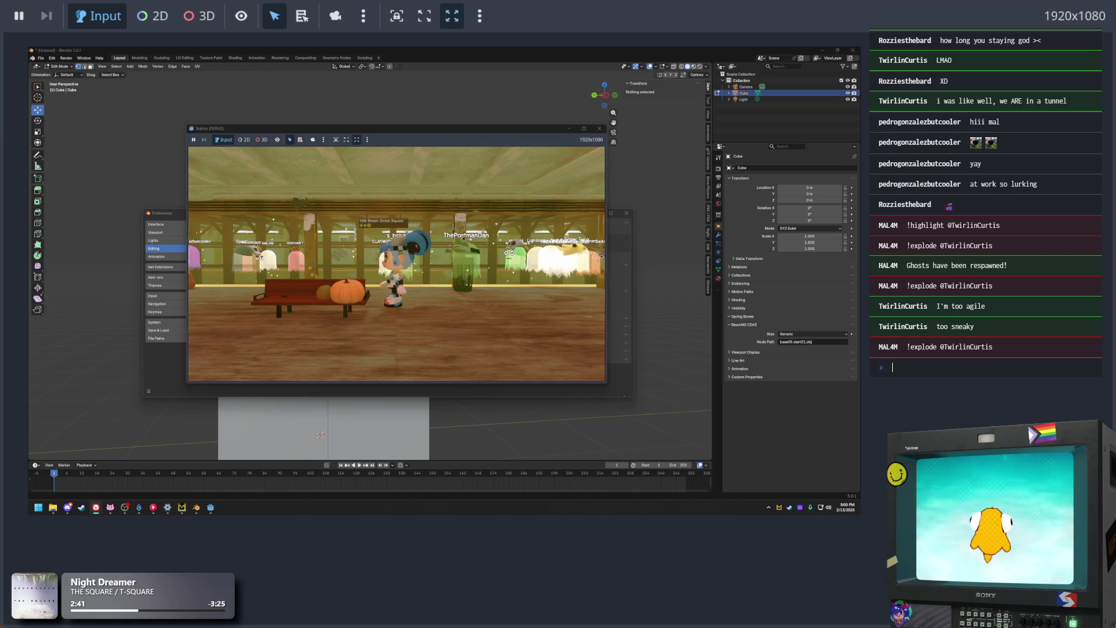
mouse_move(356, 133)
left_mouse_down()
mouse_move(590, 172)
mouse_move(291, 147)
mouse_move(272, 109)
mouse_move(282, 119)
left_mouse_up()
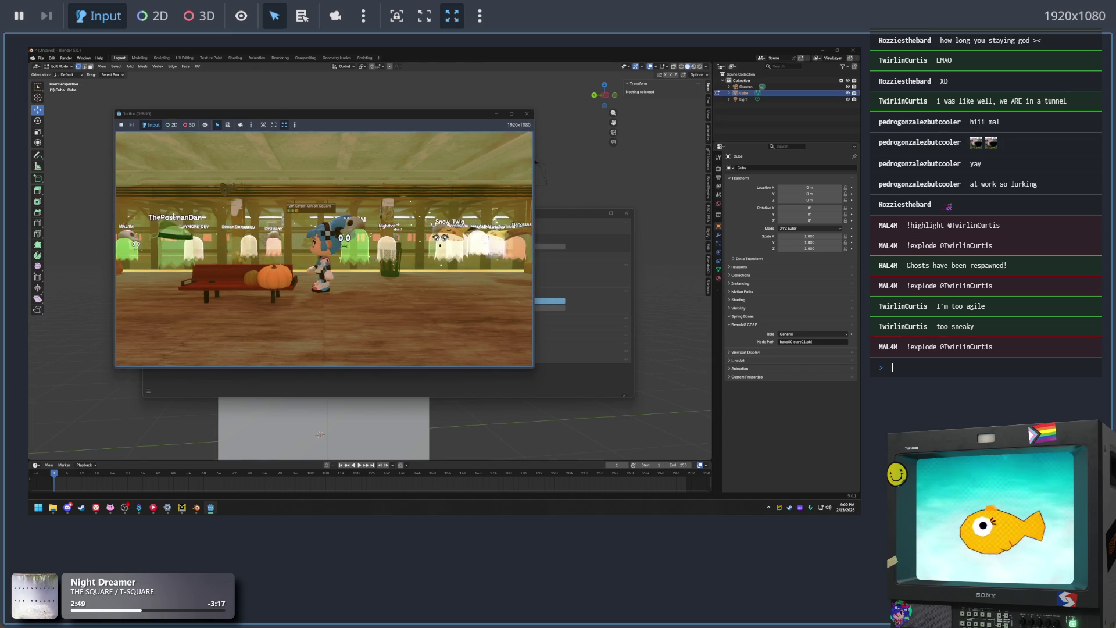
key("alt+Tab")
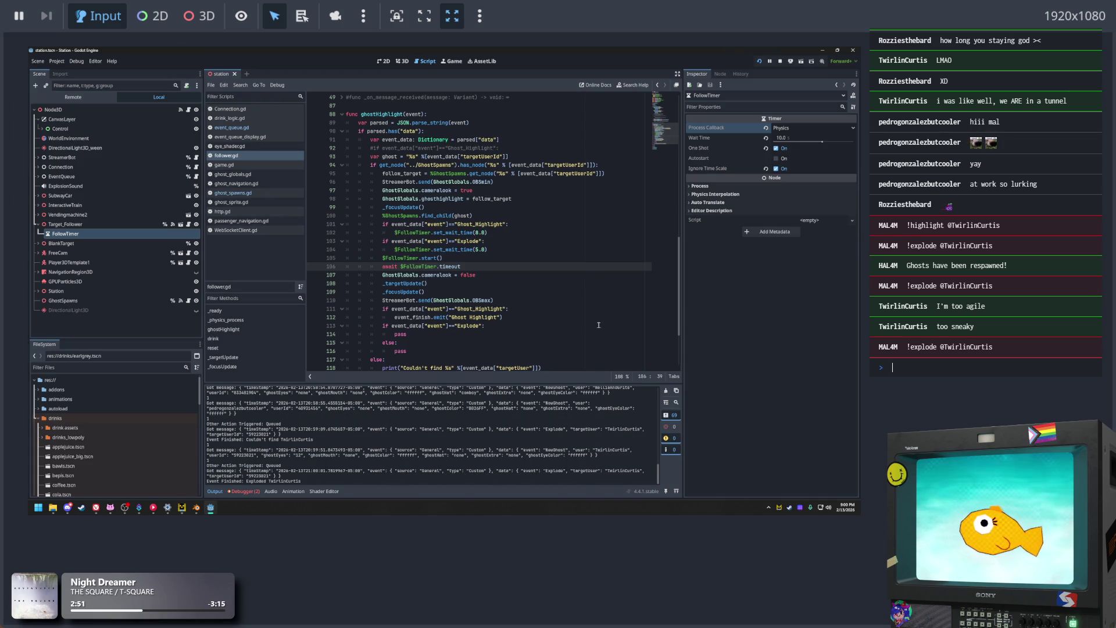
Look over the execute function in event_queue.gd around line 30
left_click(501, 209)
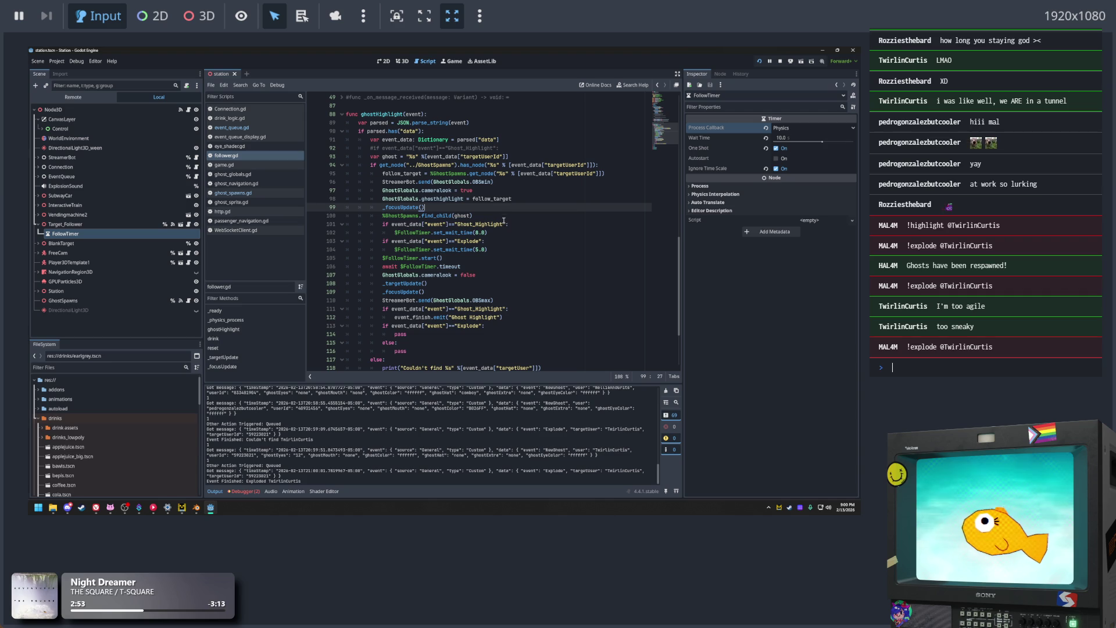
scroll(505, 223, "up", 1)
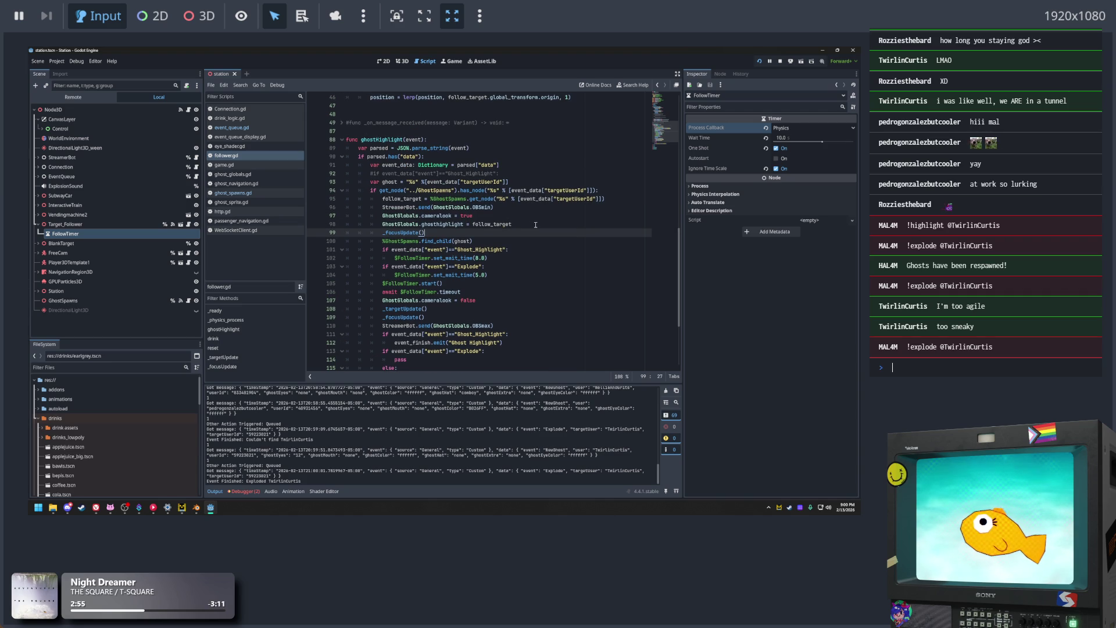
left_click(266, 128)
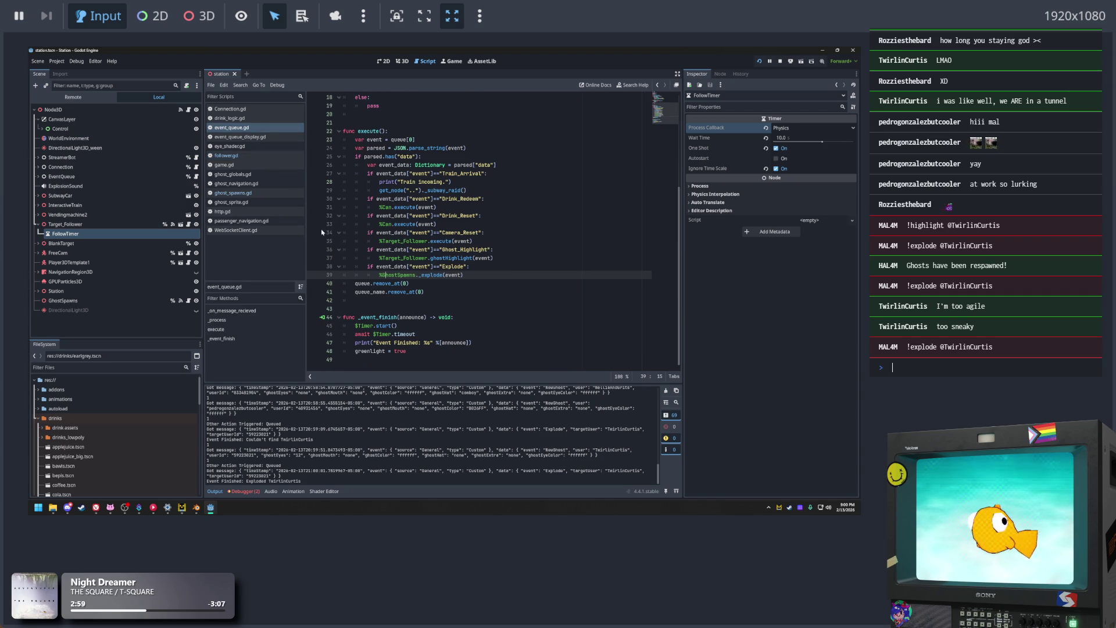
left_click(512, 232)
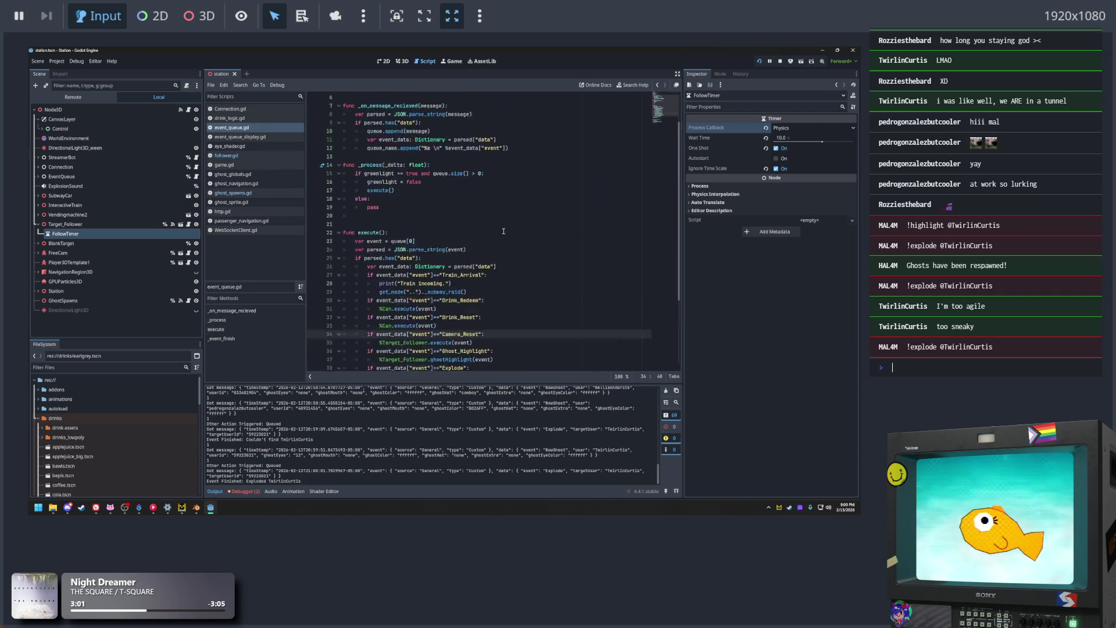
scroll(515, 250, "up", 3)
key("Up")
key("Up")
key("Up")
scroll(517, 277, "up", 3)
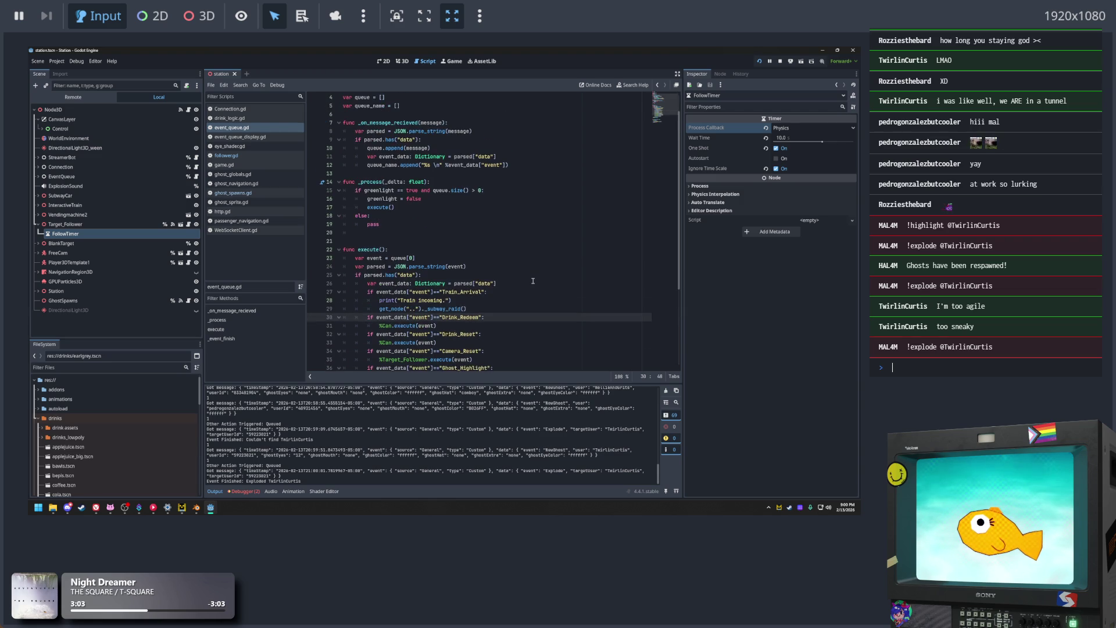
Back in follower.gd, select the code from line 107 to 112
left_click(254, 155)
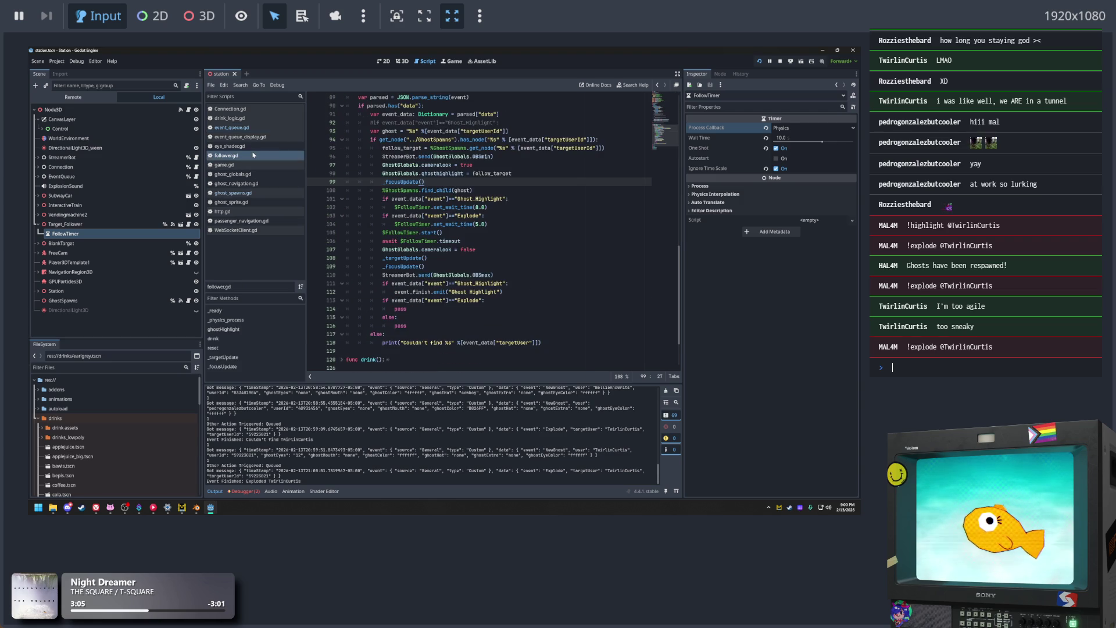
scroll(455, 186, "up", 2)
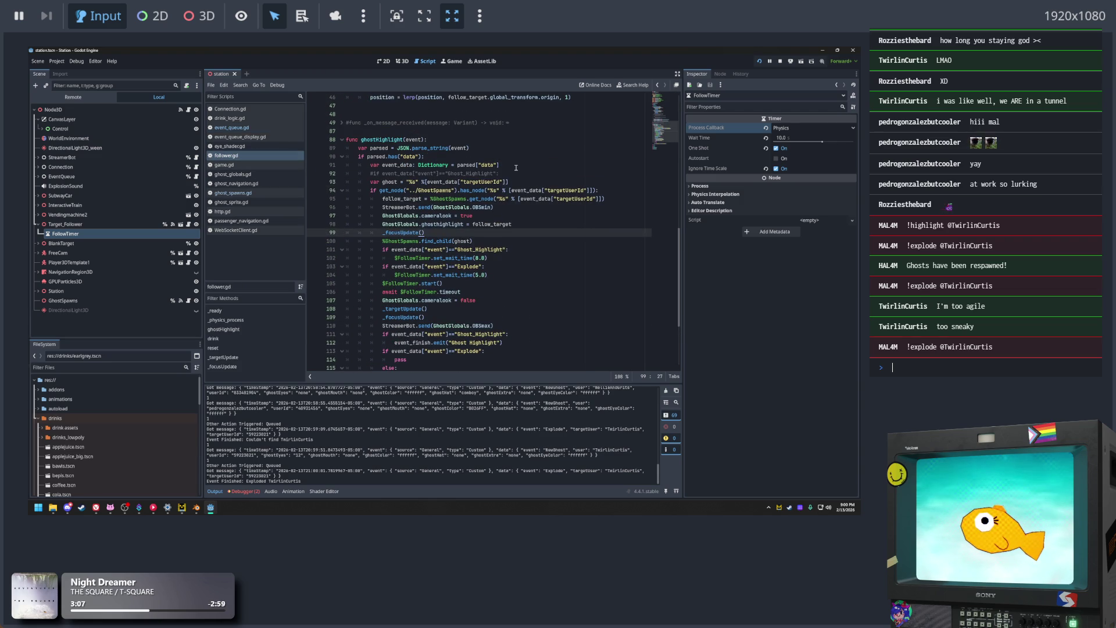
scroll(520, 171, "down", 4)
left_click(538, 258)
left_click(528, 250)
left_click(521, 198)
scroll(521, 204, "up", 1)
left_click_drag(505, 267, 464, 221)
Unfold _focusUpdate to reveal the tween easing the camera fov to 25 or 50
scroll(520, 279, "down", 1)
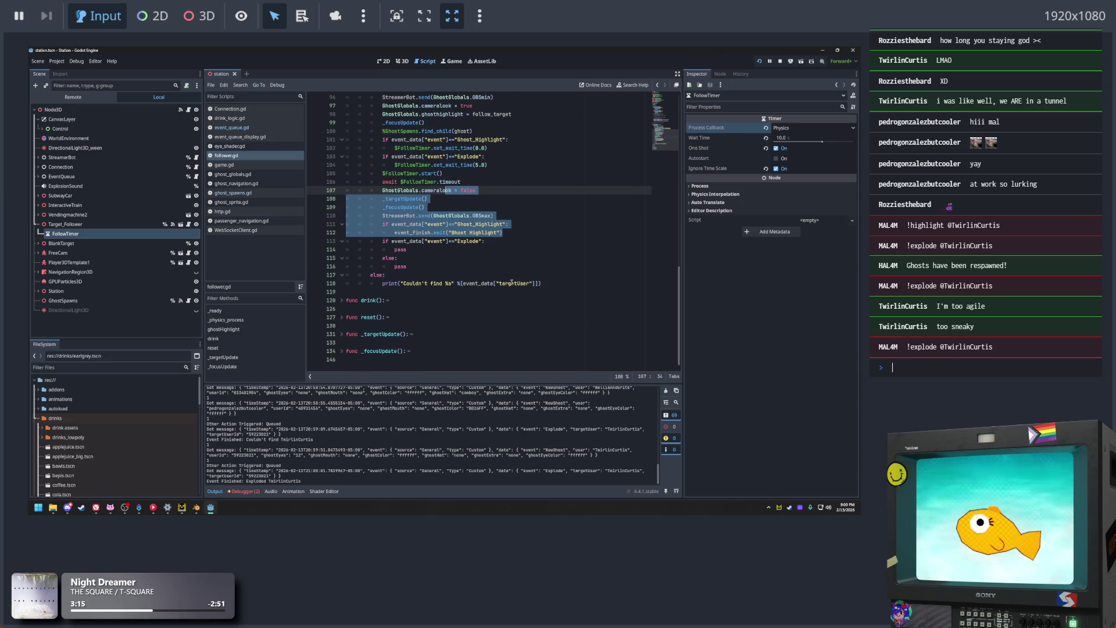
left_click(525, 256)
left_click(343, 351)
scroll(391, 324, "down", 3)
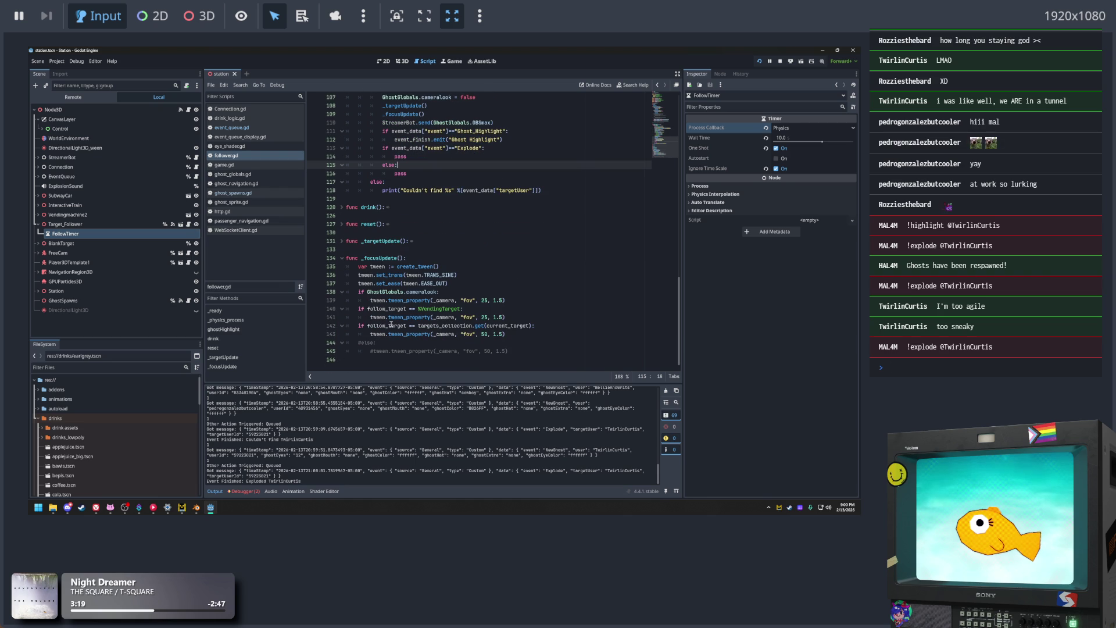
Peek into _targetUpdate, reset and drink by unfolding and refolding each
left_click(342, 257)
left_click(342, 241)
left_click(342, 241)
left_click(342, 224)
left_click(342, 224)
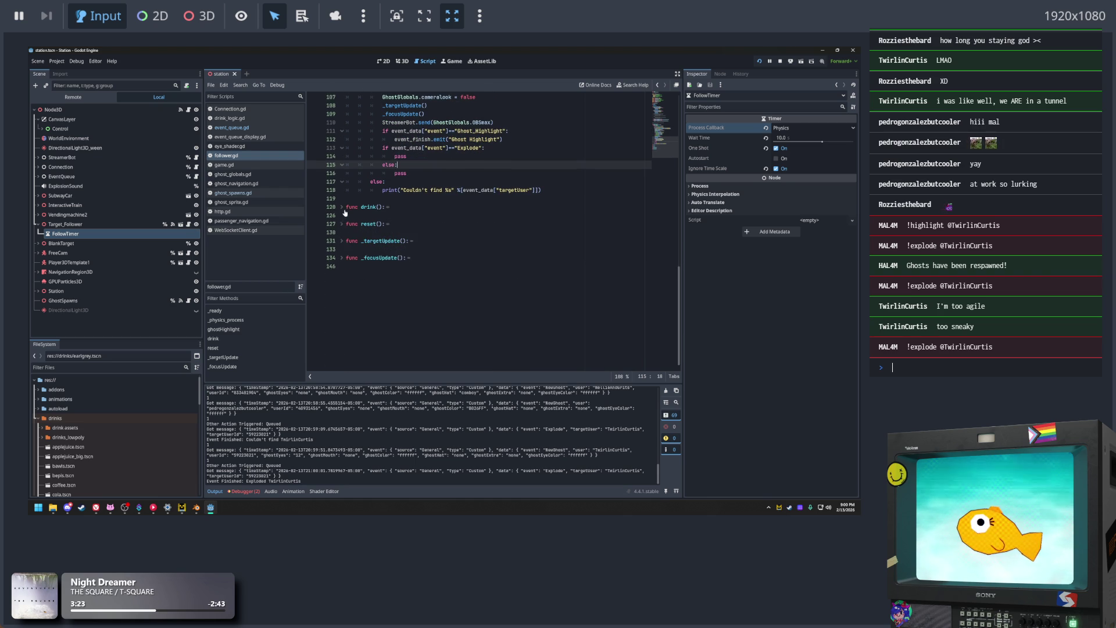
left_click(343, 207)
left_click(343, 208)
scroll(442, 262, "up", 8)
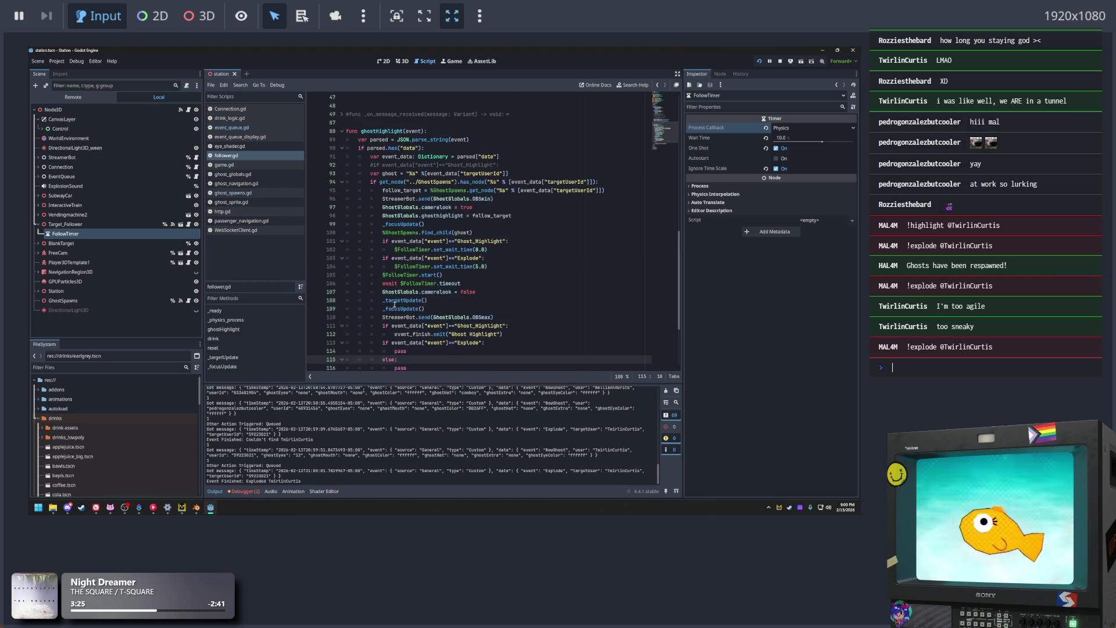
Inspect the Ghost Highlight event_finish call on line 112 and the OBSmax send on line 110
left_click(505, 284)
scroll(505, 287, "down", 2)
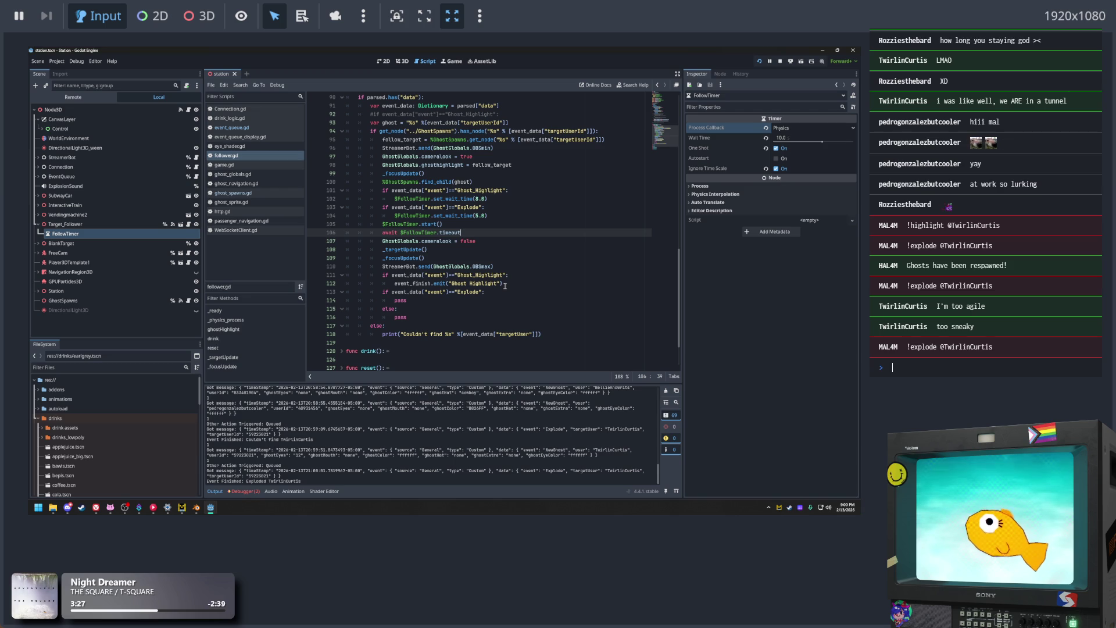
left_click(518, 284)
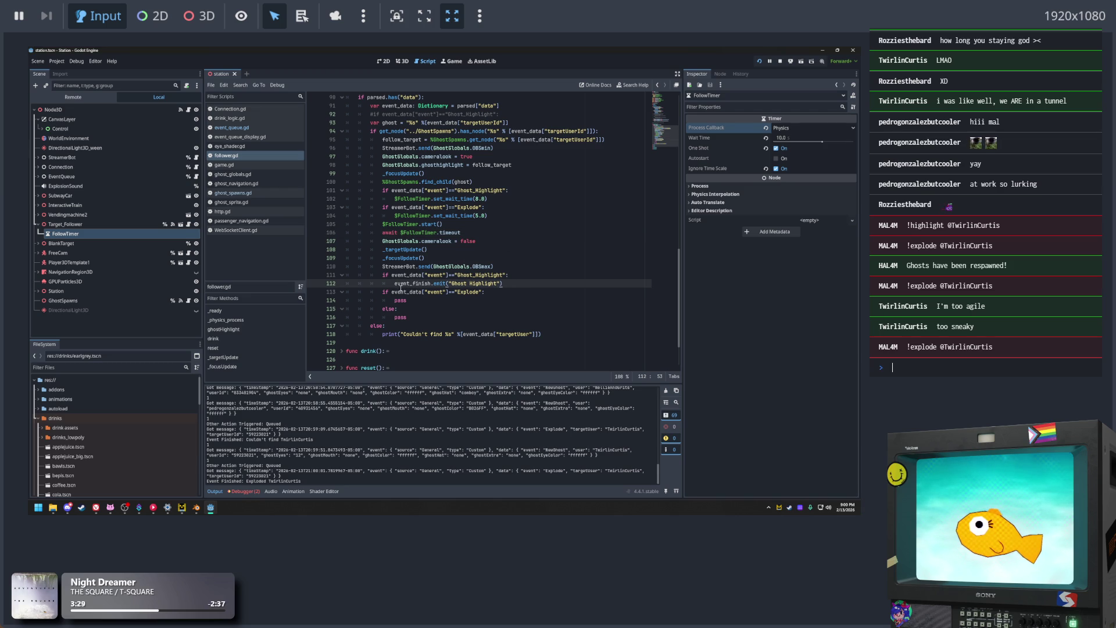
left_click_drag(395, 284, 532, 283)
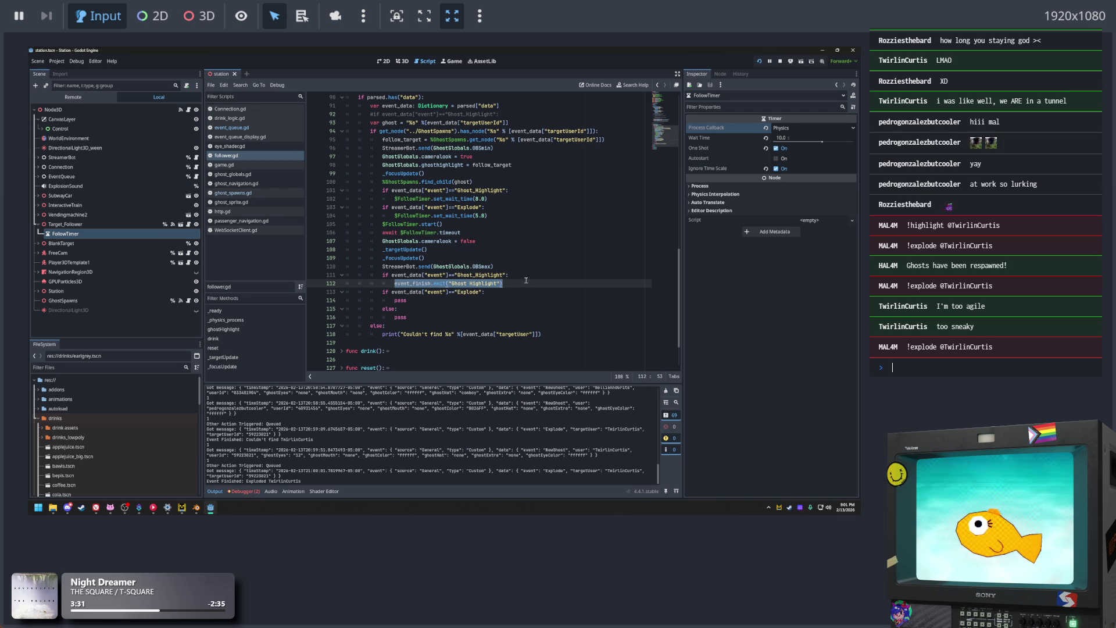
left_click(526, 278)
left_click(395, 284)
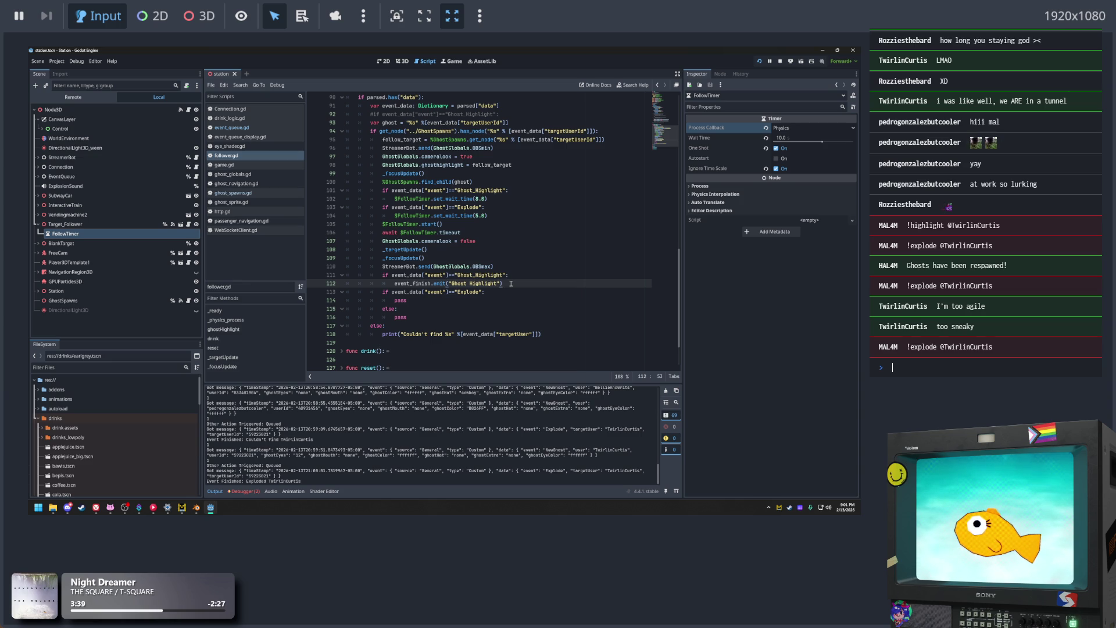
scroll(512, 283, "up", 1)
left_click(493, 292)
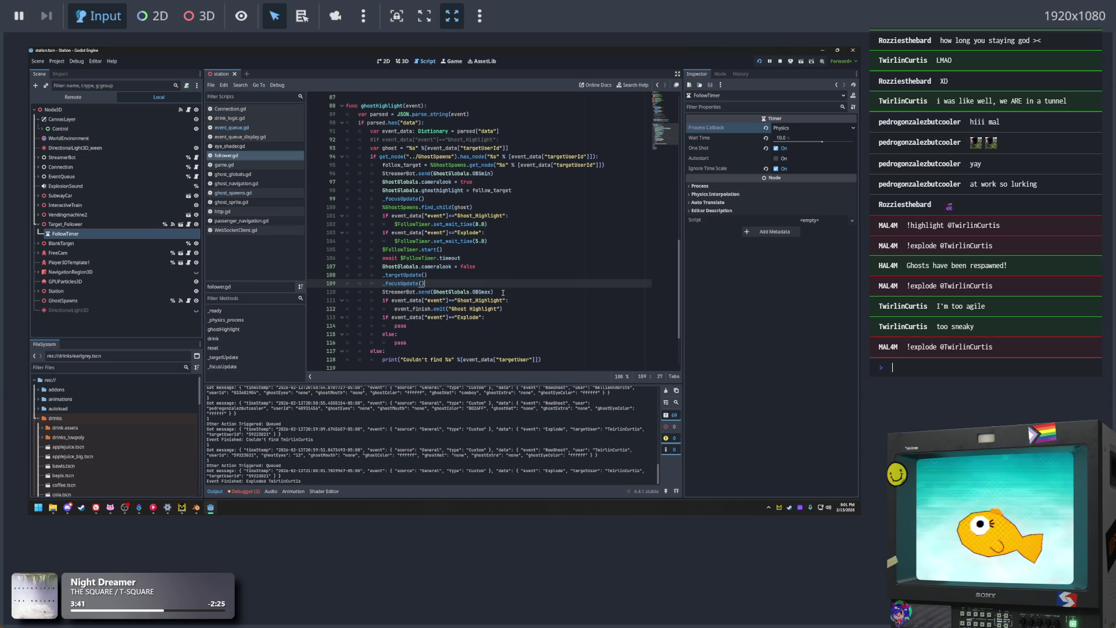
left_click(430, 292, "shift")
Review ghostHighlight from its header: the StreamerBot send on line 96, _focusUpdate and Explode check
left_click(498, 175)
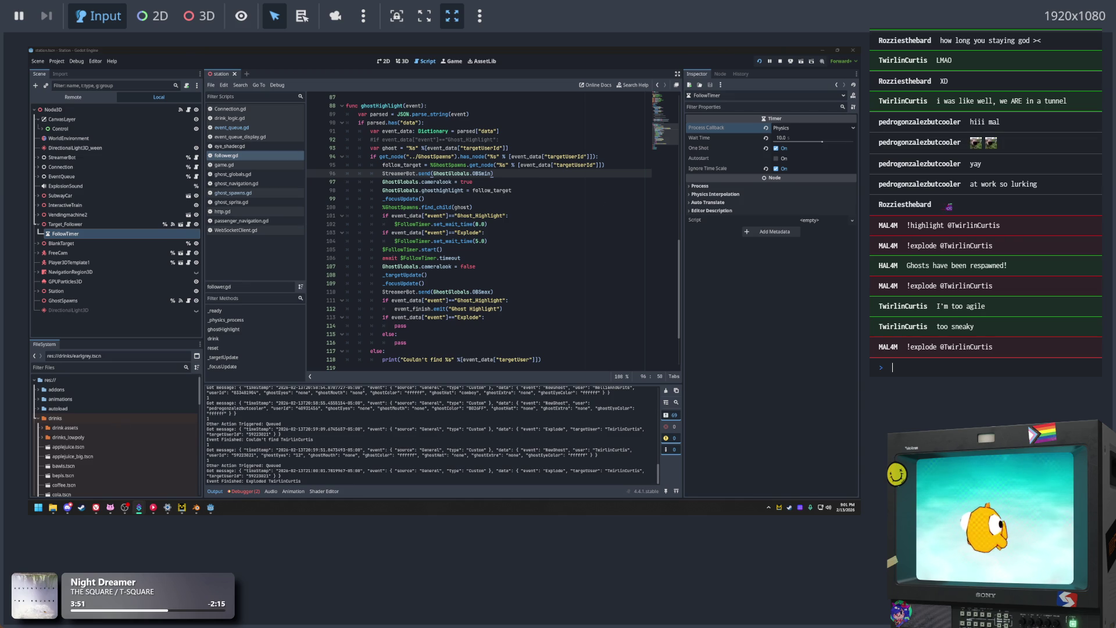
left_click(514, 216)
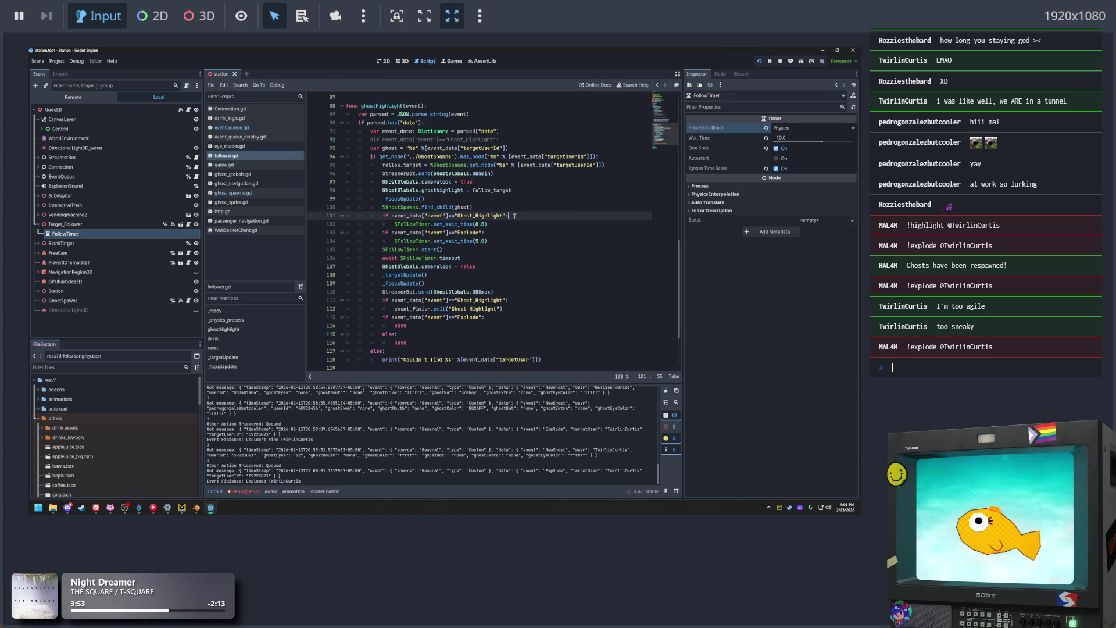
left_click(523, 197)
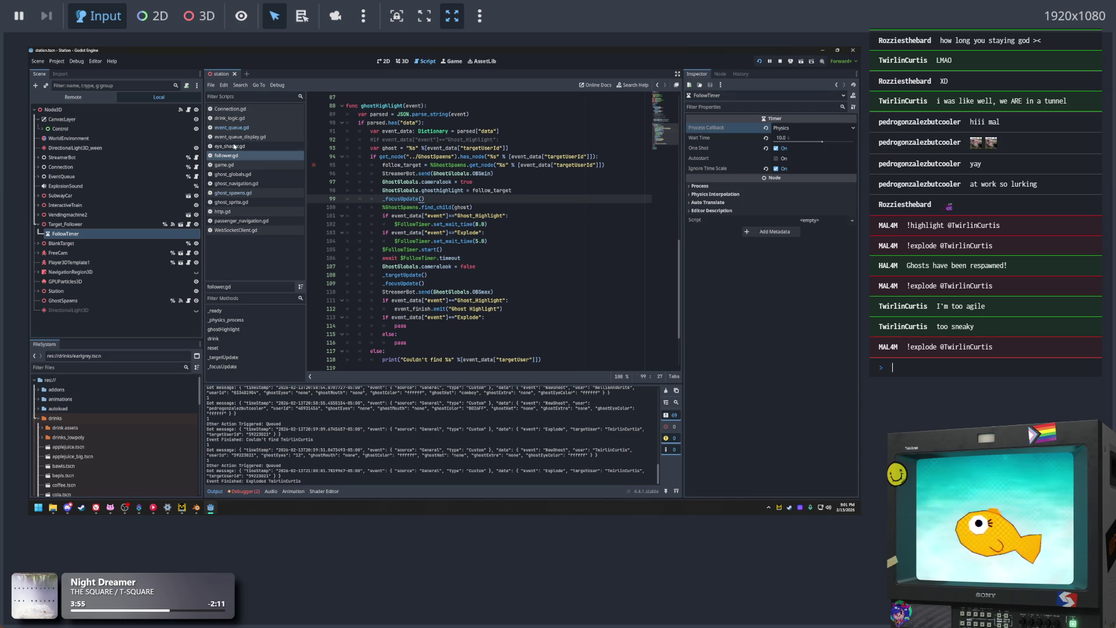
scroll(398, 168, "up", 2)
left_click(399, 156)
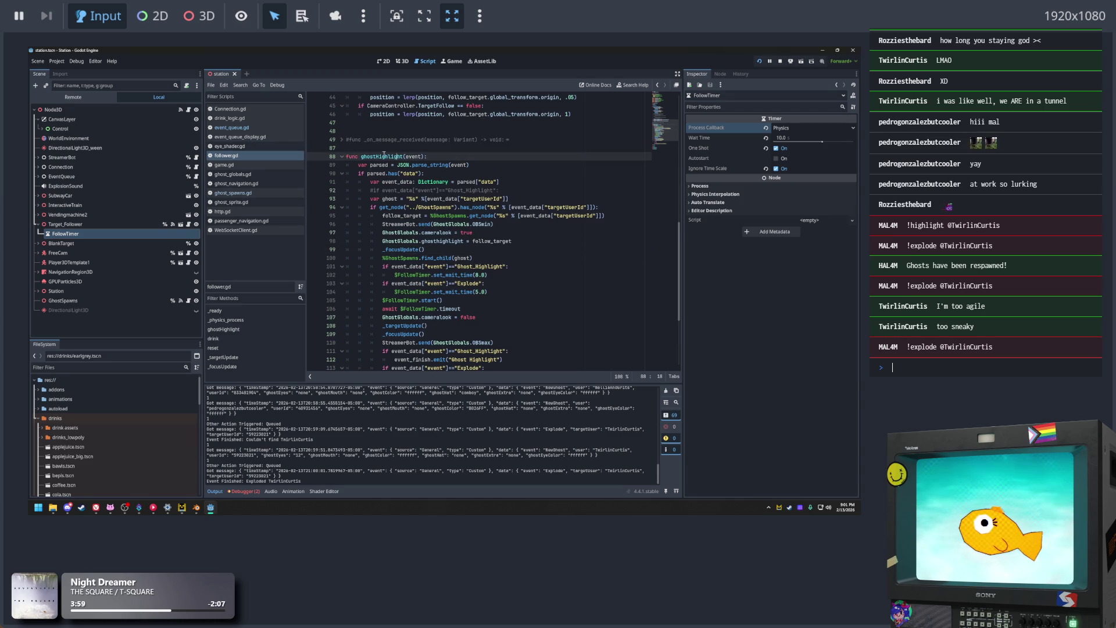
scroll(442, 192, "up", 1)
scroll(467, 211, "up", 8)
scroll(468, 211, "down", 7)
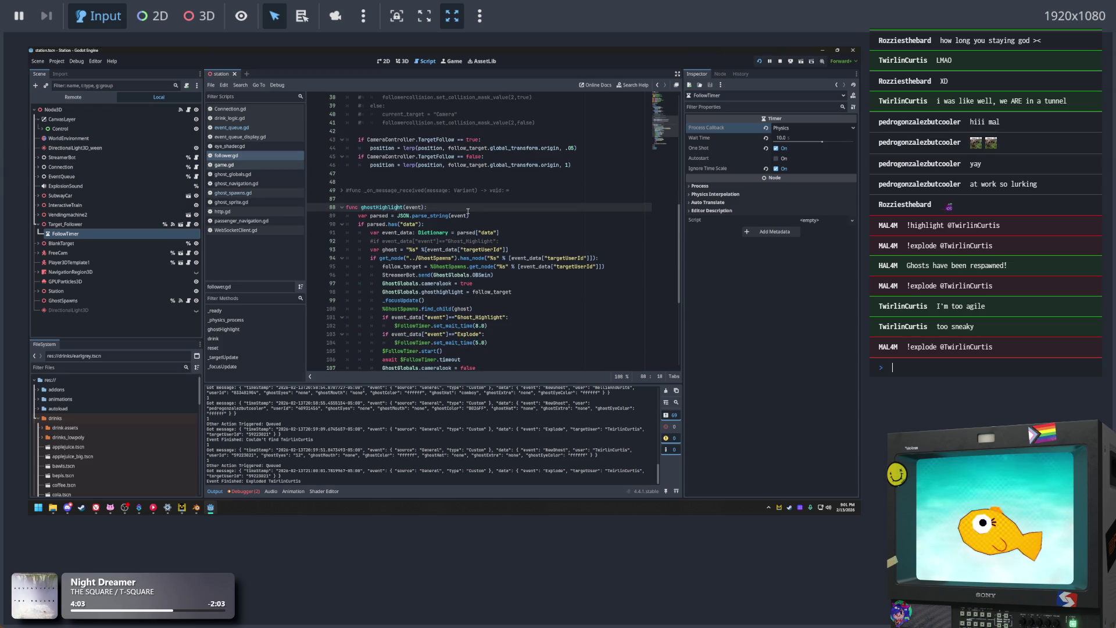
scroll(468, 211, "down", 2)
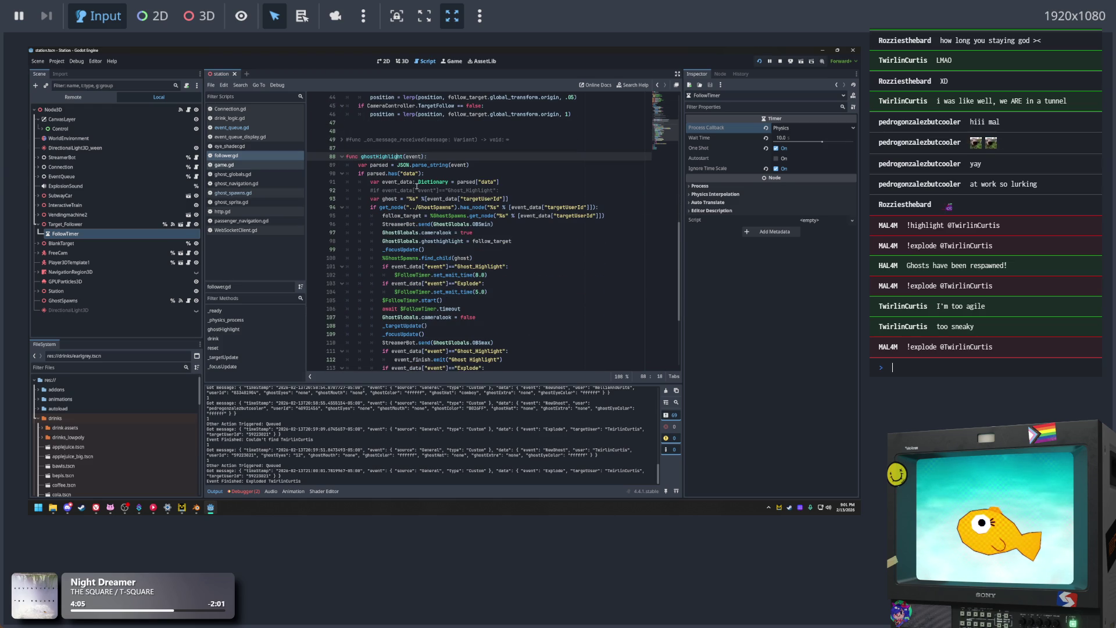
scroll(495, 312, "down", 3)
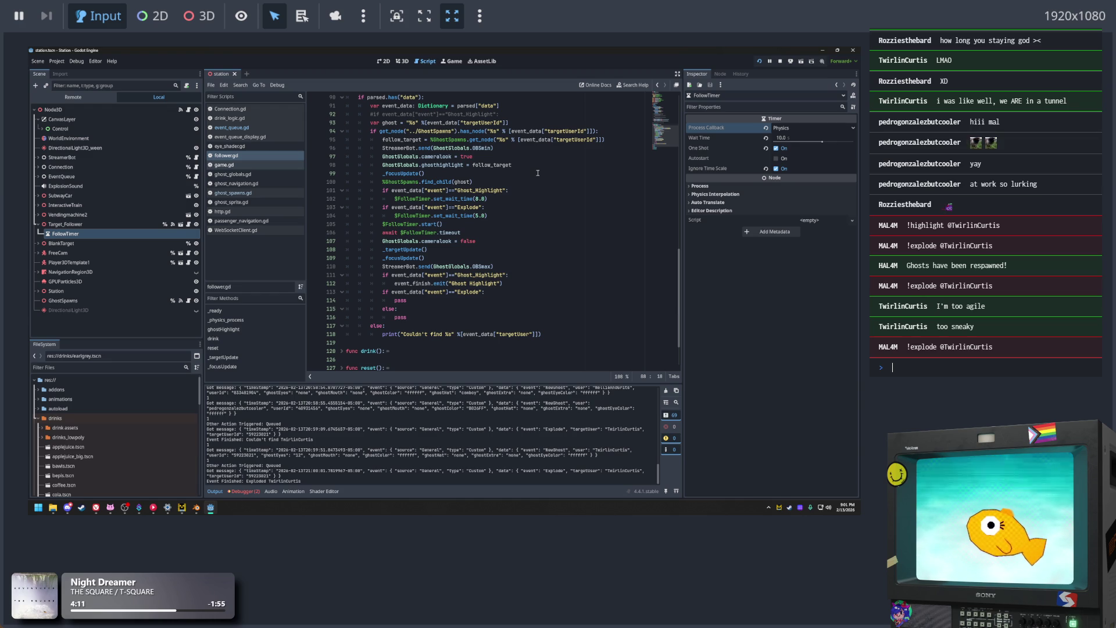
scroll(484, 222, "up", 1)
left_click(475, 233)
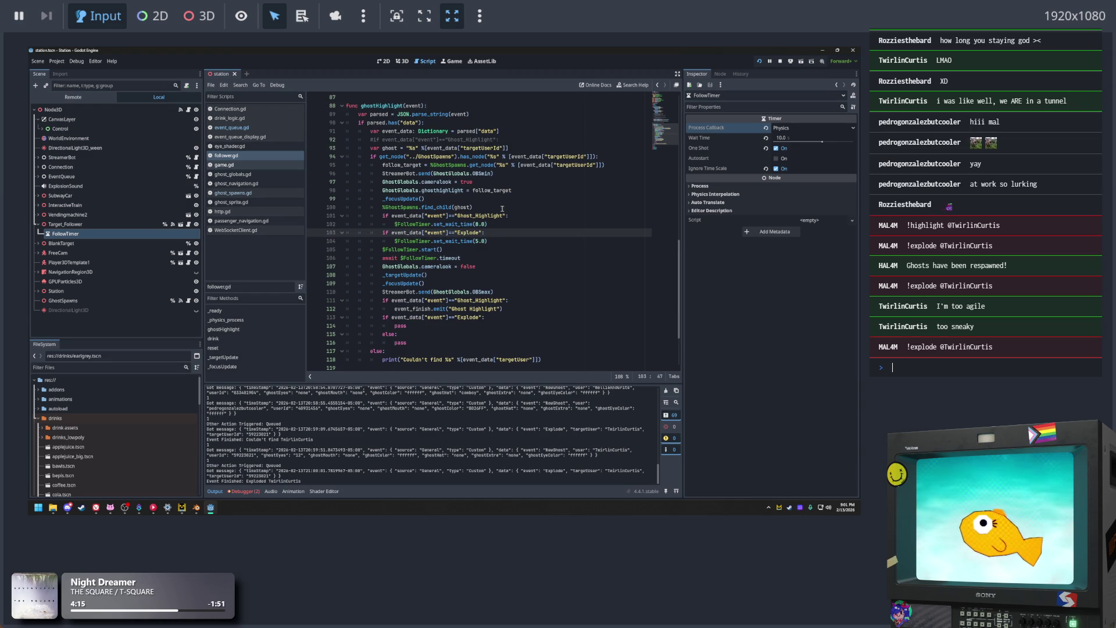
In event_queue.gd, select the %GhostSpawns._explode(event) call on line 39
left_click(260, 128)
scroll(483, 232, "down", 1)
left_click(484, 199)
left_click(464, 275)
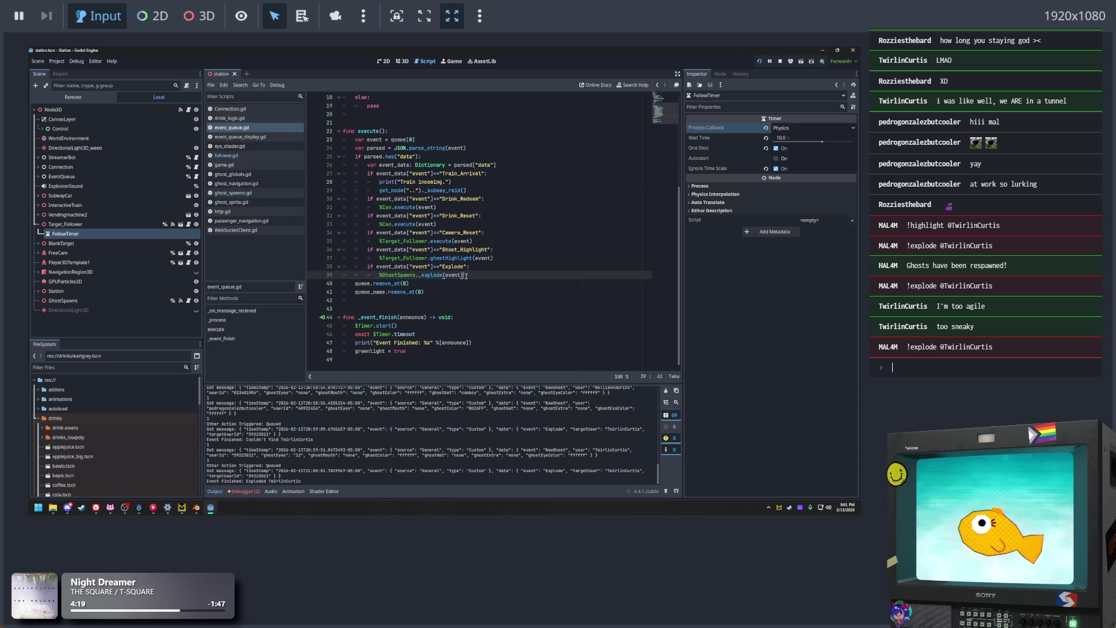
Open ghost_spawns.gd at _explode and inspect the Camera.ghostHighlight(event) call on line 113
key("shift+Home")
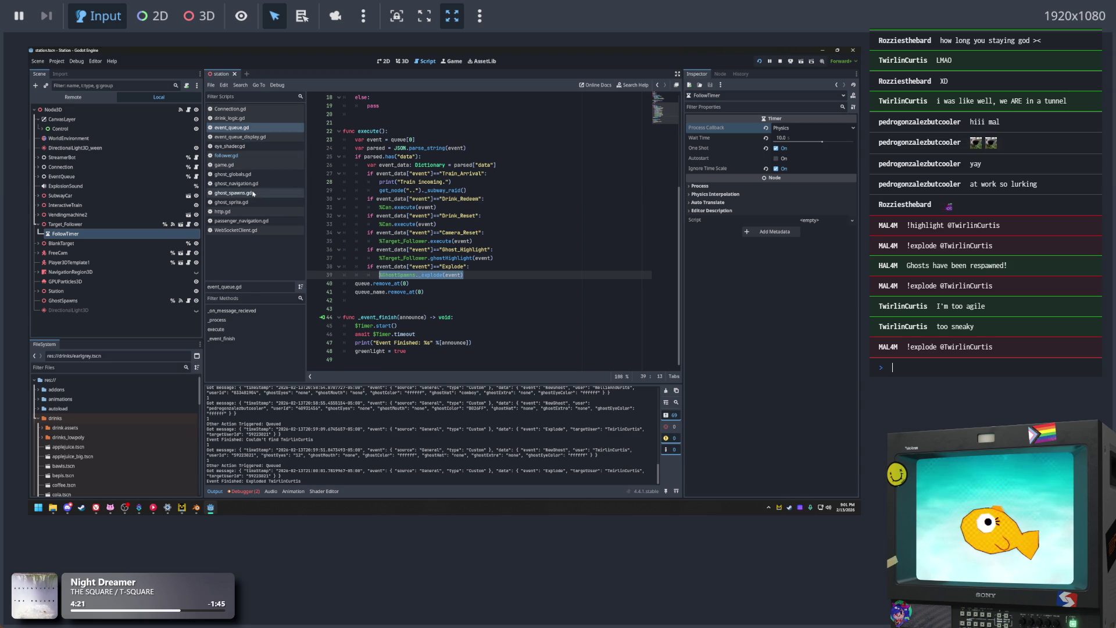
left_click(233, 193)
scroll(470, 240, "down", 1)
left_click(557, 168)
left_click(412, 209)
left_click(406, 216)
left_click(510, 218, "shift")
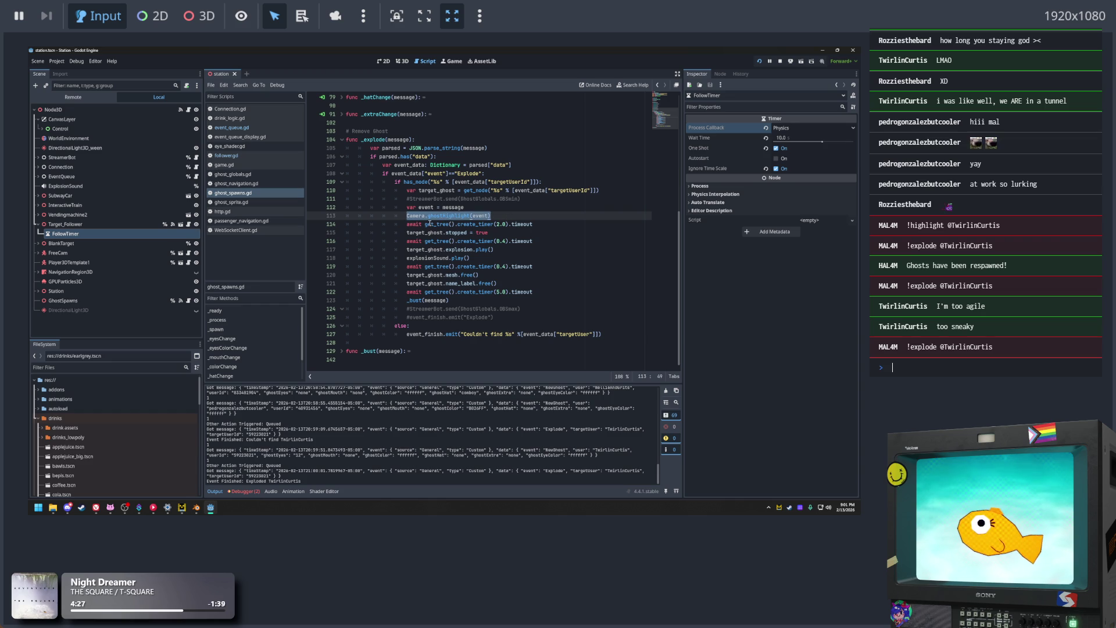
double_click(481, 215)
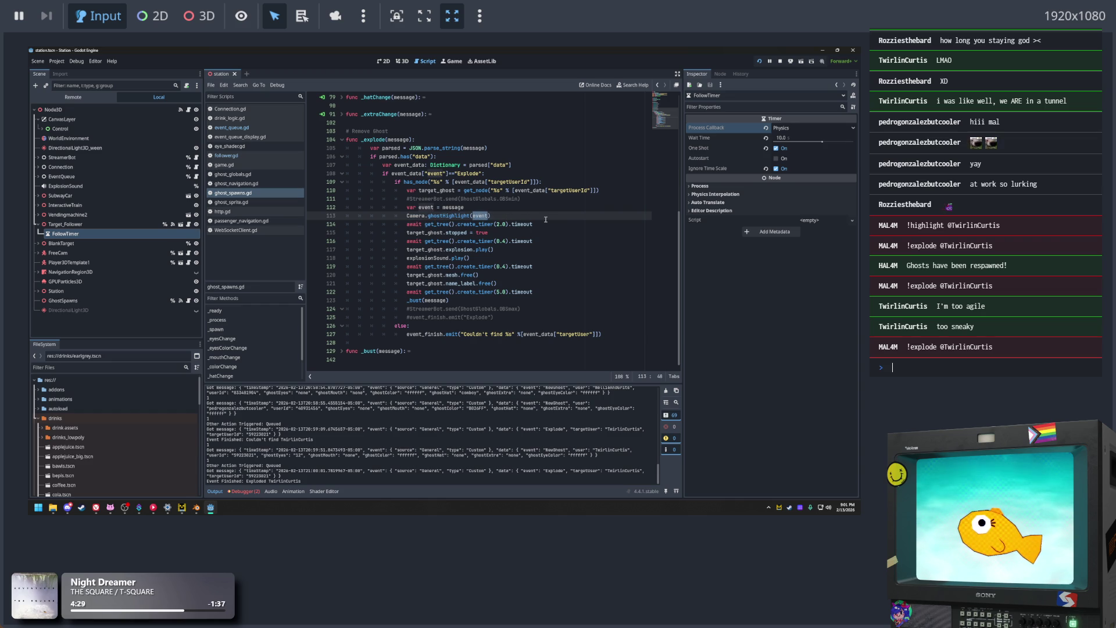
Review the 0.4 s and 5.0 s timer waits, explosionSound.play(), and the commented OBSmin send
double_click(477, 148)
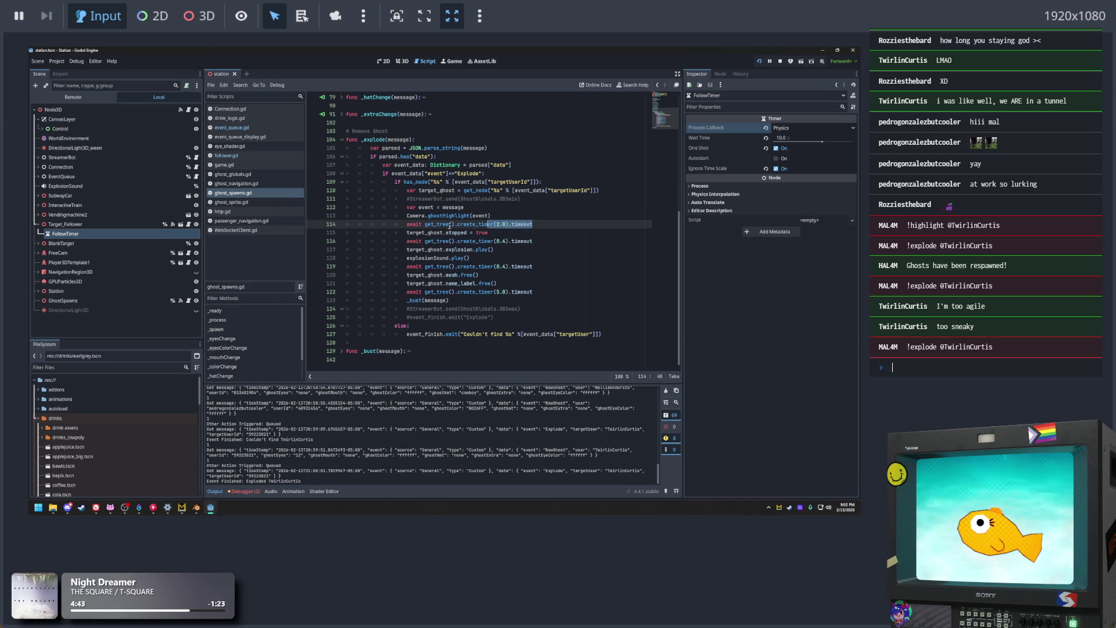
left_click(542, 241)
left_click_drag(533, 267, 448, 266)
left_click_drag(535, 292, 399, 294)
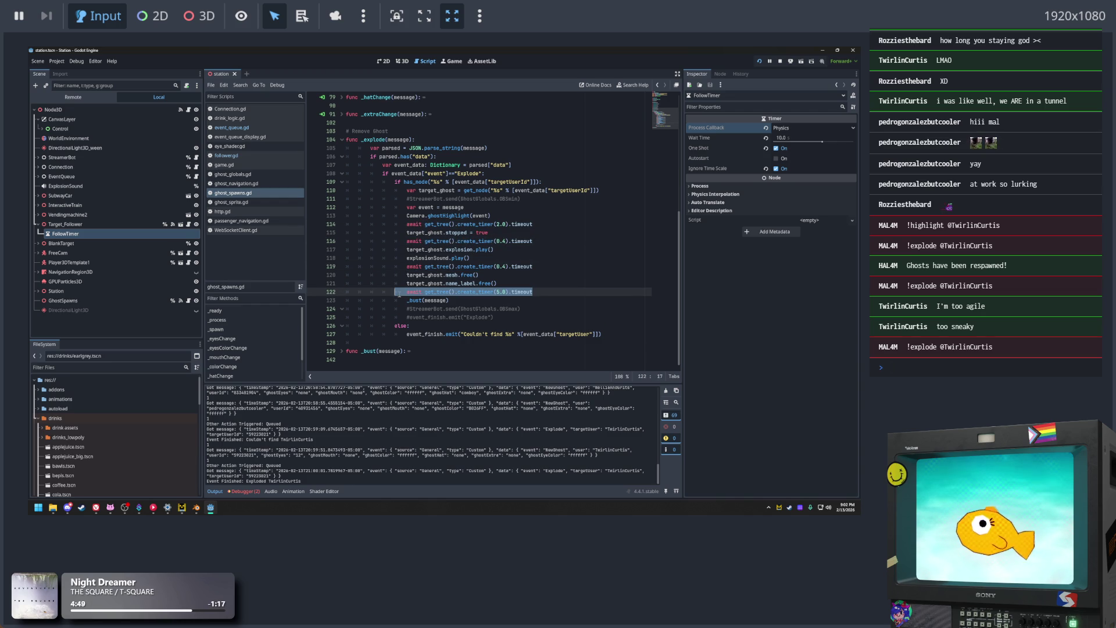
left_click(546, 263)
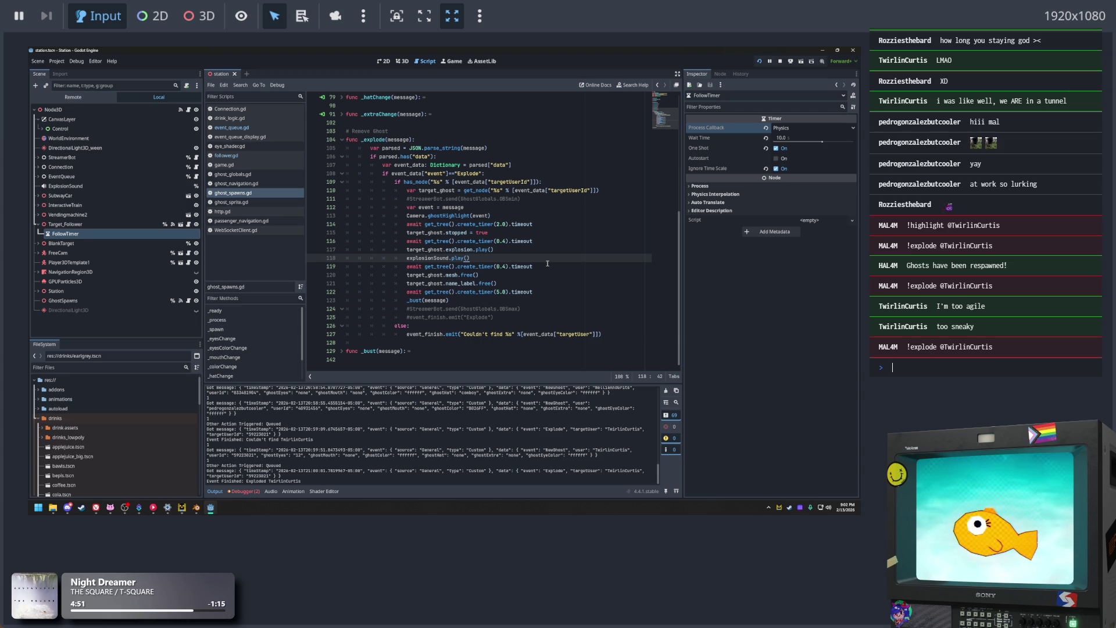
scroll(547, 263, "up", 1)
left_click(526, 224)
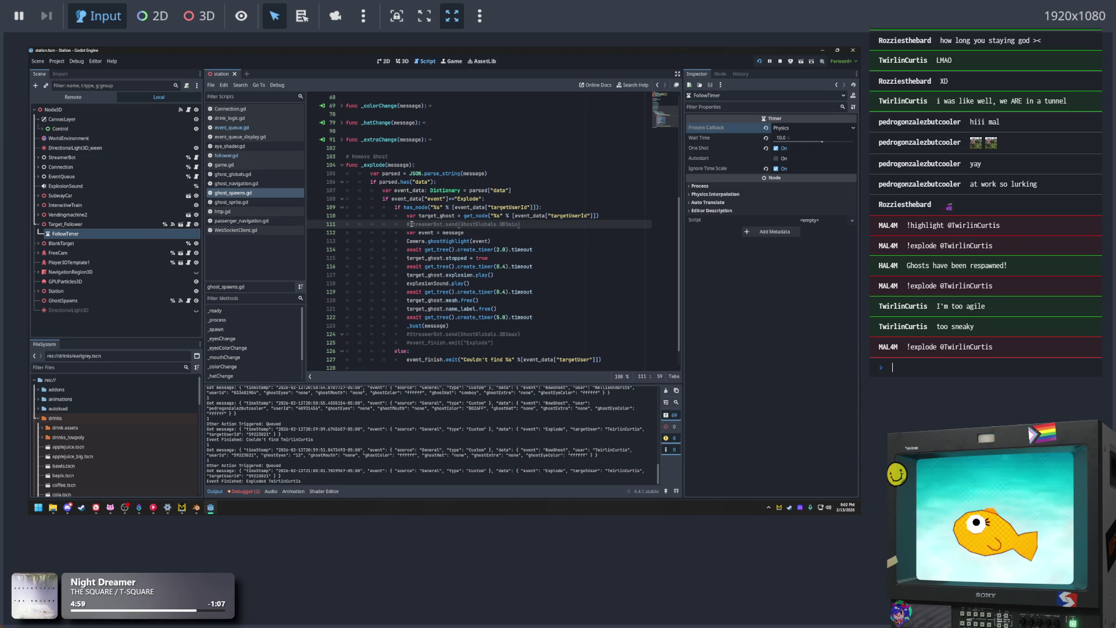
Uncomment the StreamerBot OBSmin send on line 111 and the OBSmax send on line 124
key("BackSpace")
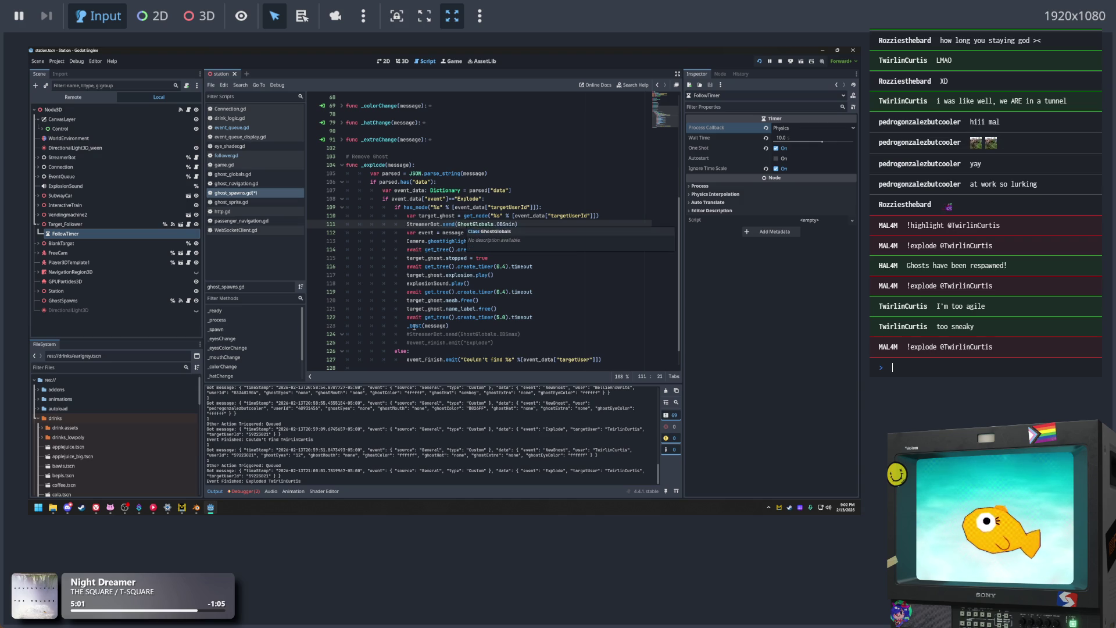
left_click(409, 335)
key("BackSpace")
key("Delete")
key("Tab")
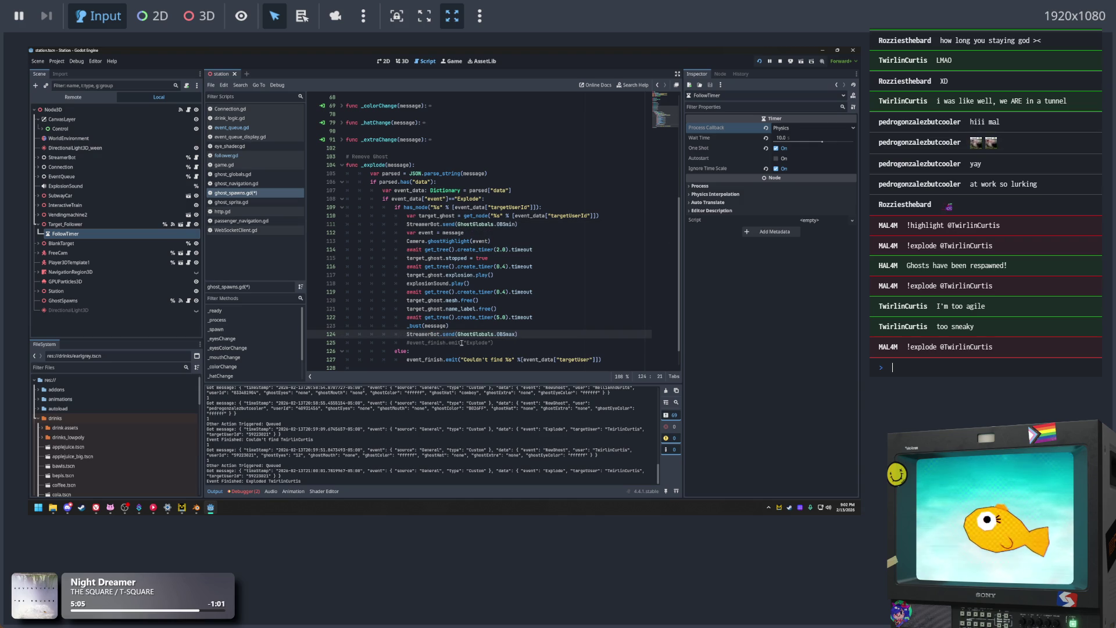
Expand the folded _bust function and review its Explode check and else branch
left_click(542, 309)
scroll(542, 310, "down", 1)
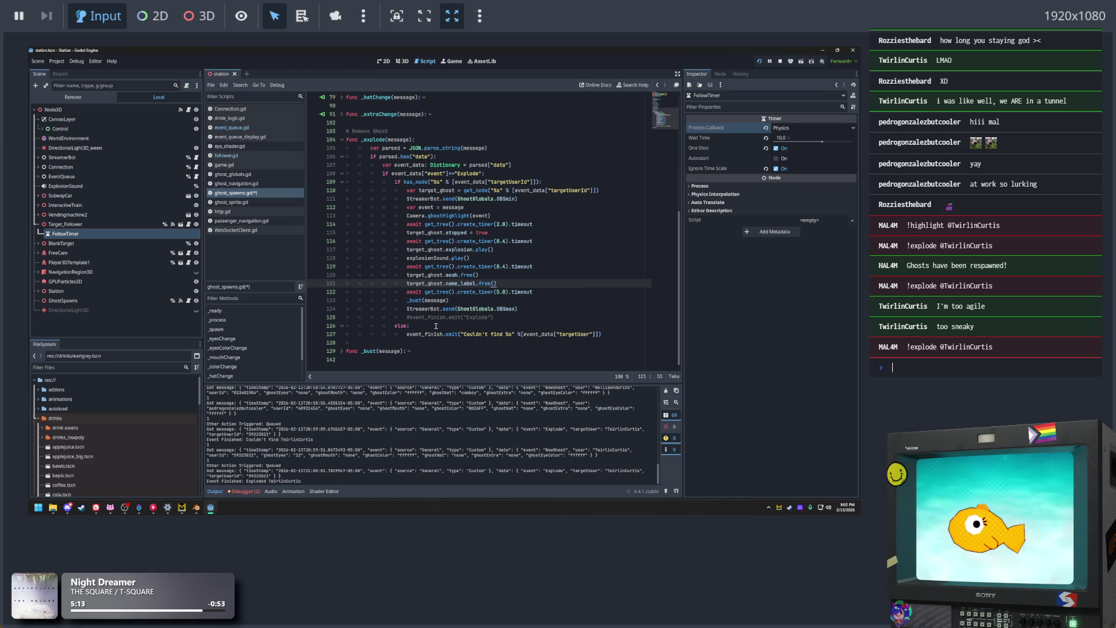
left_click(542, 311)
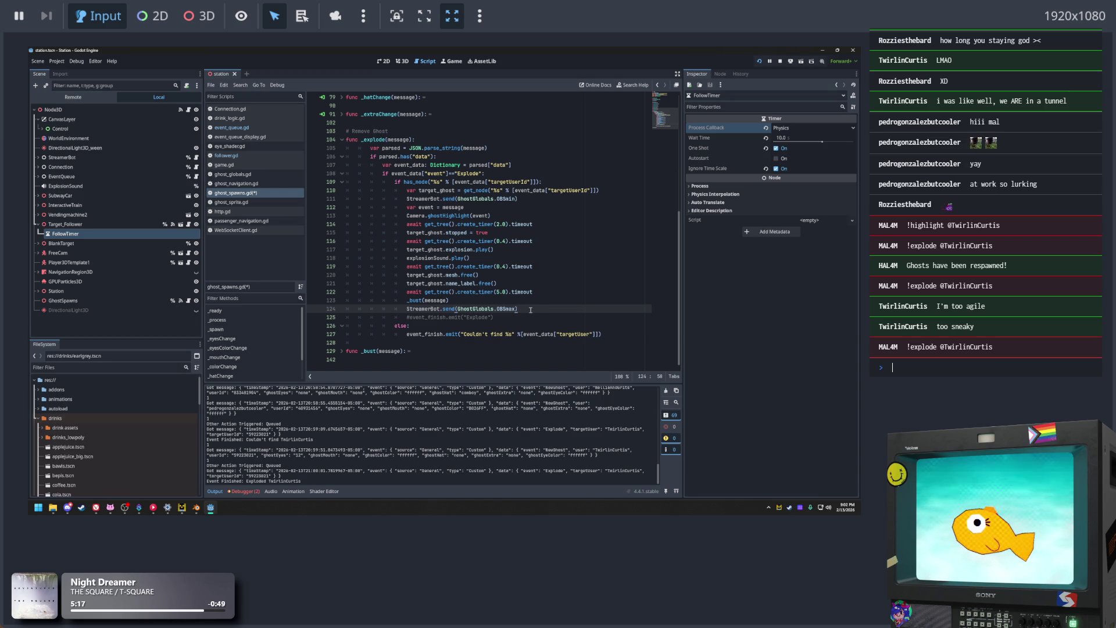
left_click(343, 352)
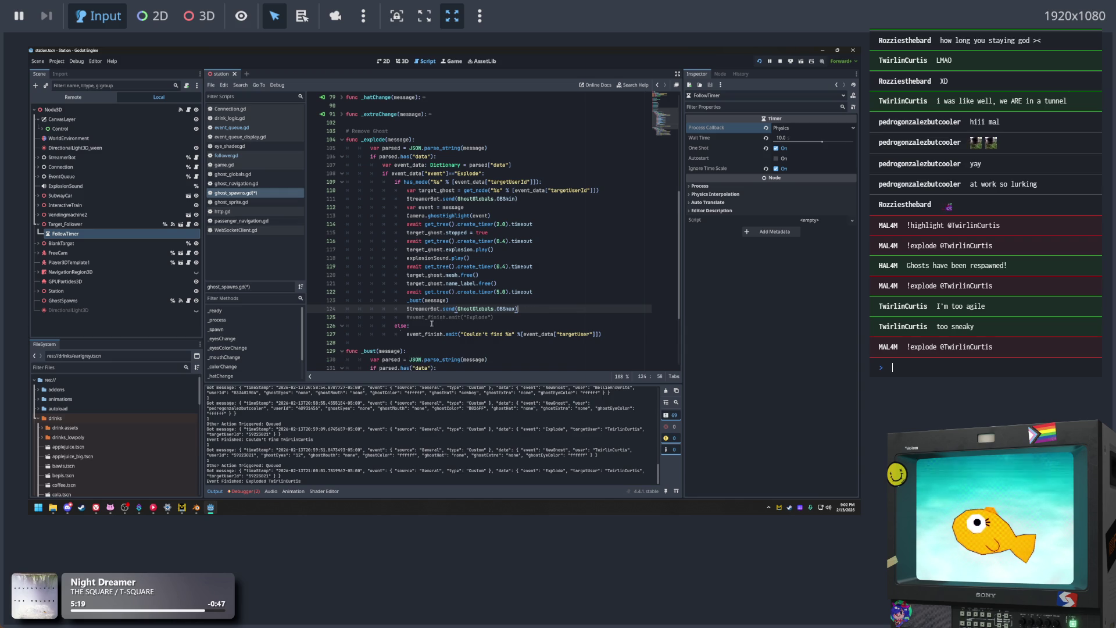
scroll(461, 370, "down", 4)
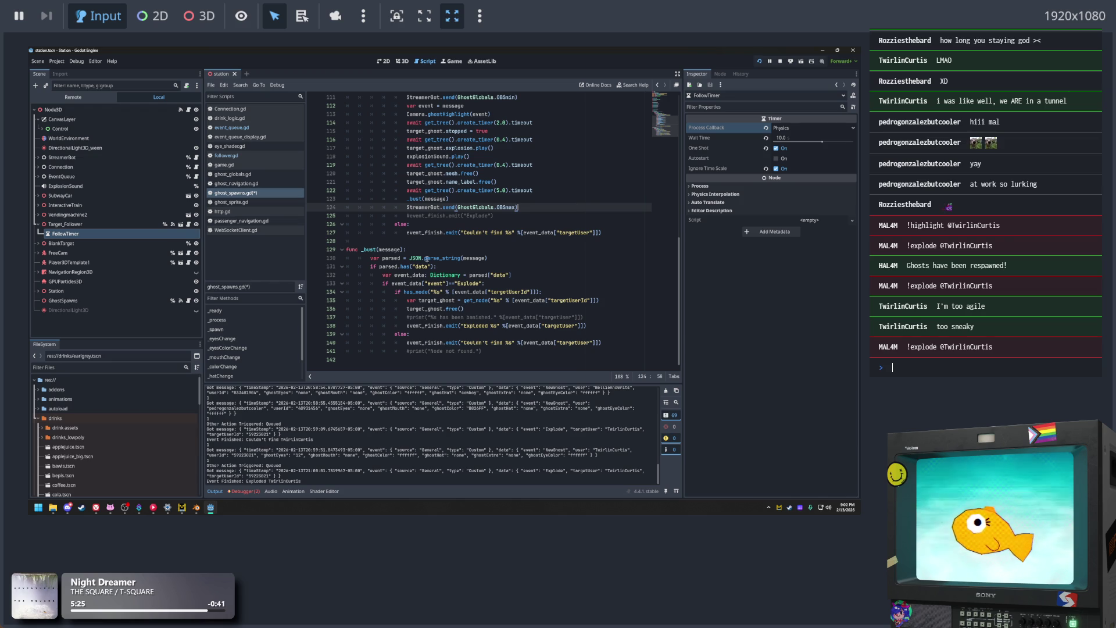
left_click(541, 337)
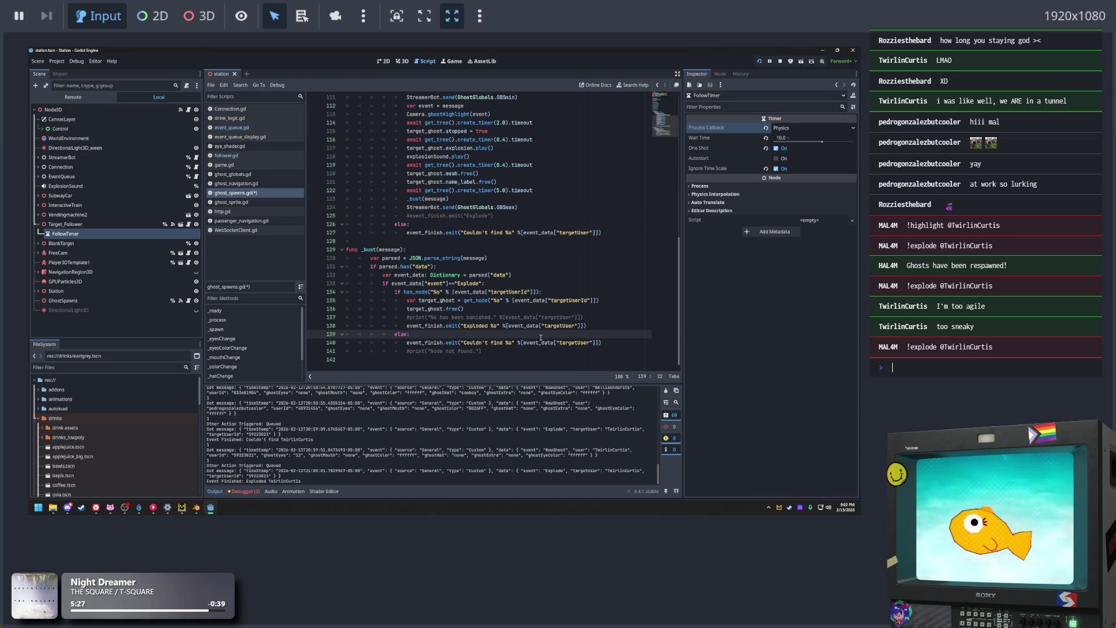
left_click(478, 317)
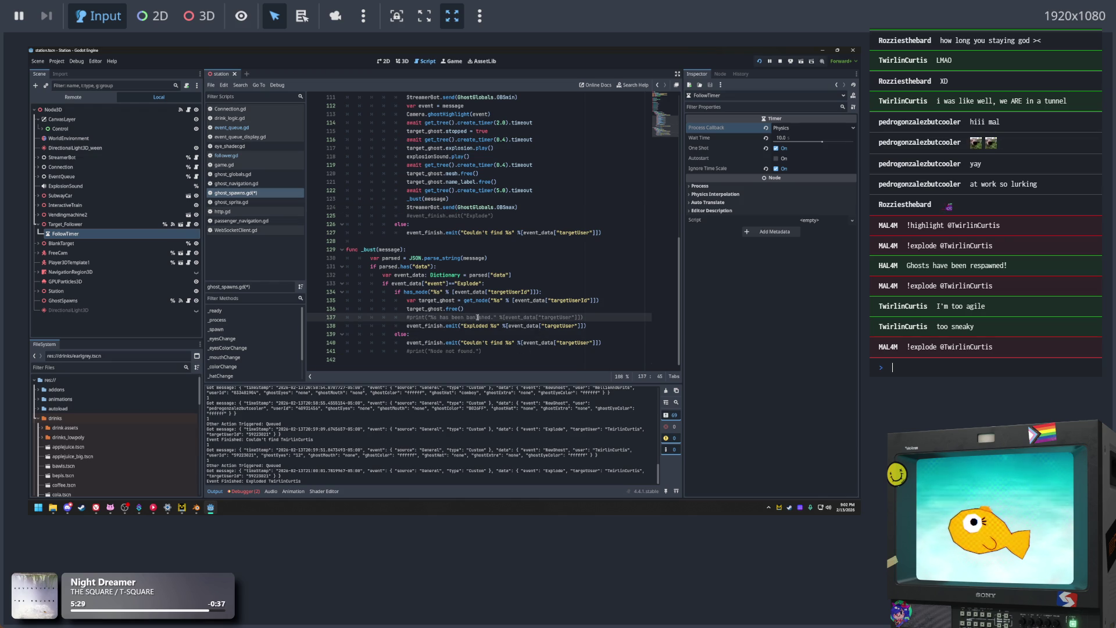
left_click_drag(429, 314, 599, 318)
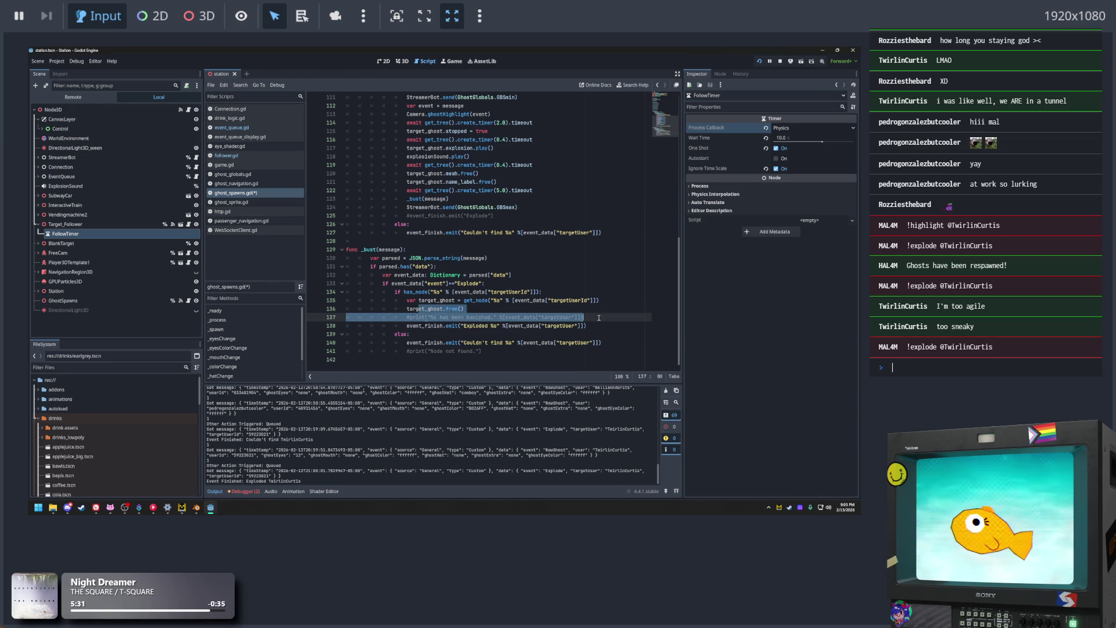
left_click(538, 284)
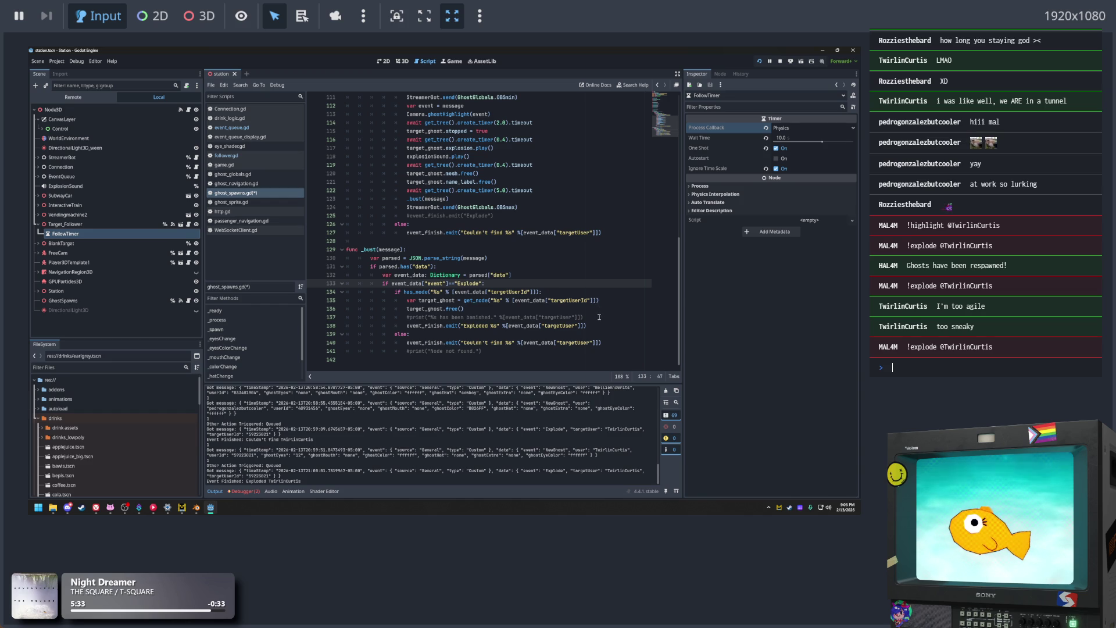
left_click(481, 311)
left_click(543, 282)
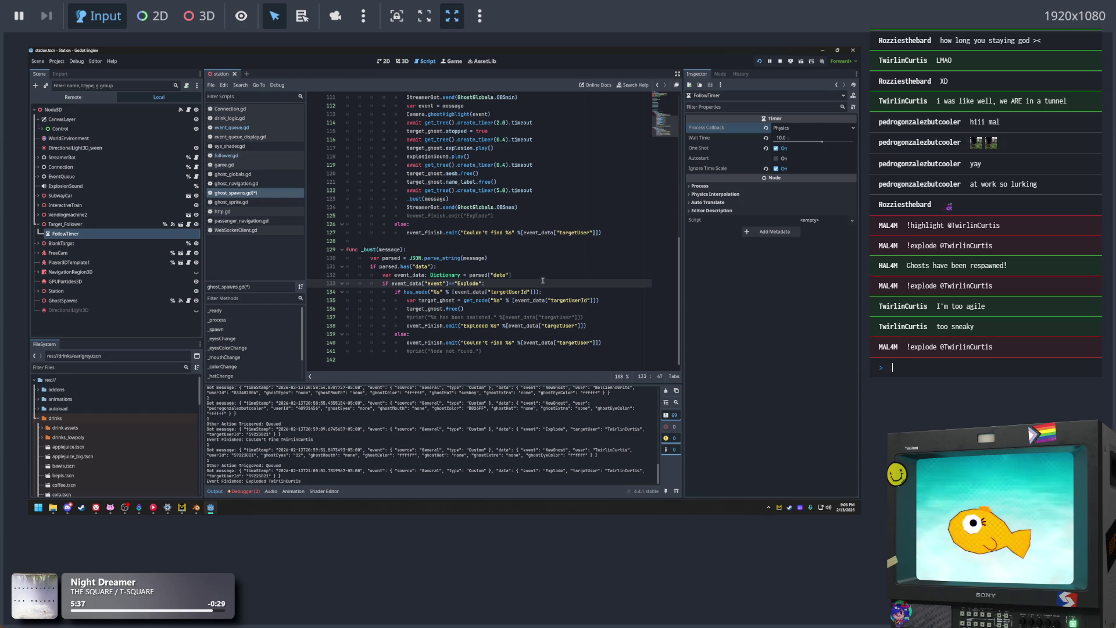
Recheck the StreamerBot sends on lines 124 and 111, then switch to follower.gd
scroll(543, 281, "up", 2)
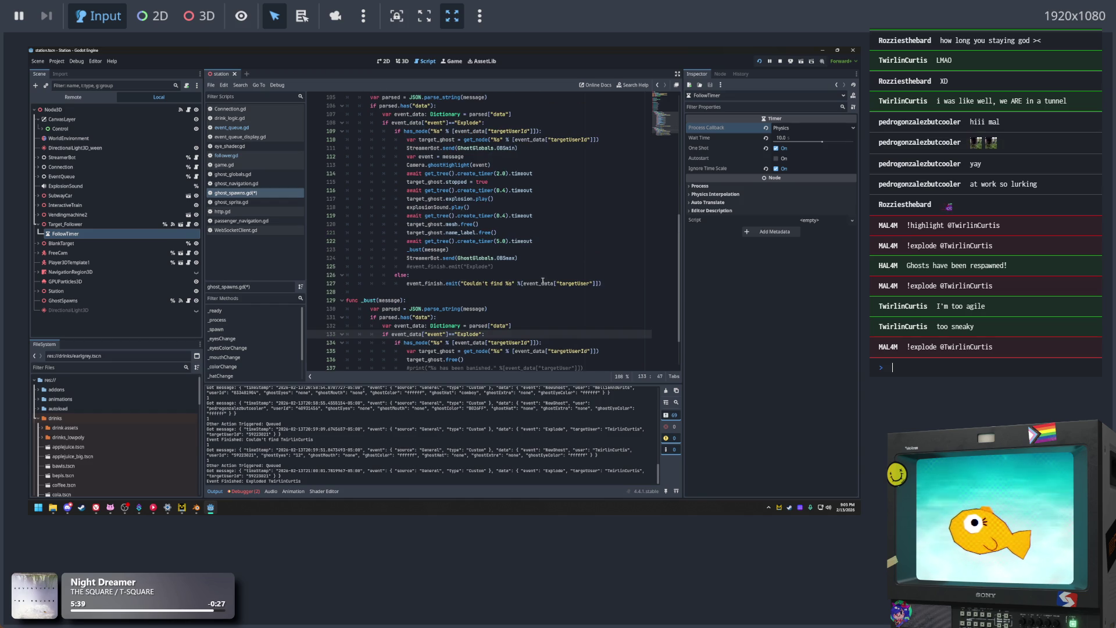
left_click(539, 273)
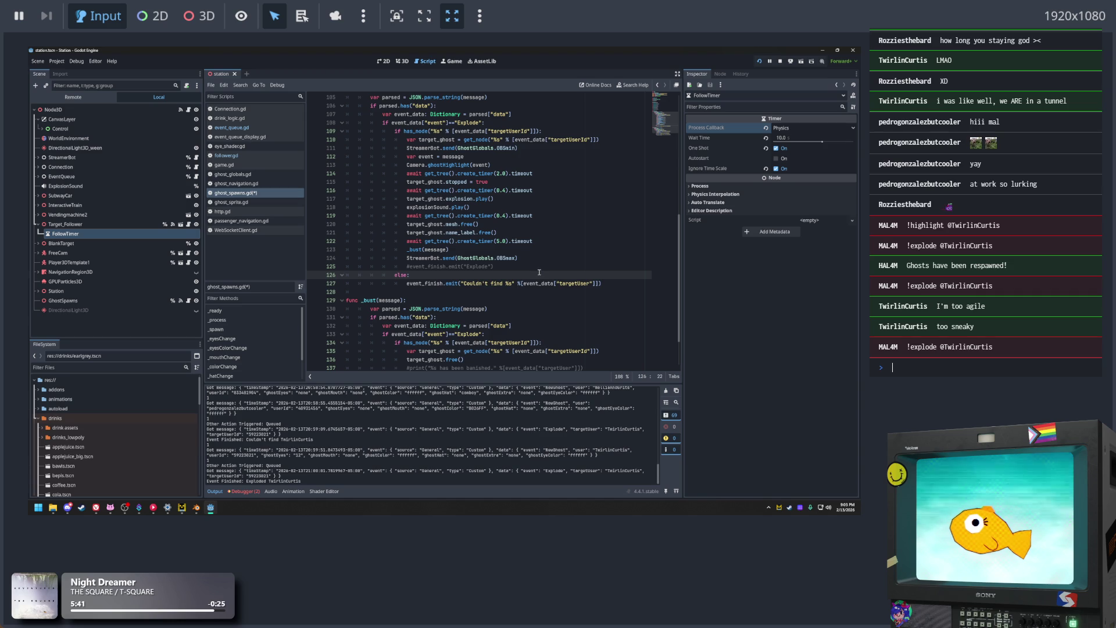
scroll(540, 291, "down", 2)
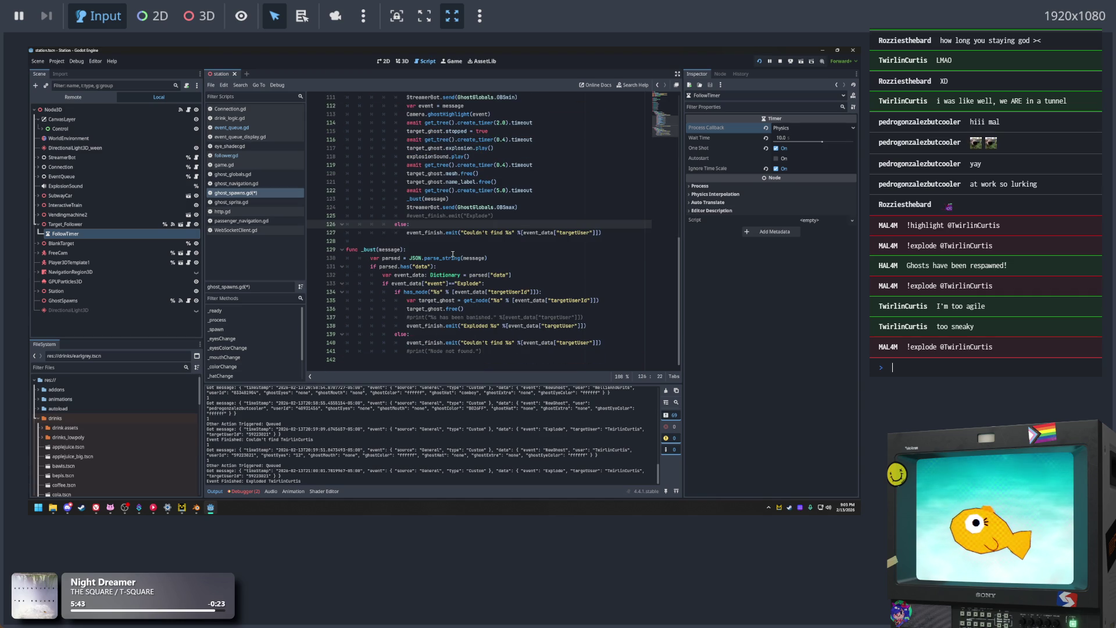
scroll(453, 254, "up", 2)
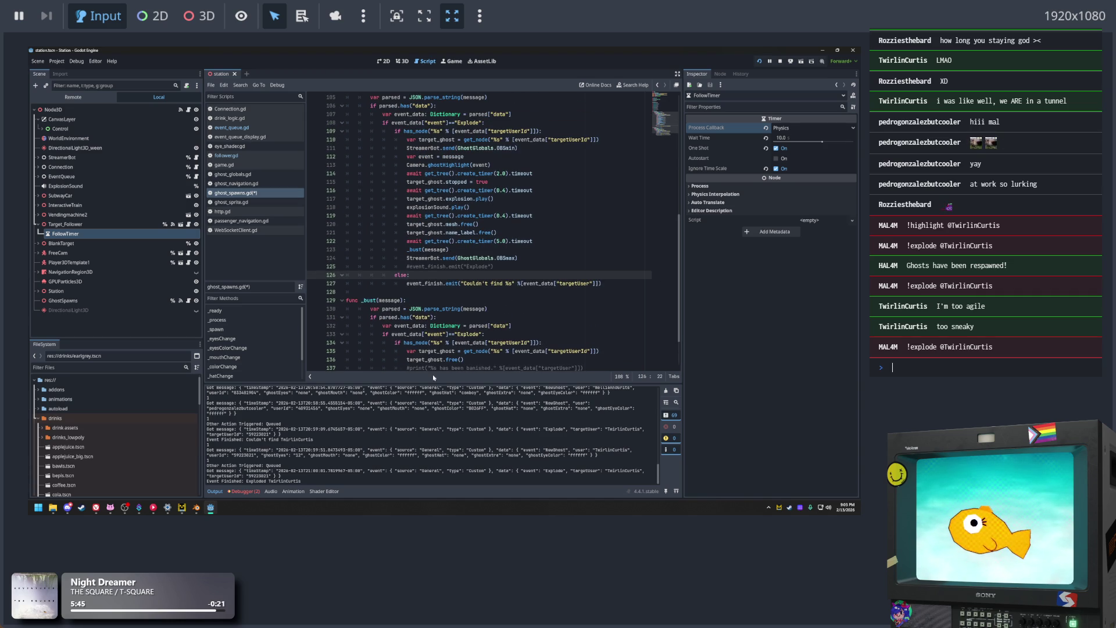
left_click(535, 258)
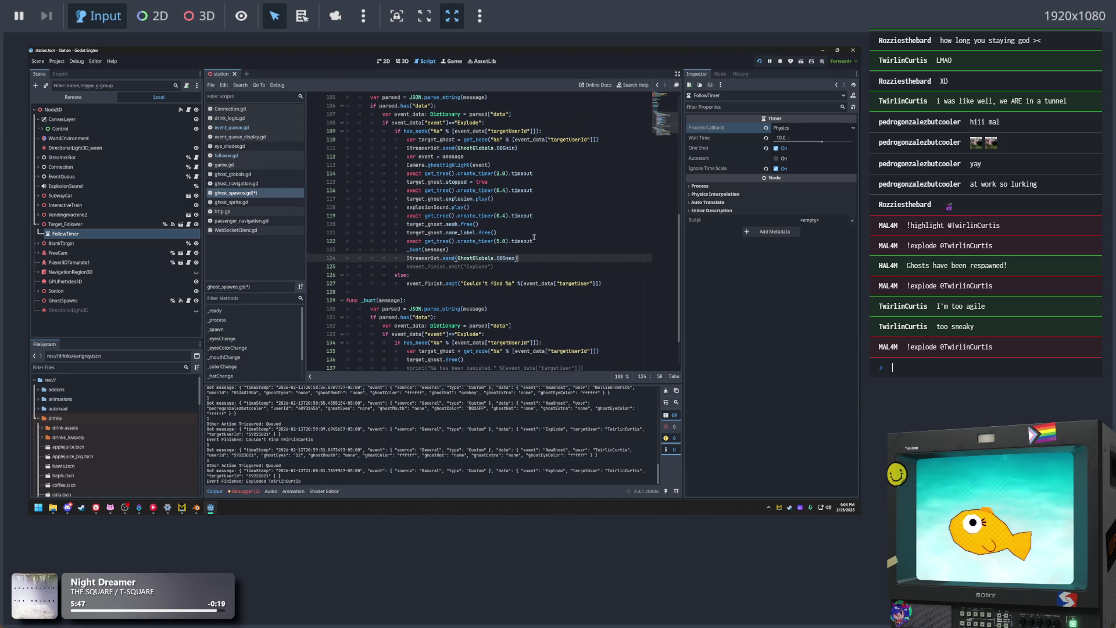
left_click(527, 147)
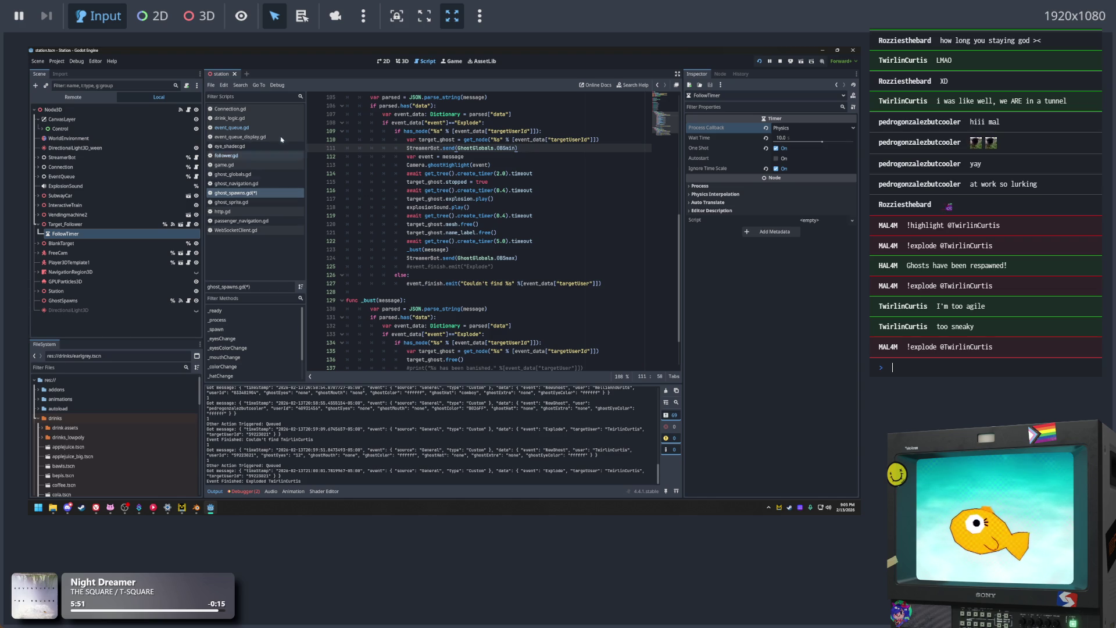
left_click(262, 194)
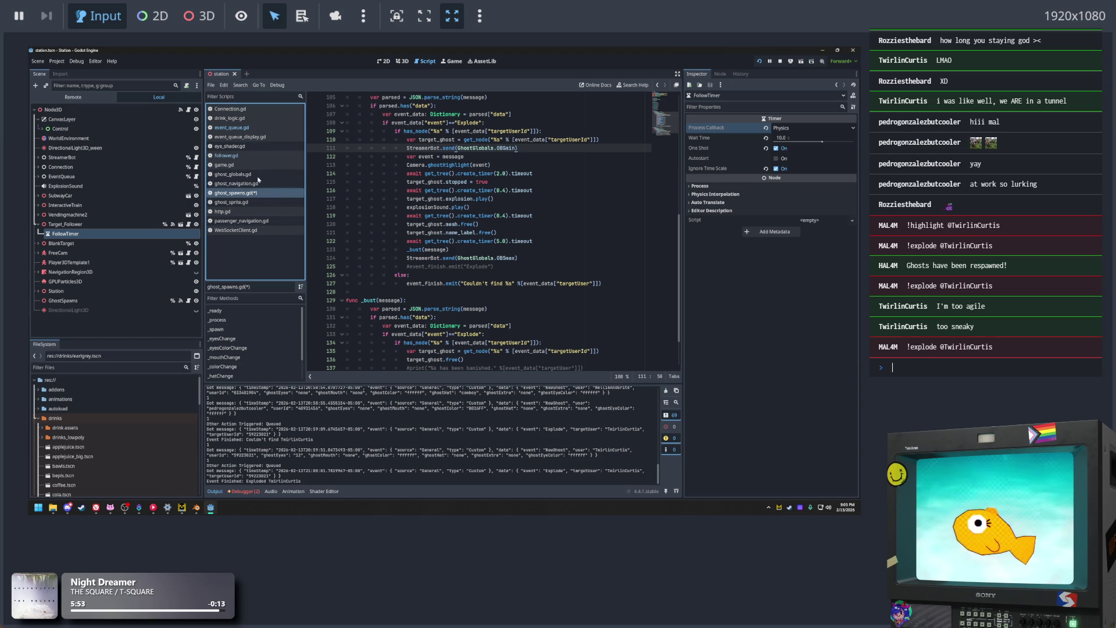
left_click(257, 157)
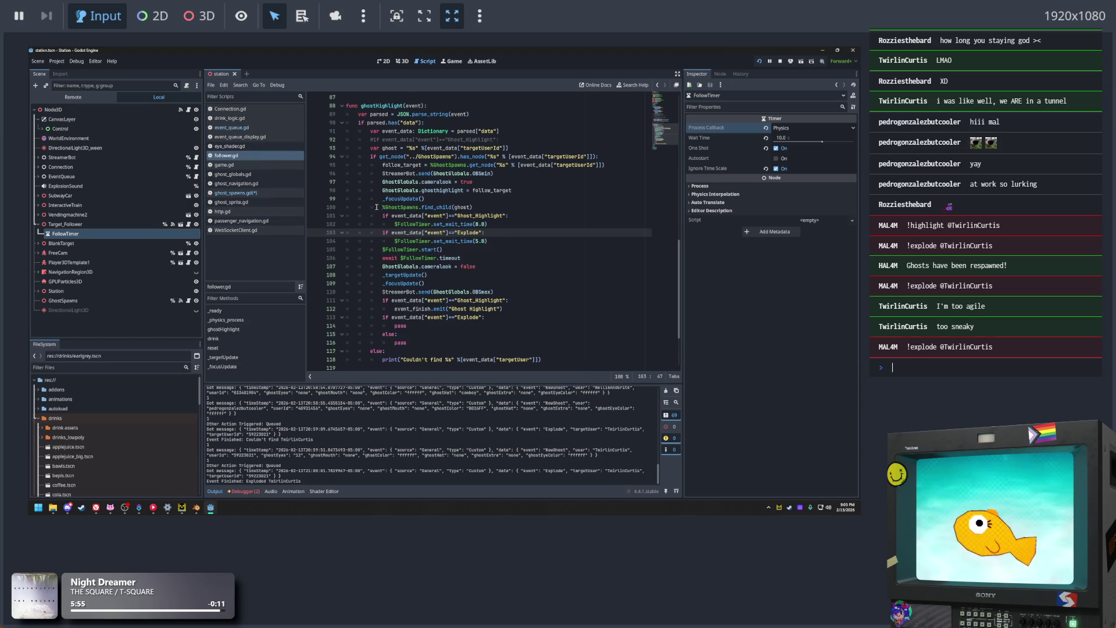
Comment out follower.gd's OBSmin and OBSmax StreamerBot.send lines with Ctrl+K, then bring up the Notepad name list
left_click(380, 207)
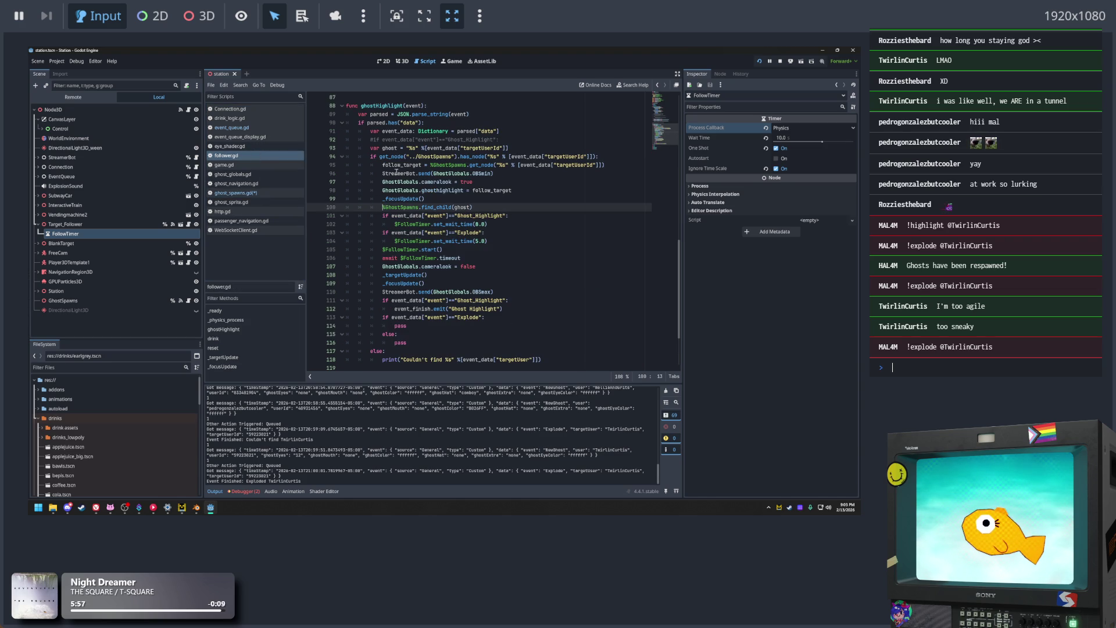
left_click_drag(383, 173, 541, 176)
key("ctrl+k")
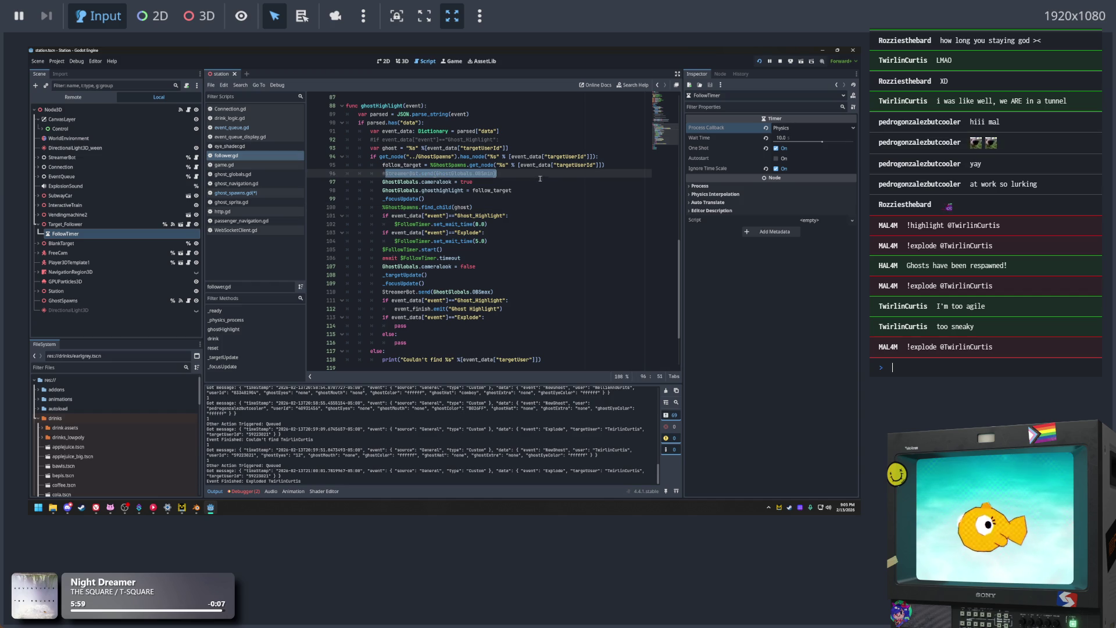
left_click(439, 291)
left_click_drag(383, 292, 523, 292)
key("ctrl+k")
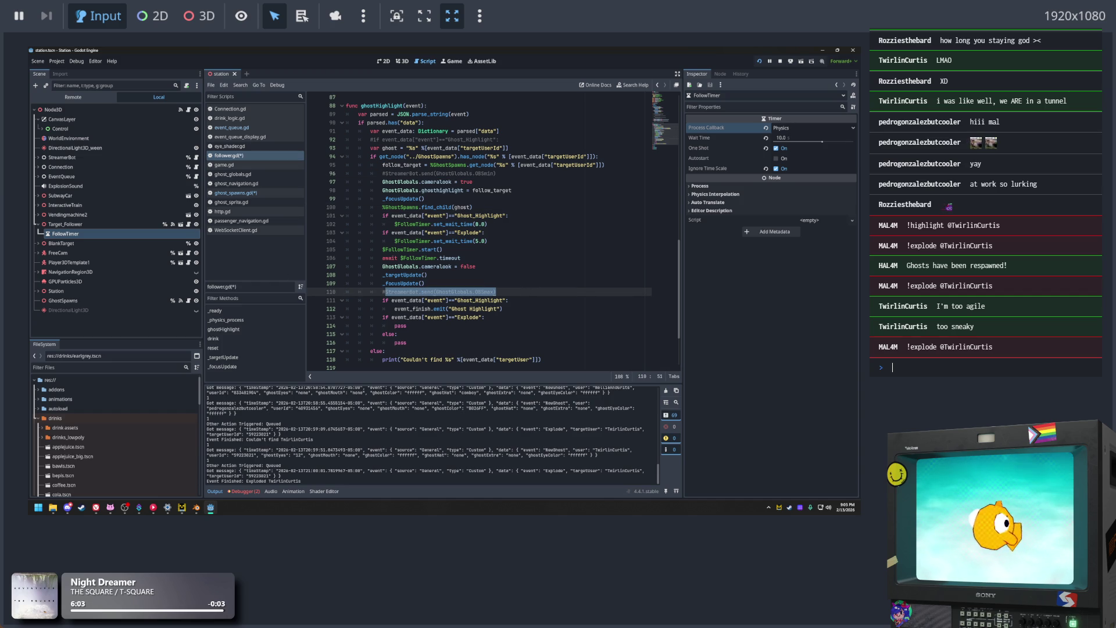
left_click(893, 368)
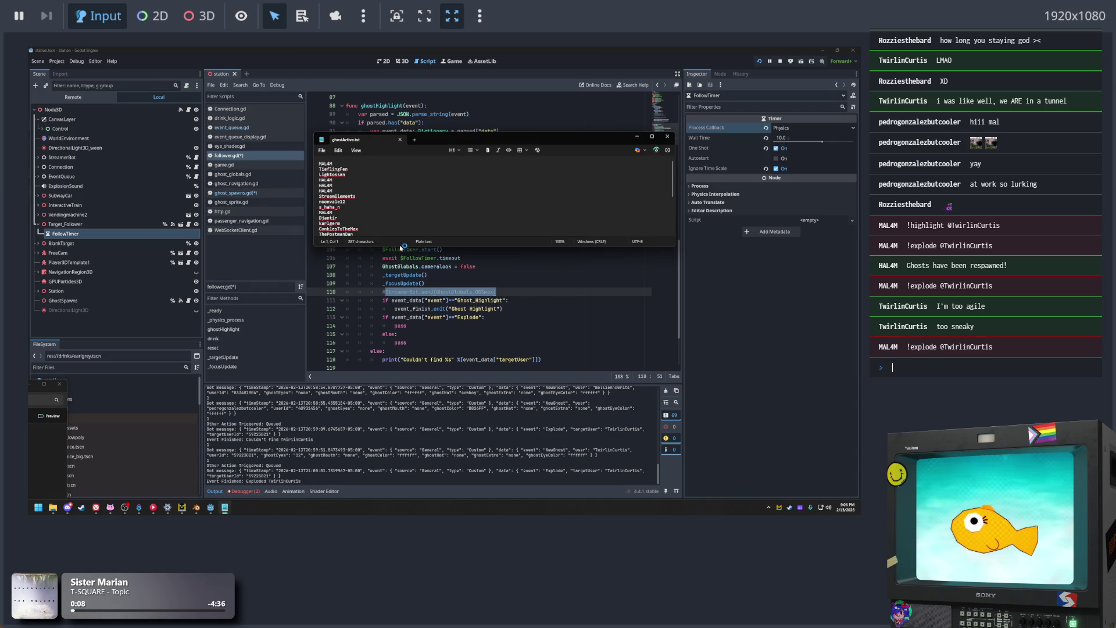
left_click_drag(399, 247, 399, 387)
Delete several duplicate viewer-name lines from ghostActive.txt and close Notepad
left_click(393, 272)
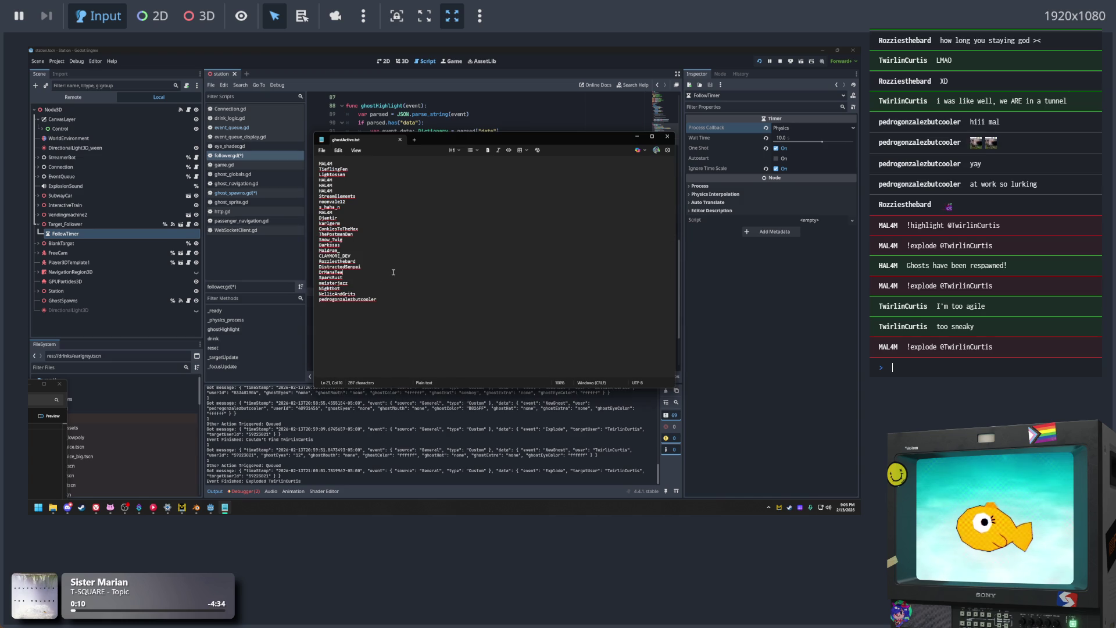
left_click_drag(336, 191, 314, 186)
key("Delete")
key("Delete")
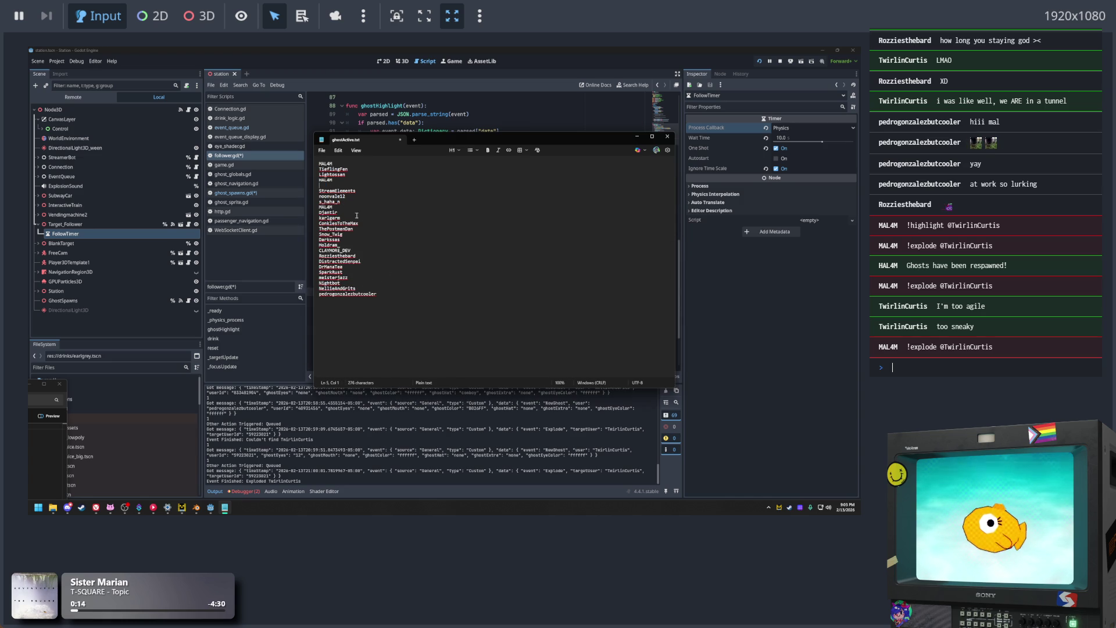
left_click(380, 266)
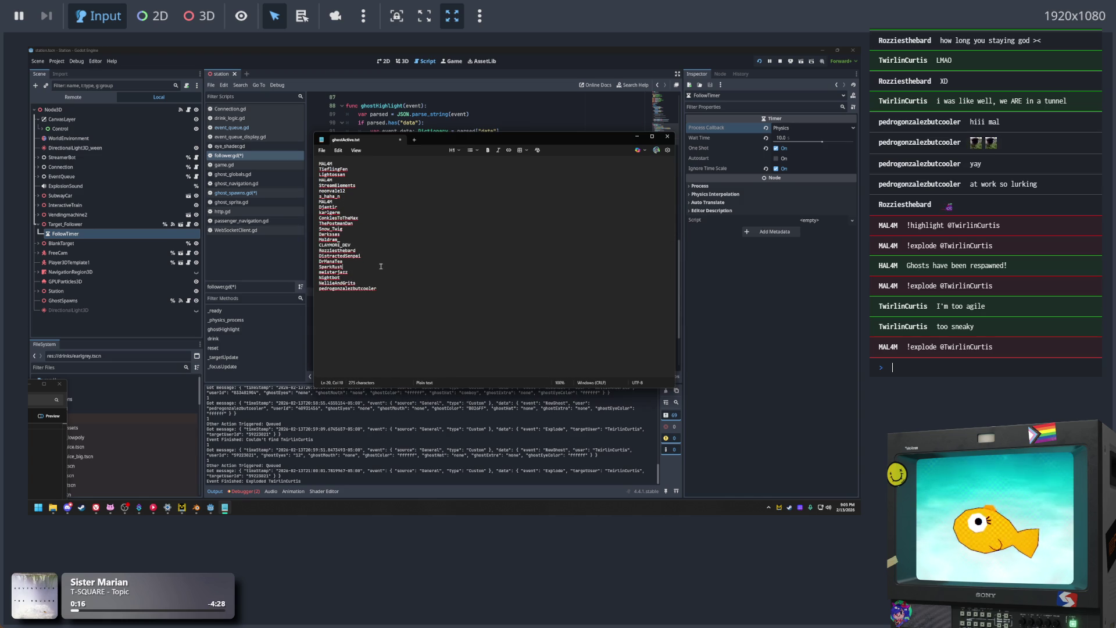
left_click(374, 204)
key("shift+Home")
key("BackSpace")
key("BackSpace")
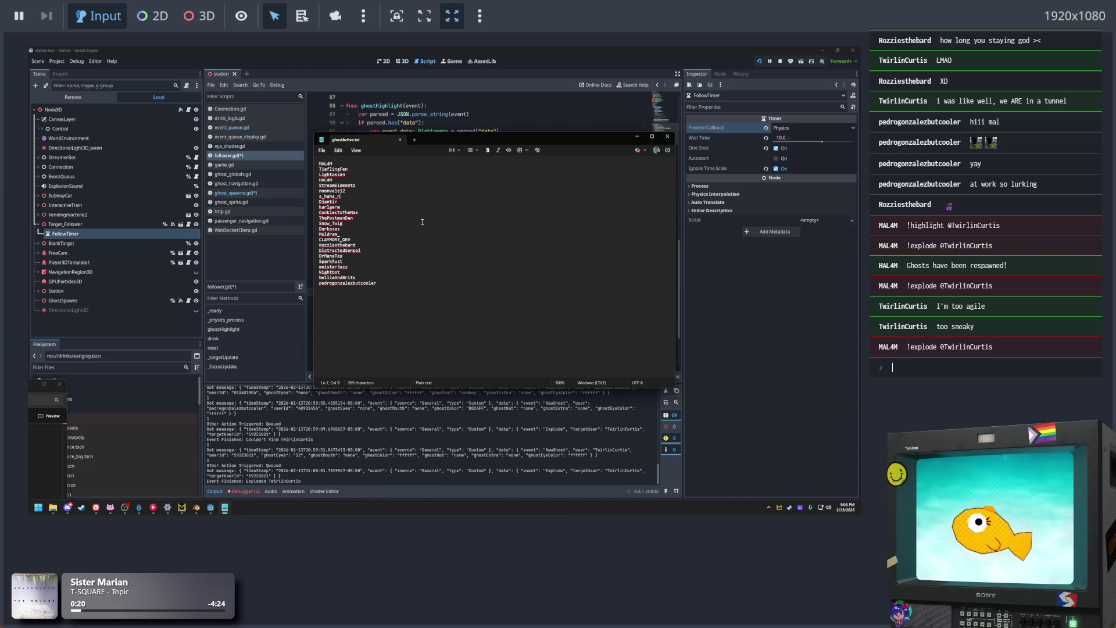
left_click(425, 220)
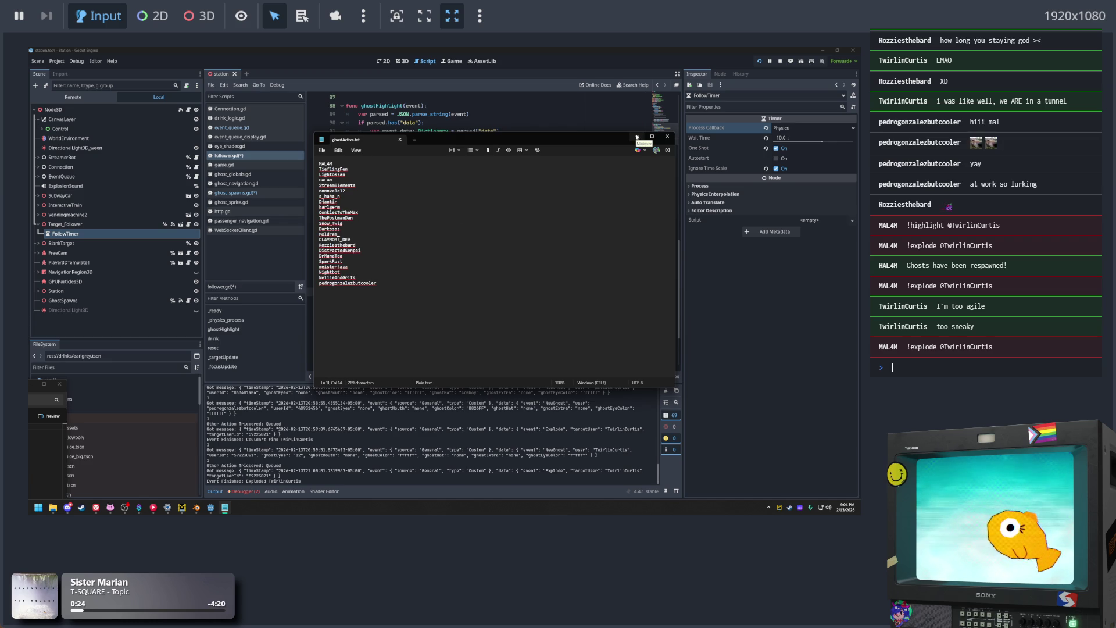
left_click(667, 137)
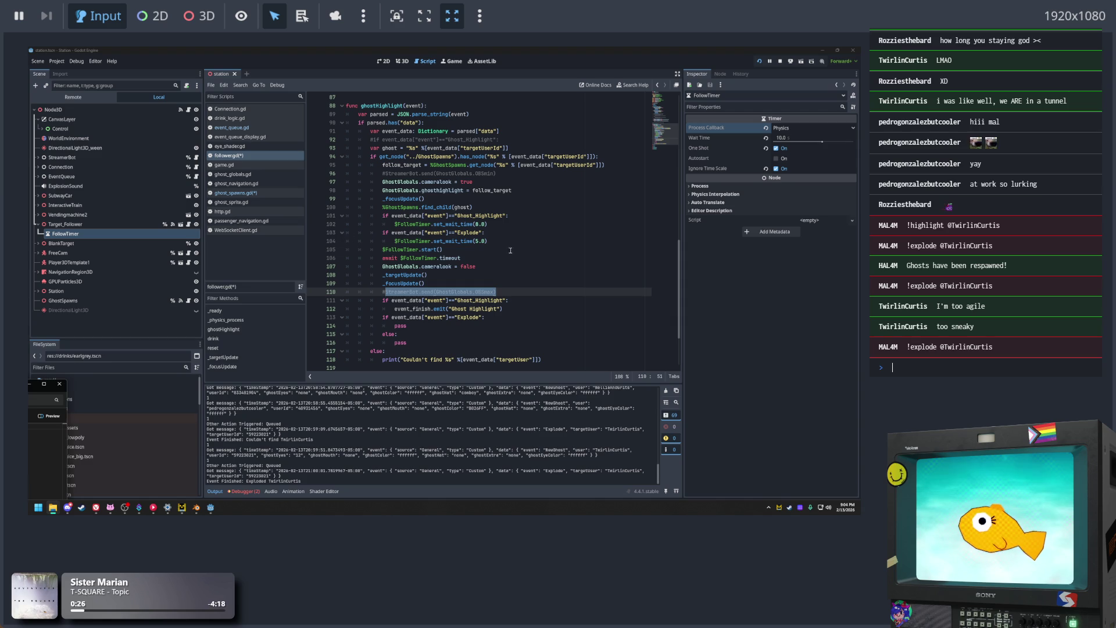
Restart the Station game from the run bar so it reconnects to the Streamer.bot server
left_click(502, 250)
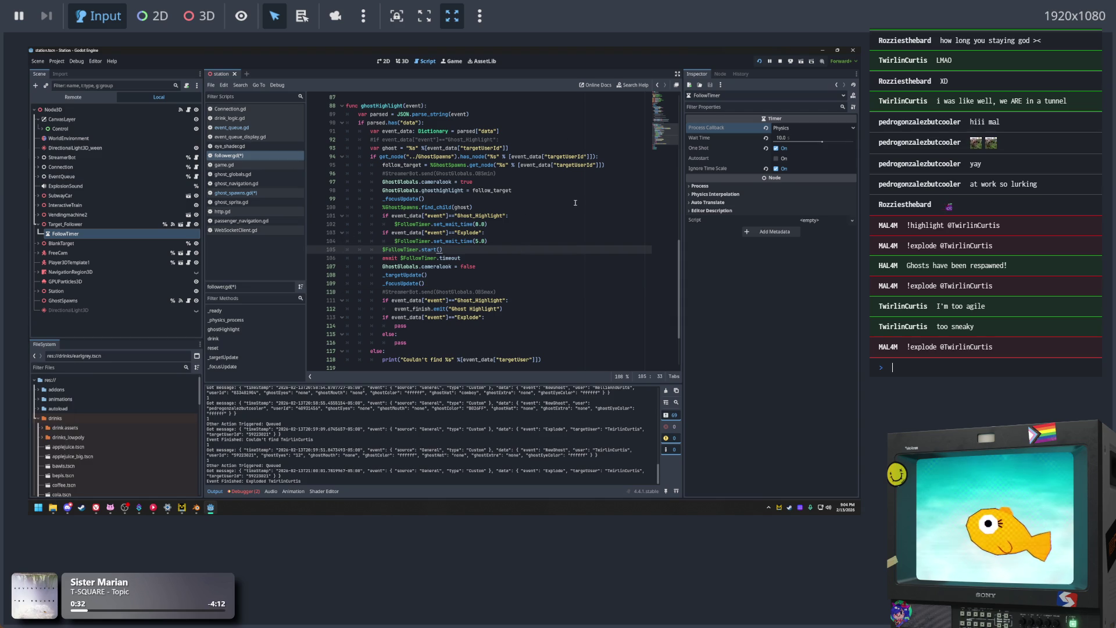
left_click(759, 62)
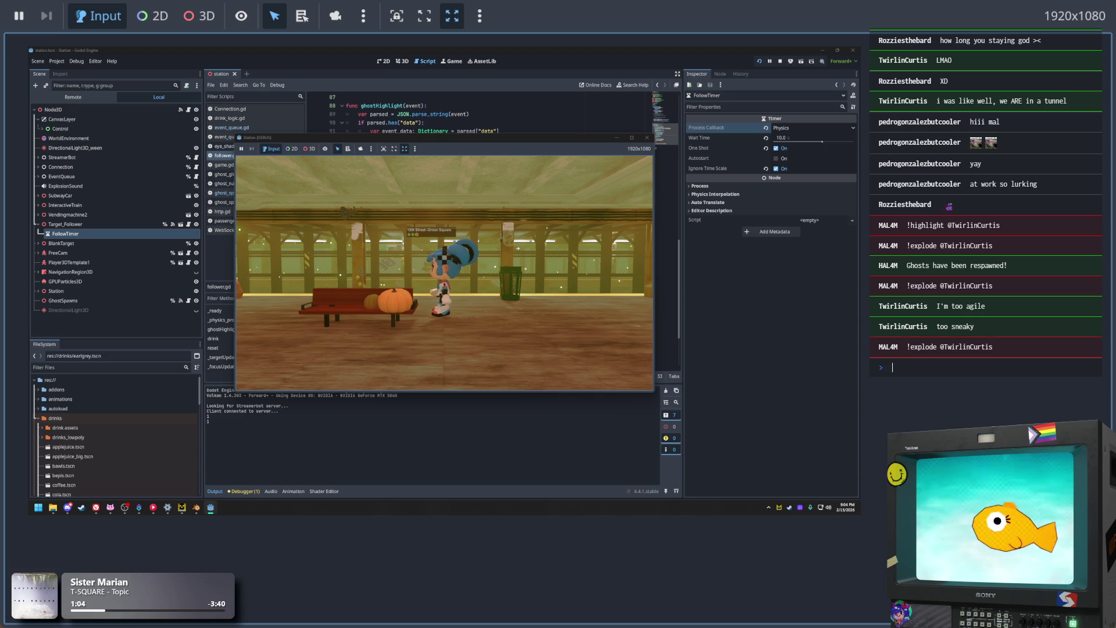
key("alt+Tab")
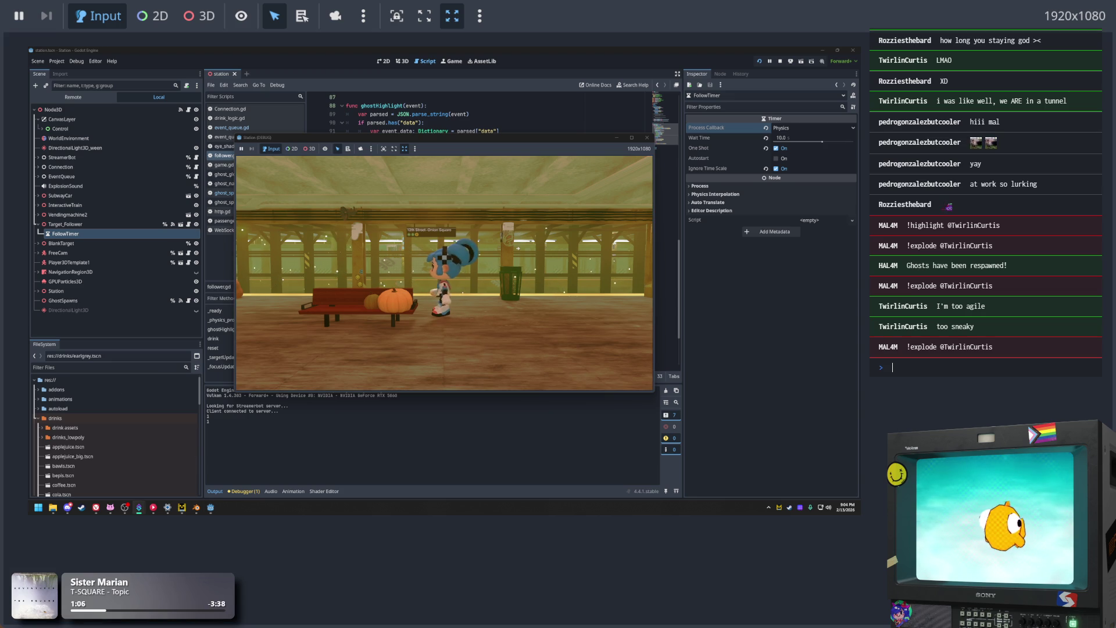
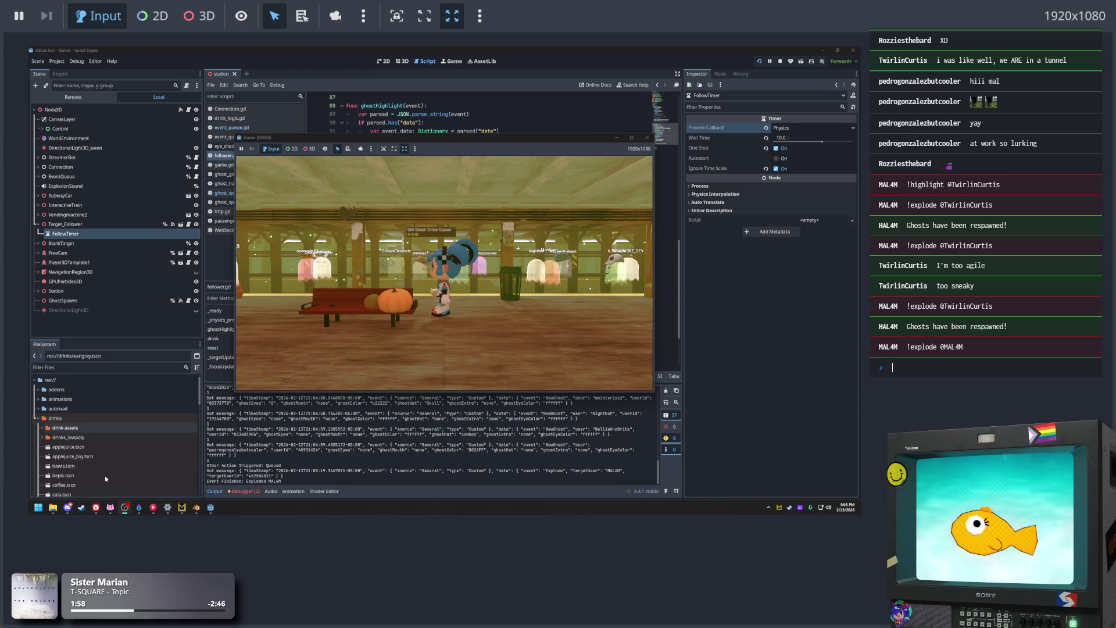
Nudge the Station (DEBUG) window aside and bring up the editor's Debugger error list
left_click(412, 284)
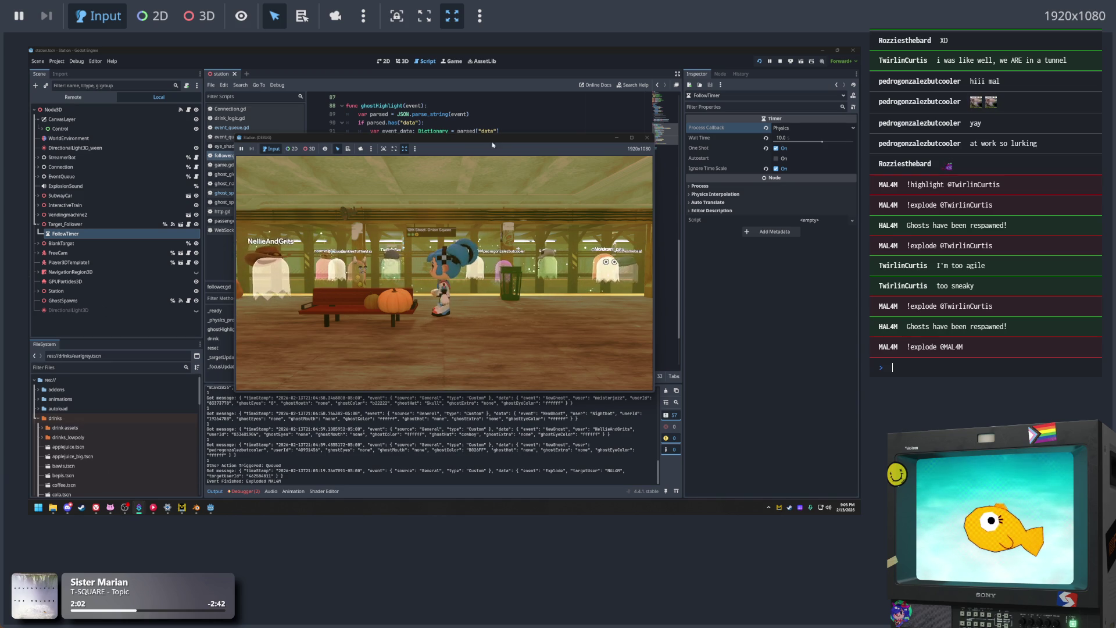
mouse_move(461, 139)
left_mouse_down()
mouse_move(506, 141)
mouse_move(449, 135)
left_mouse_up()
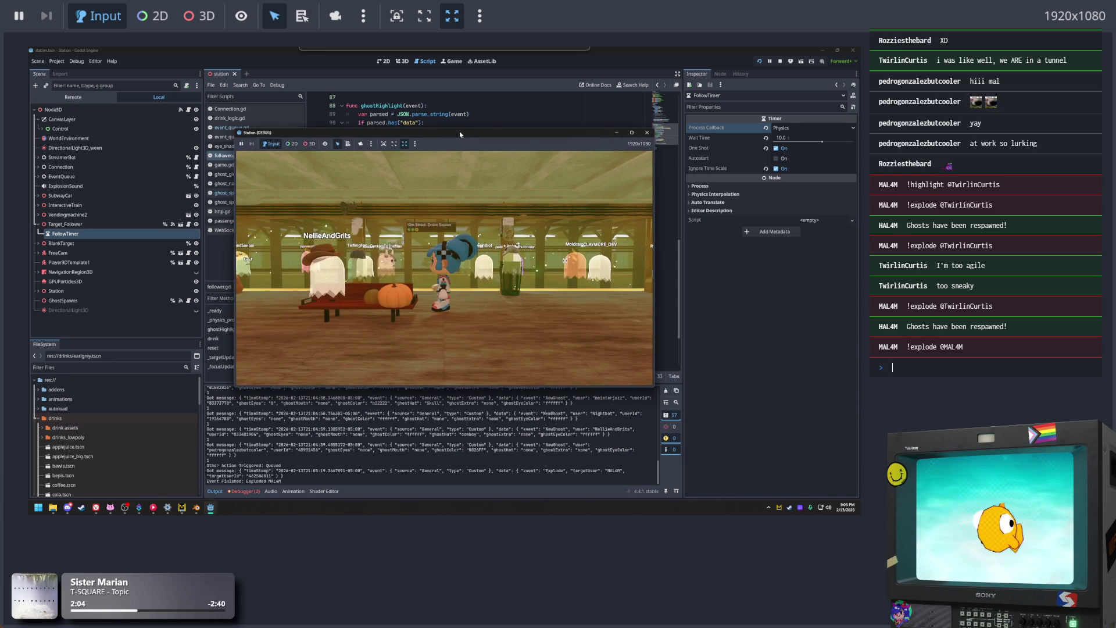
left_click(247, 491)
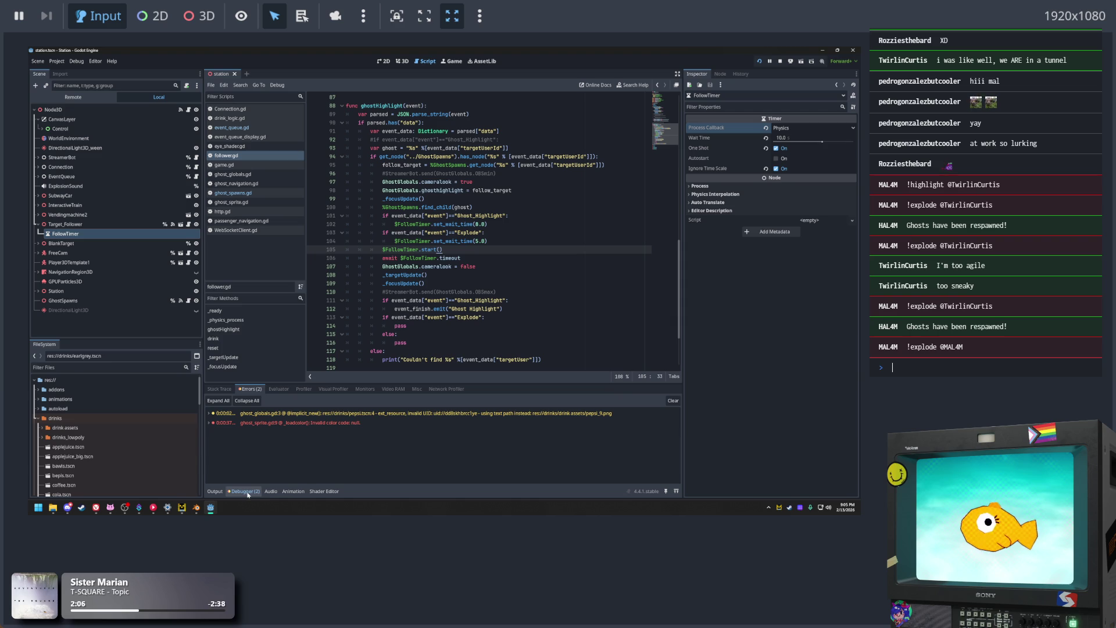
Inspect the ghost_sprite.gd error and its stack trace, and switch to follower.gd
left_click(400, 424)
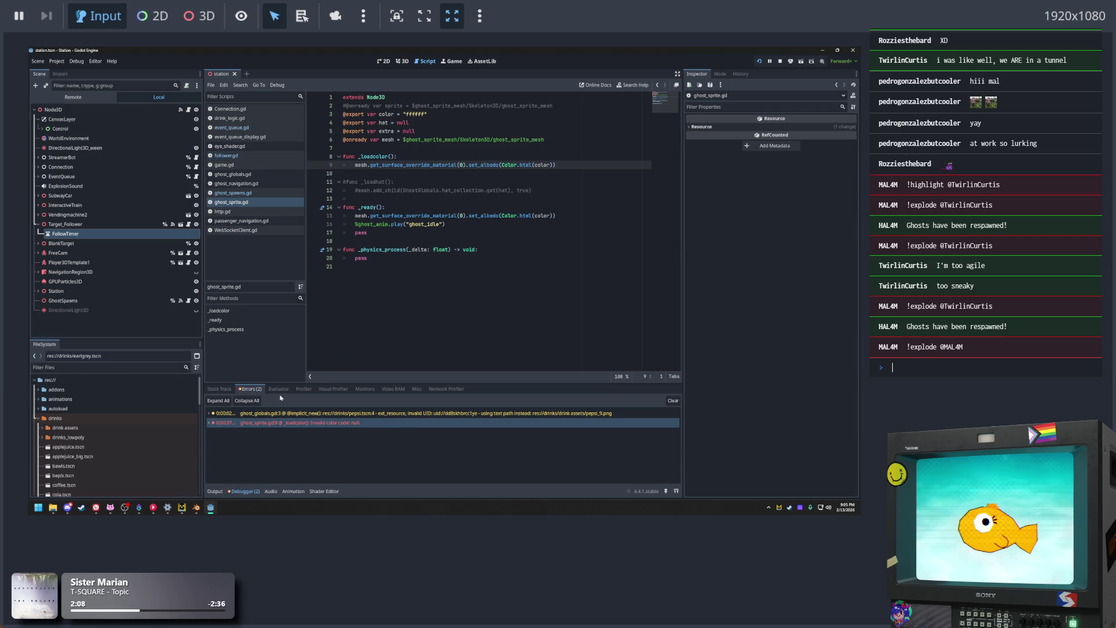
left_click(226, 392)
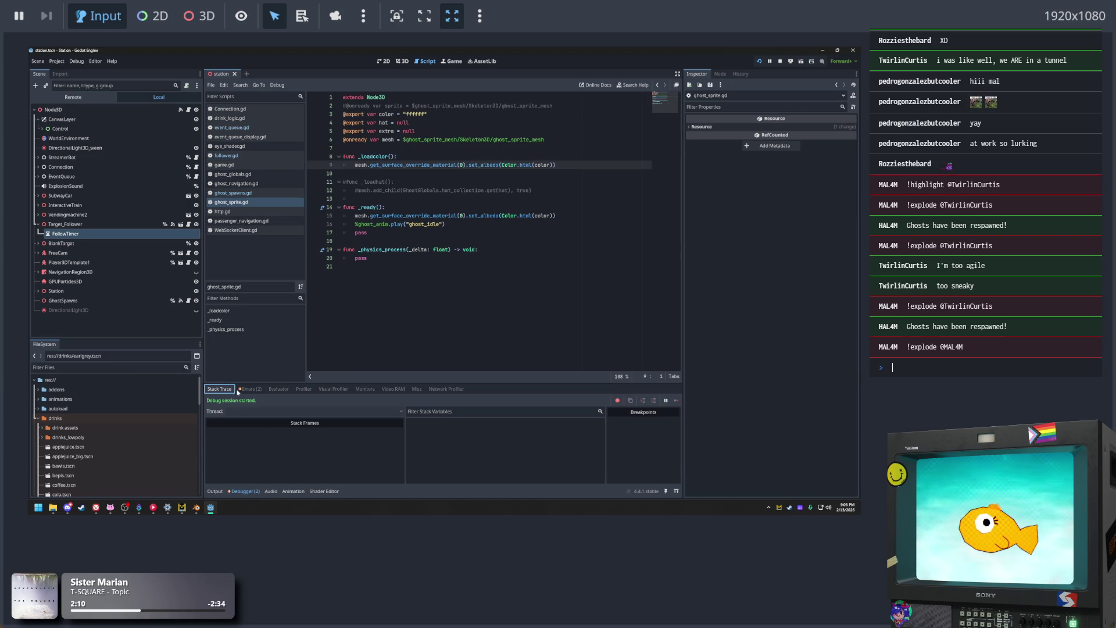
left_click(226, 155)
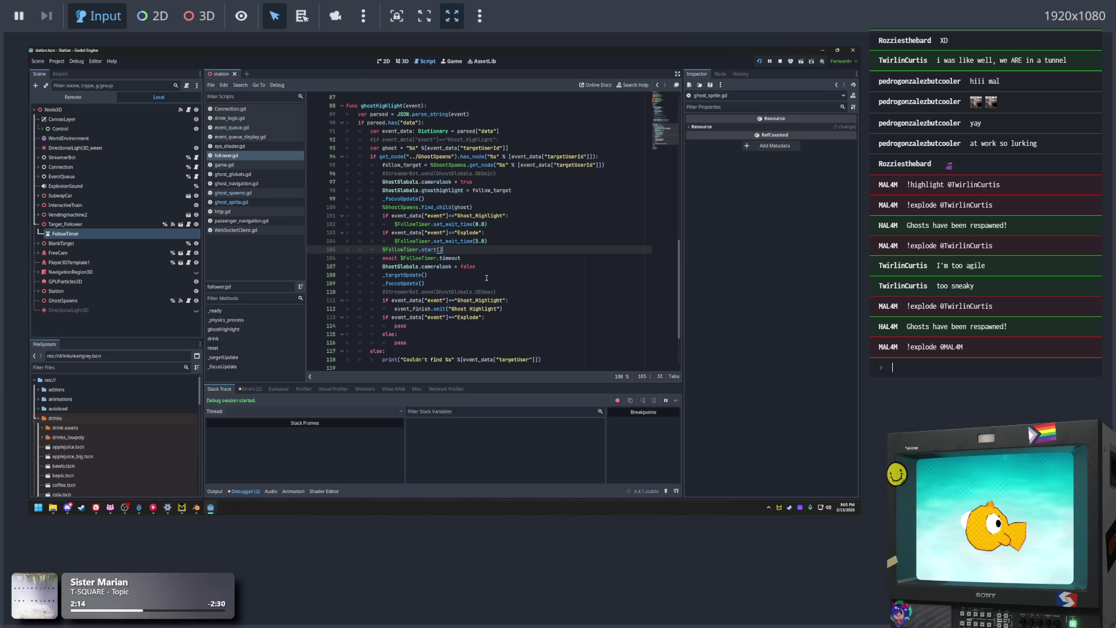
Uncomment StreamerBot.send(GhostGlobals.OBSmin) on line 96 of ghostHighlight
scroll(487, 277, "down", 3)
scroll(486, 278, "up", 2)
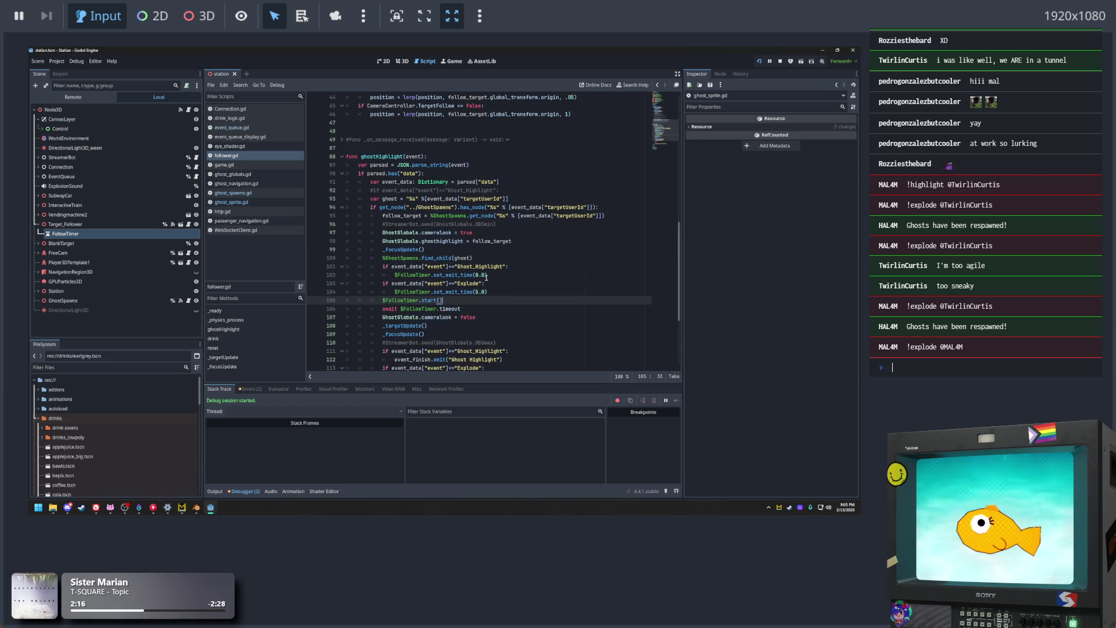
scroll(490, 280, "up", 4)
left_click(492, 257)
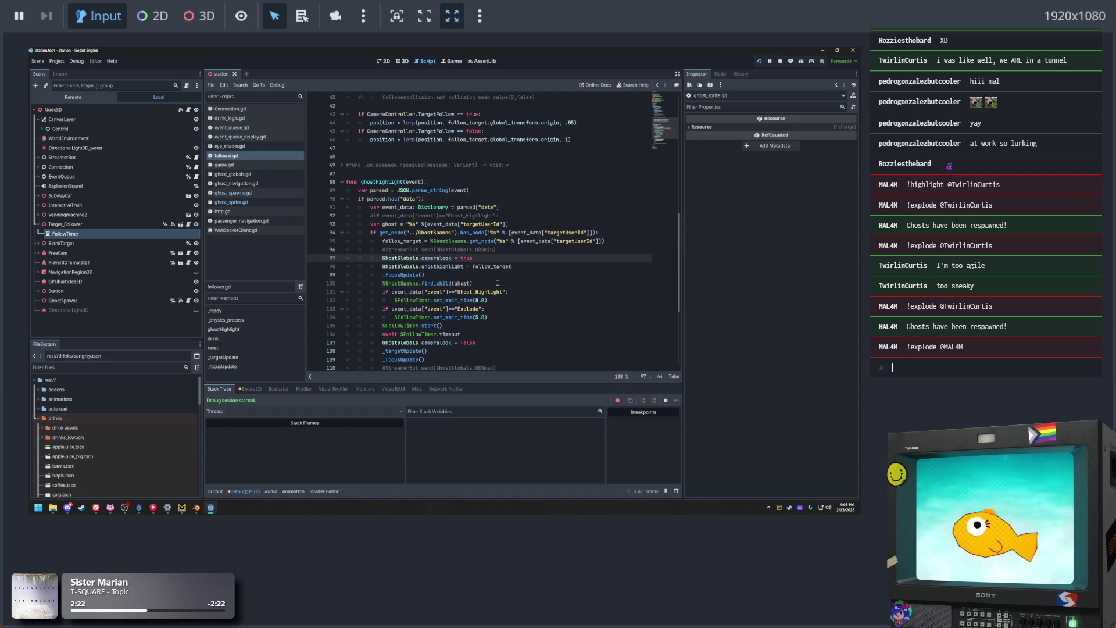
left_click(501, 251)
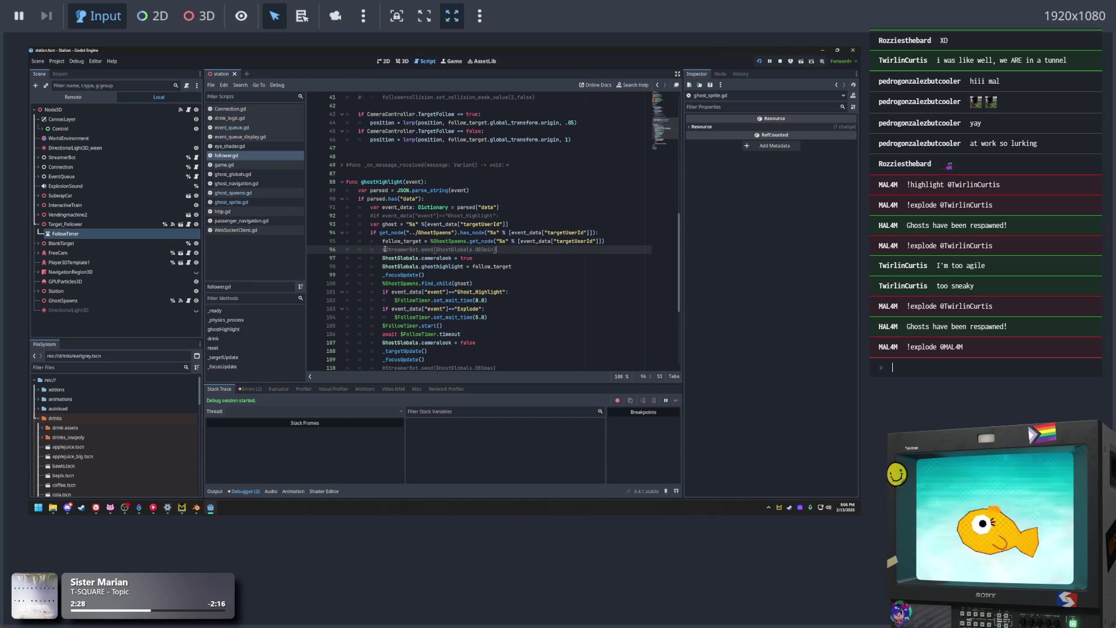
key("Delete")
scroll(386, 265, "down", 4)
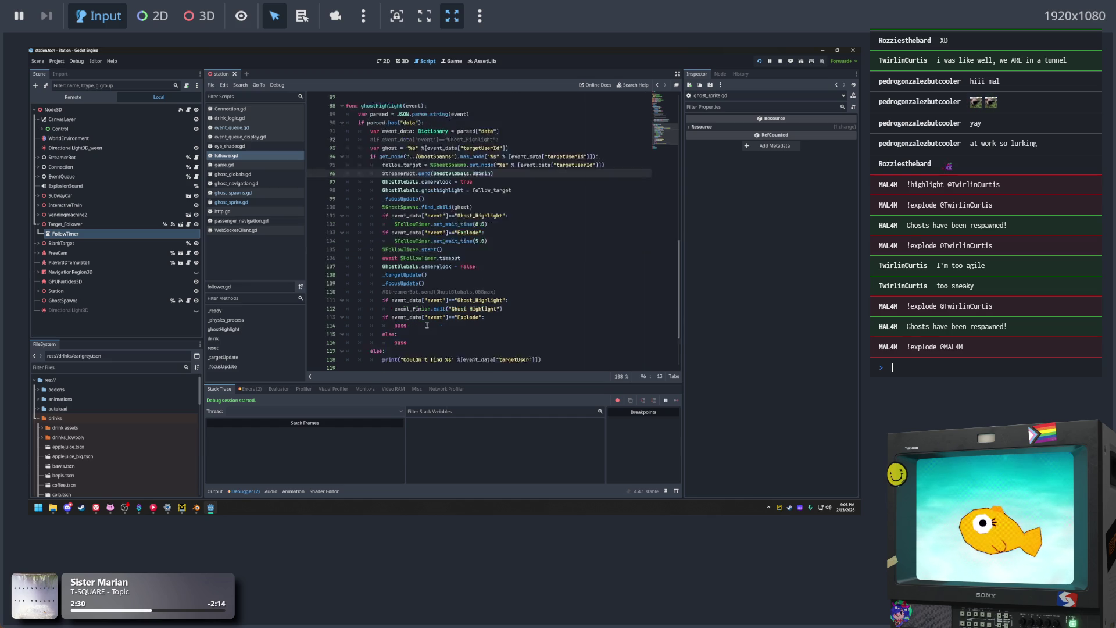
Uncomment the StreamerBot.send(GhostGlobals.OBSmax) call in follower.gd's ghostHighlight
left_click(385, 265)
key("Delete")
left_click(523, 201)
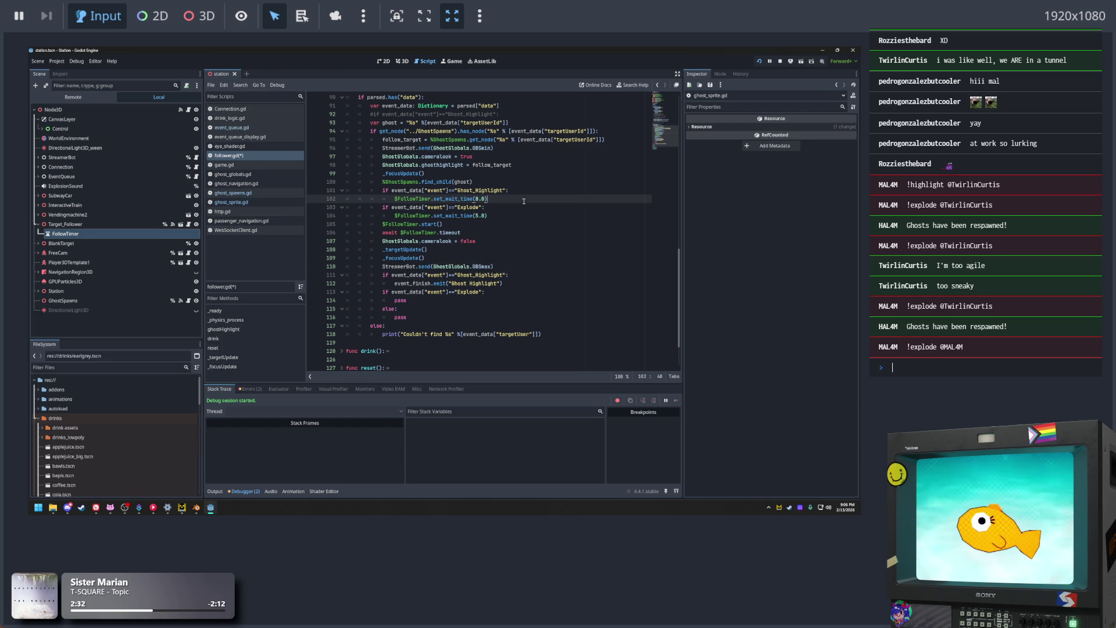
left_click(479, 324)
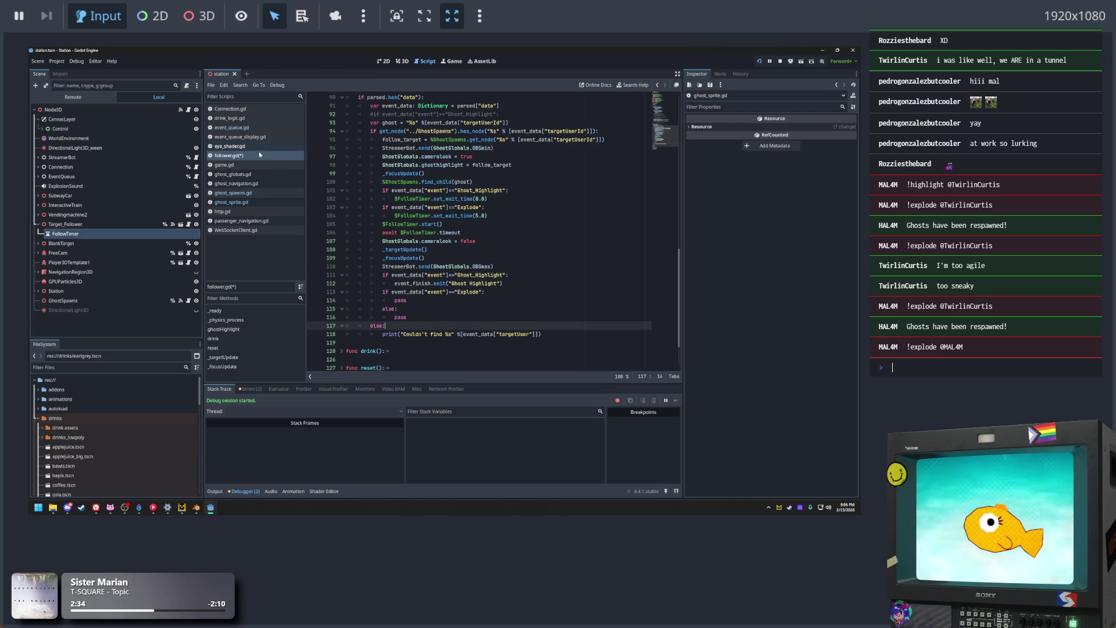
In ghost_spawns.gd, comment out the StreamerBot.send OBSmax line after the _bust(message) call
left_click(259, 194)
scroll(426, 267, "down", 2)
left_click(488, 259)
scroll(438, 273, "up", 2)
left_click(532, 253)
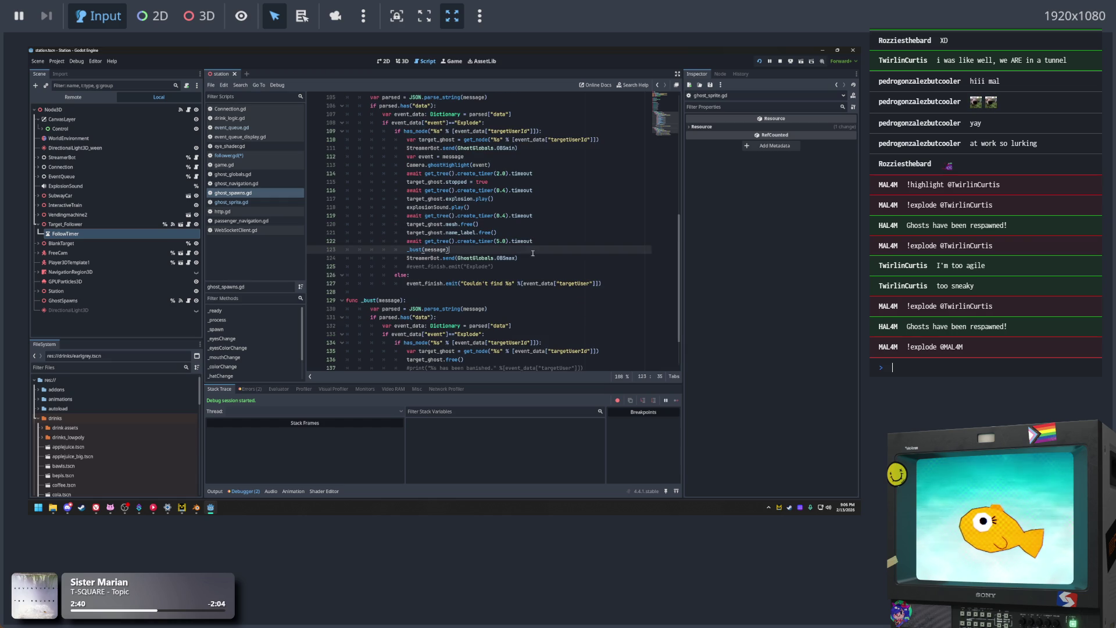
left_click_drag(517, 258, 402, 255)
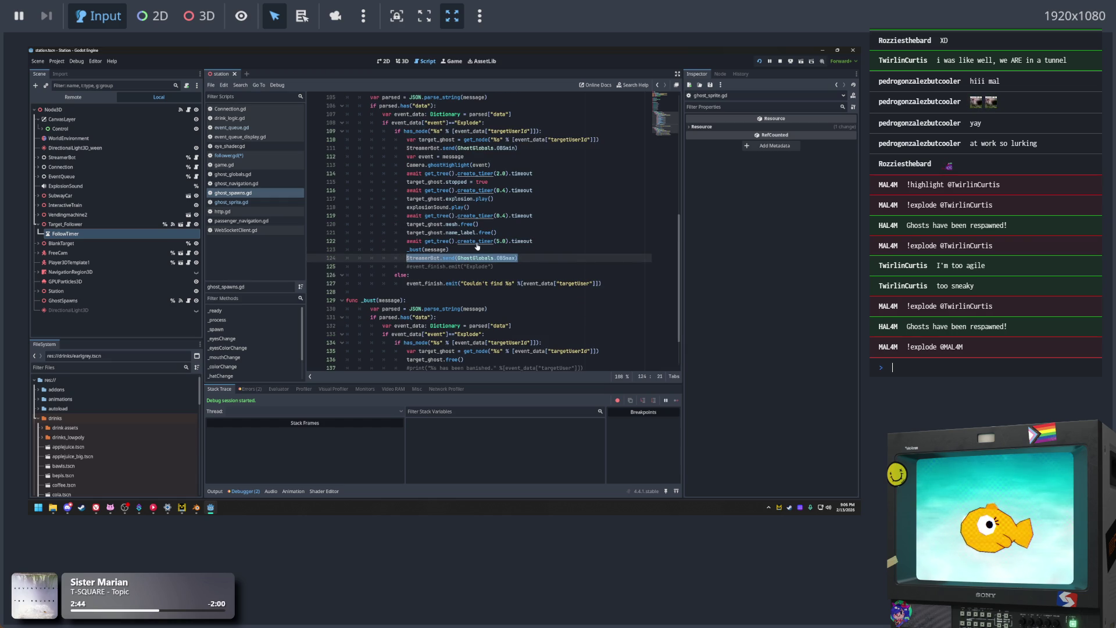
key("ctrl+k")
Comment out ghost_spawns.gd's StreamerBot.send OBSmin line and check the Camera.ghostHighlight(event) code
left_click_drag(518, 148, 406, 151)
key("ctrl+k")
key("Down")
scroll(553, 192, "up", 2)
key("Down")
key("End")
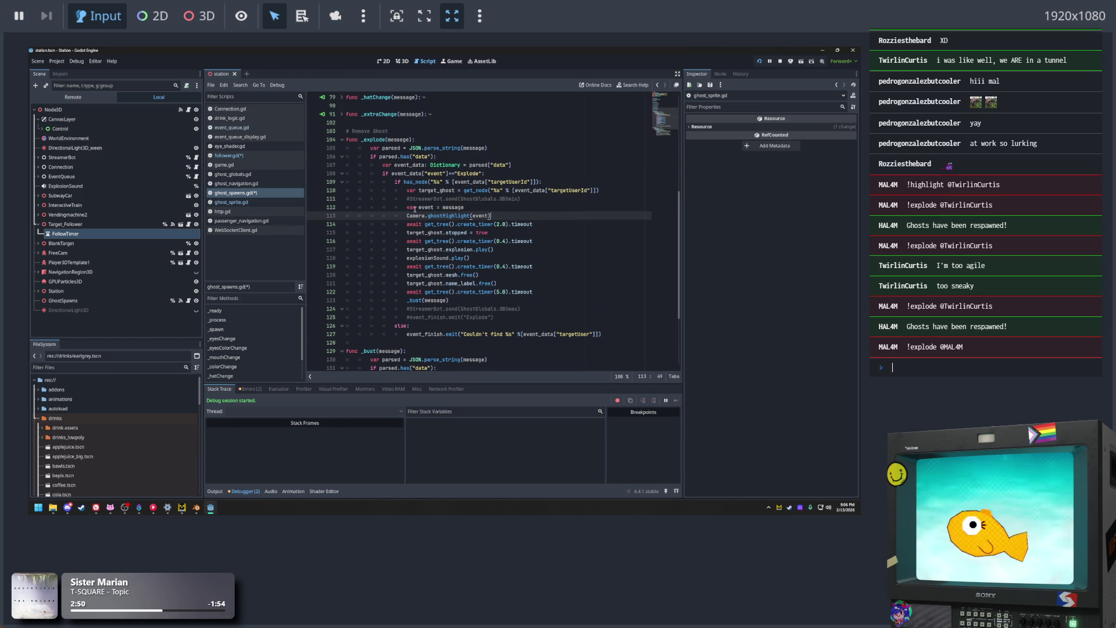
left_click(536, 181)
key("Down")
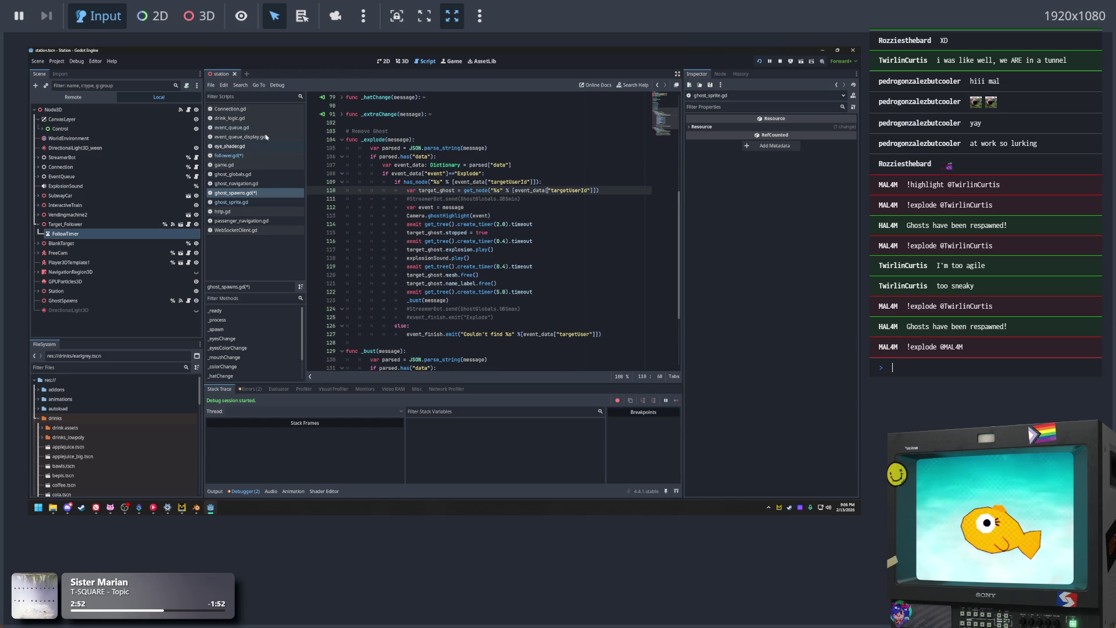
Back in follower.gd, review the Explode condition, wait times and the OBSmin send on line 96
left_click(246, 156)
left_click(511, 205)
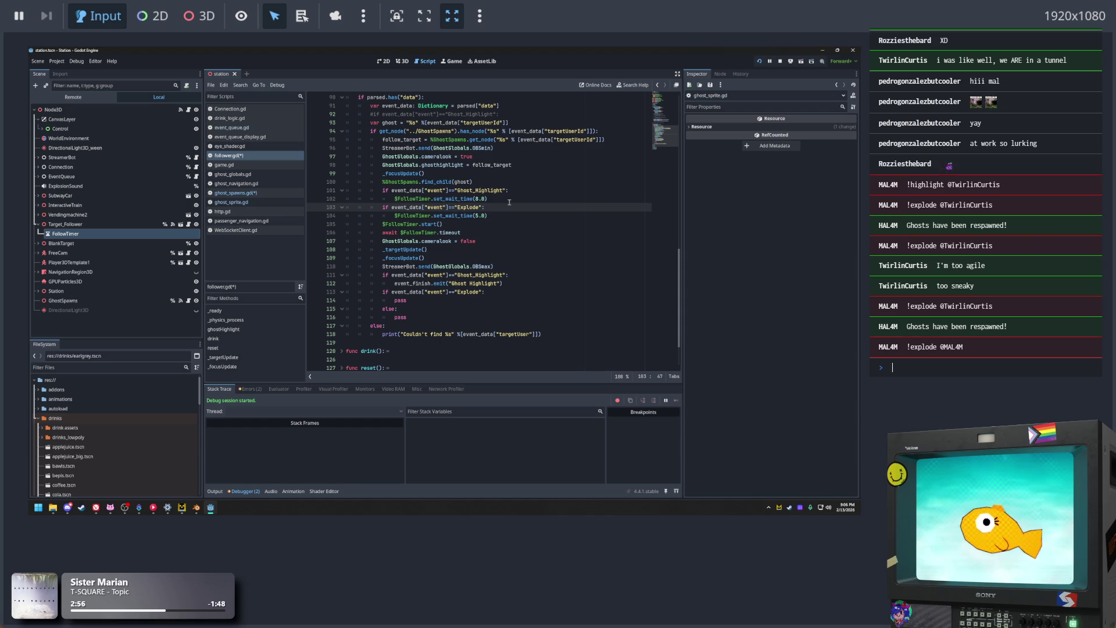
left_click(507, 213)
left_click(516, 175)
scroll(506, 192, "up", 3)
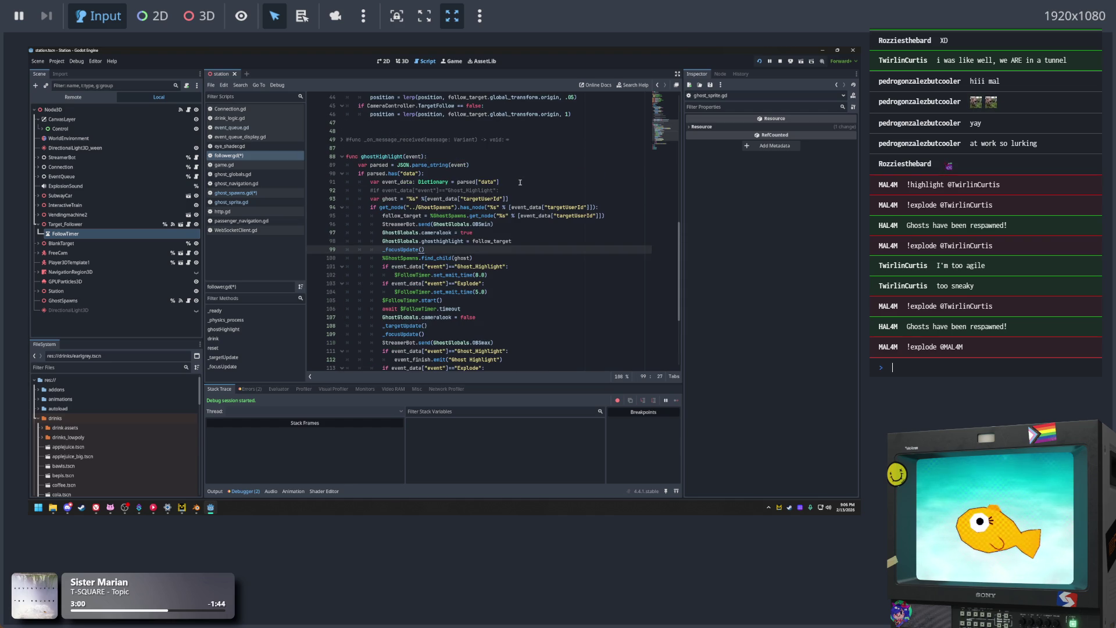
key("Up")
key("Up")
key("Up")
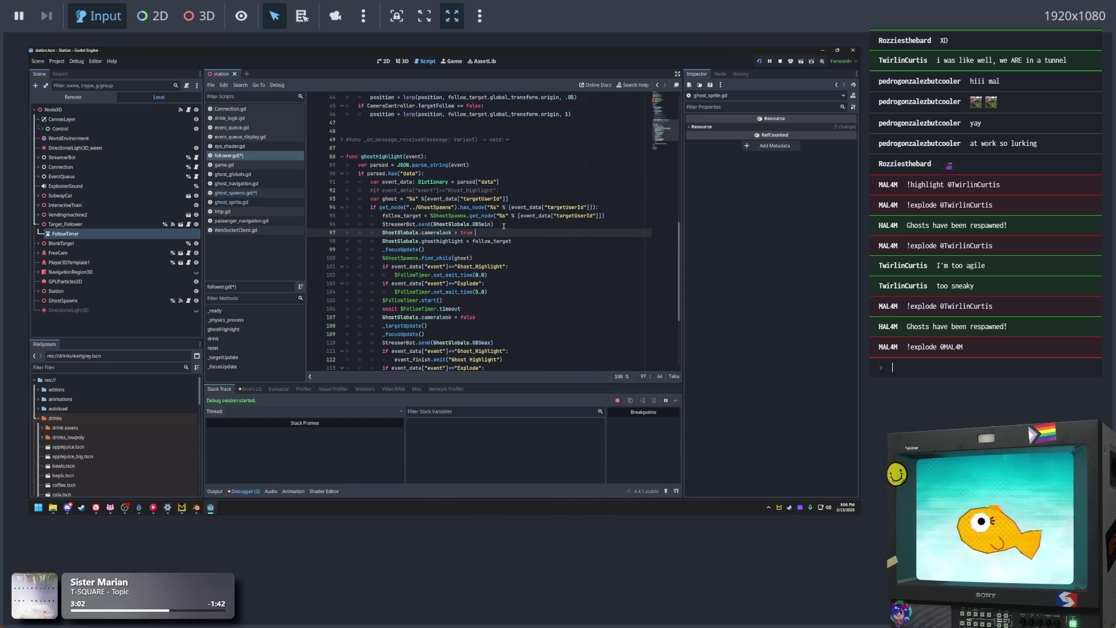
left_click_drag(495, 224, 371, 224)
left_click(529, 224)
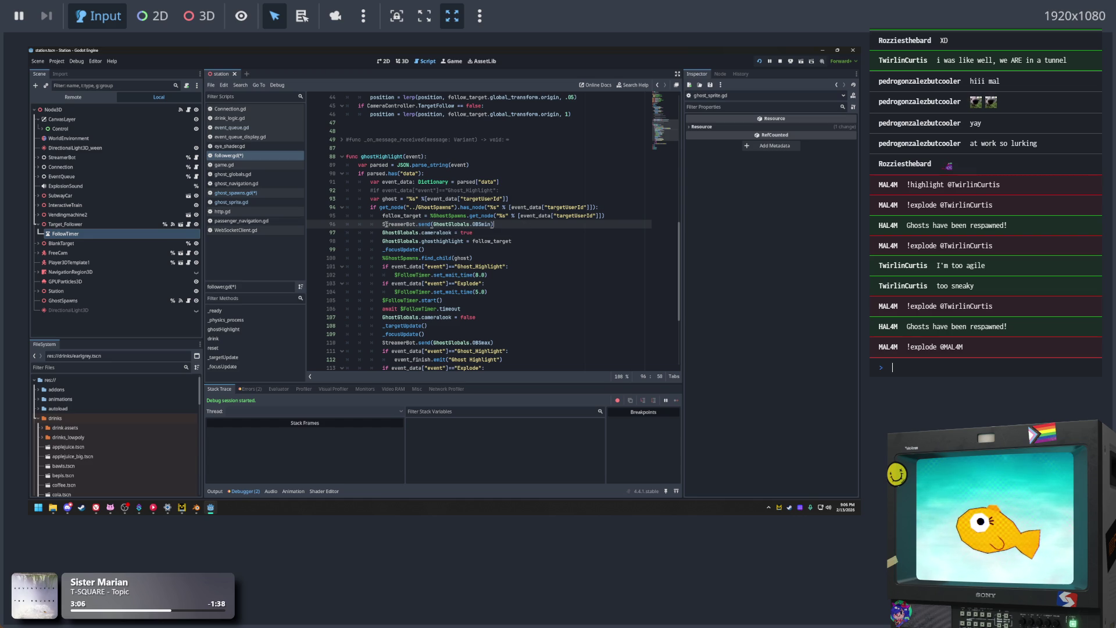
Review highlight setup lines 96–99 and _focusUpdate() on line 109, then run the Station game
scroll(475, 225, "up", 1)
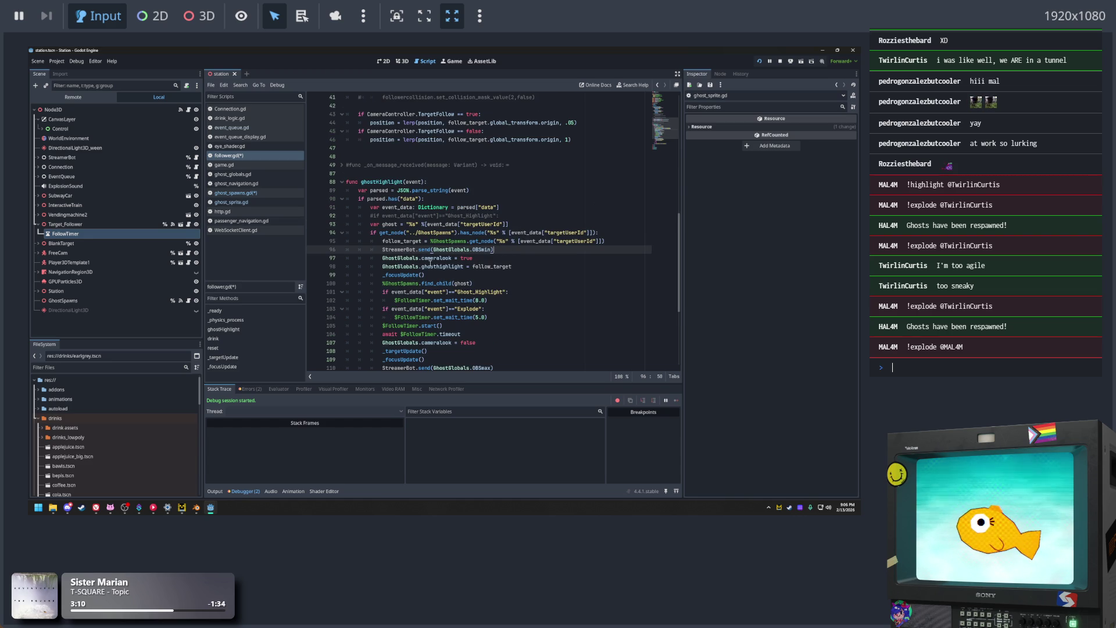
left_click_drag(465, 275, 377, 249)
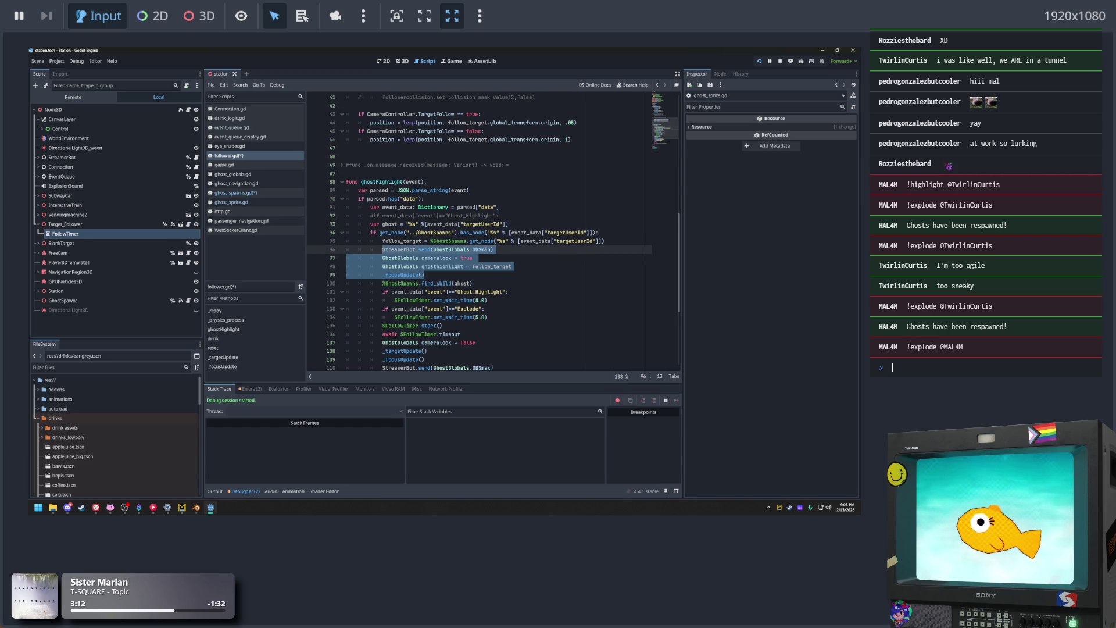
scroll(483, 245, "up", 1)
left_click(476, 216)
scroll(477, 227, "up", 1)
scroll(476, 235, "down", 3)
scroll(411, 234, "down", 3)
scroll(411, 234, "down", 3)
scroll(531, 273, "up", 3)
left_click(485, 255)
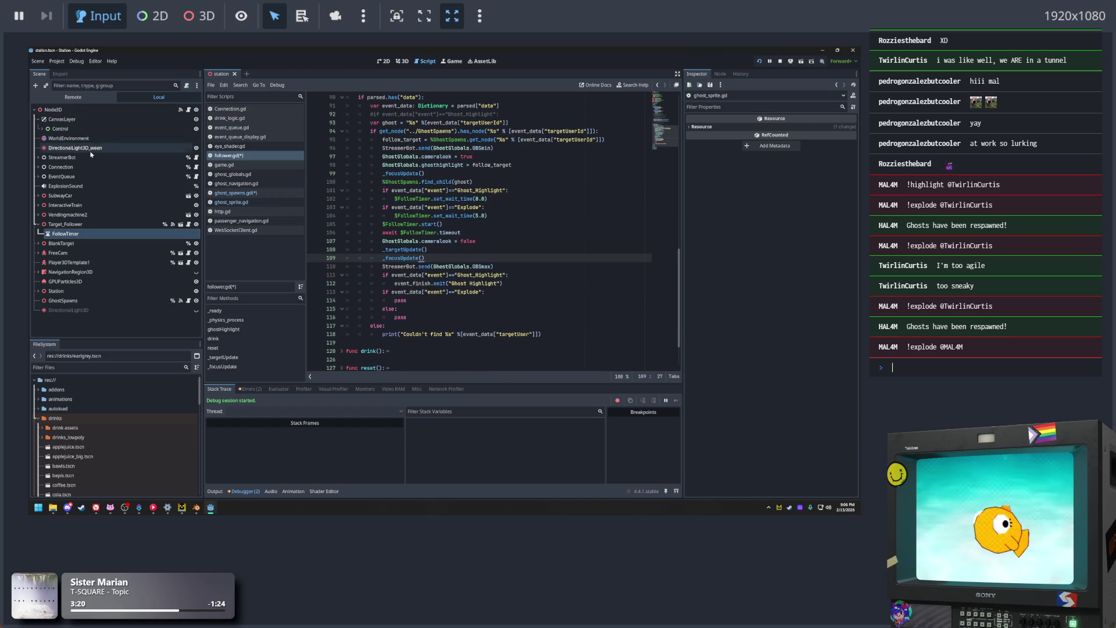
left_click(760, 61)
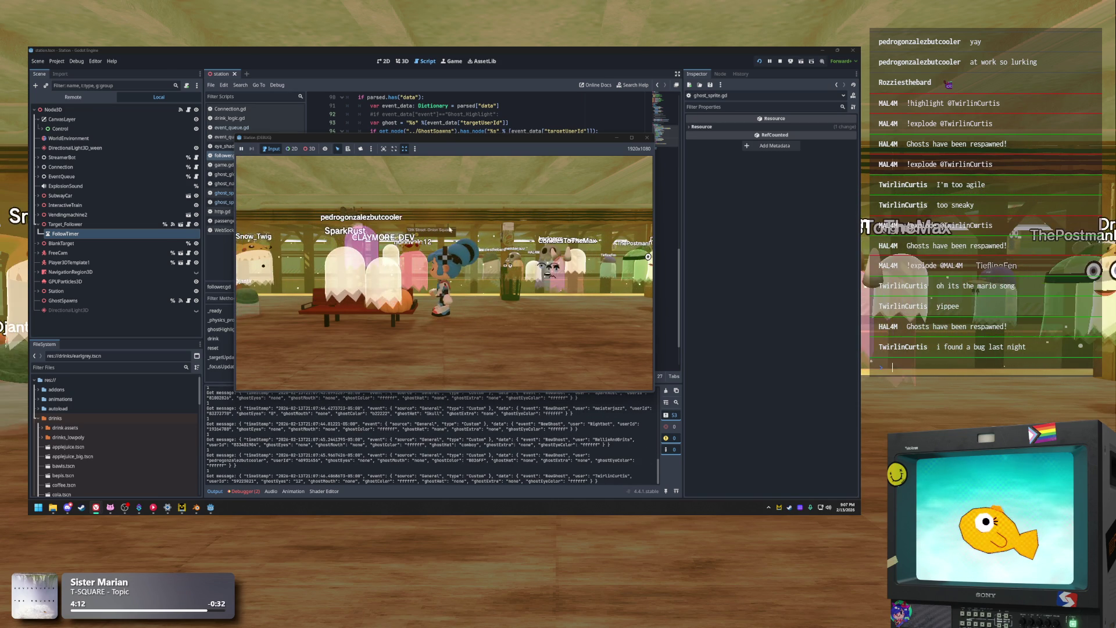
Move the Station (DEBUG) game window, resize it from its corner, and shift it up-left
mouse_move(448, 144)
left_mouse_down()
mouse_move(373, 160)
mouse_move(462, 238)
mouse_move(350, 184)
mouse_move(379, 149)
mouse_move(525, 182)
mouse_move(456, 154)
left_mouse_up()
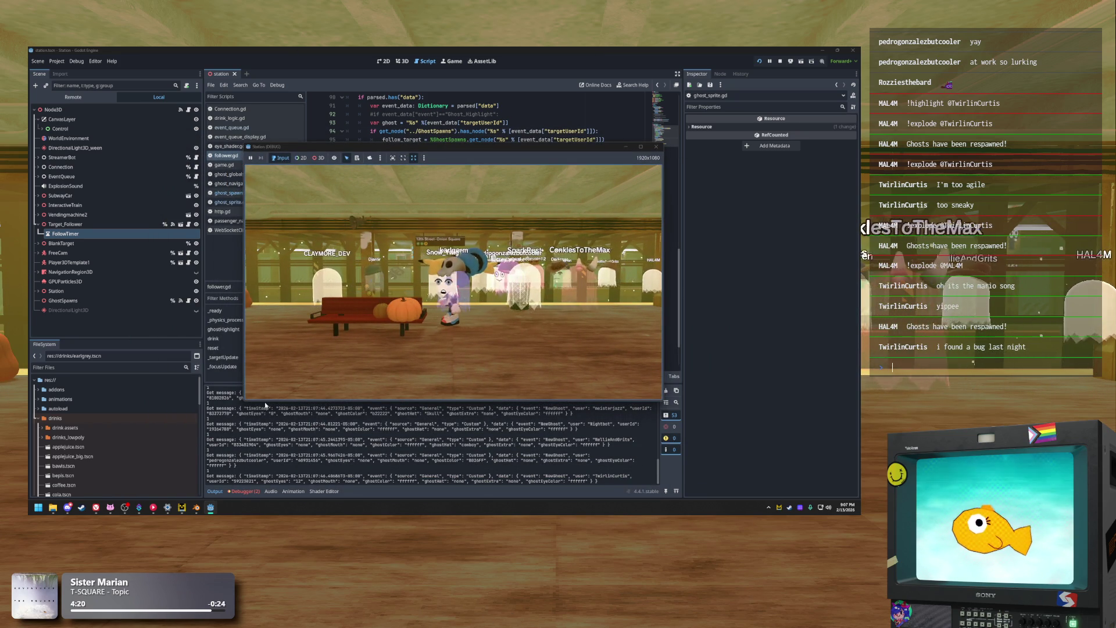
left_click(246, 402)
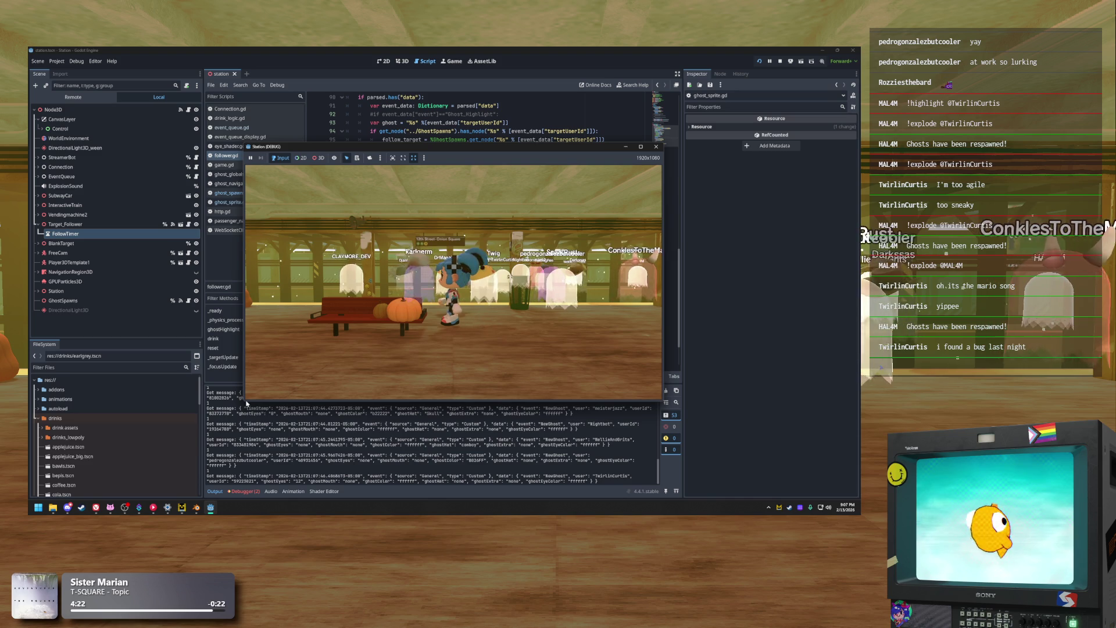
mouse_move(246, 402)
left_mouse_down()
mouse_move(242, 472)
mouse_move(211, 449)
left_mouse_up()
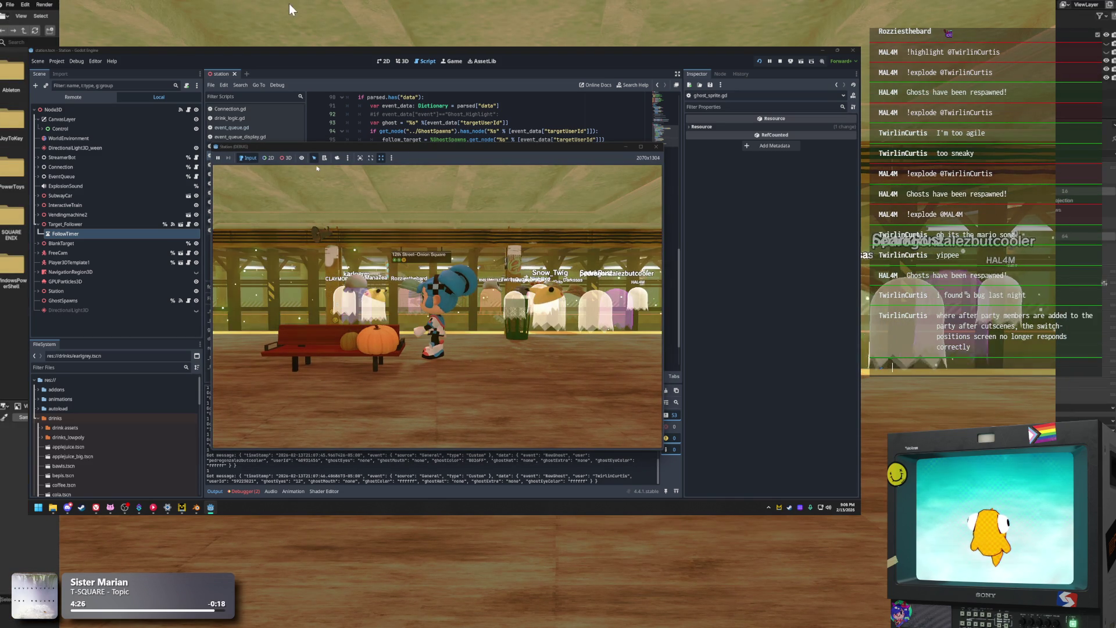
left_click_drag(349, 146, 319, 128)
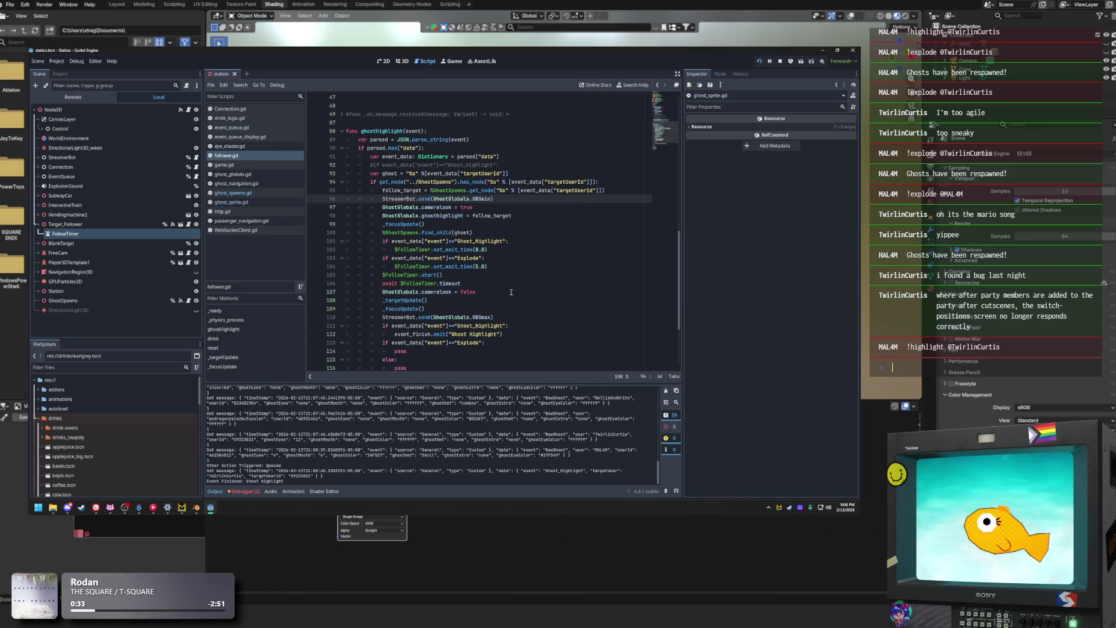
Inspect the live FollowTimer node under Node3D > Target_Follower in the Remote scene tree
left_click(554, 268)
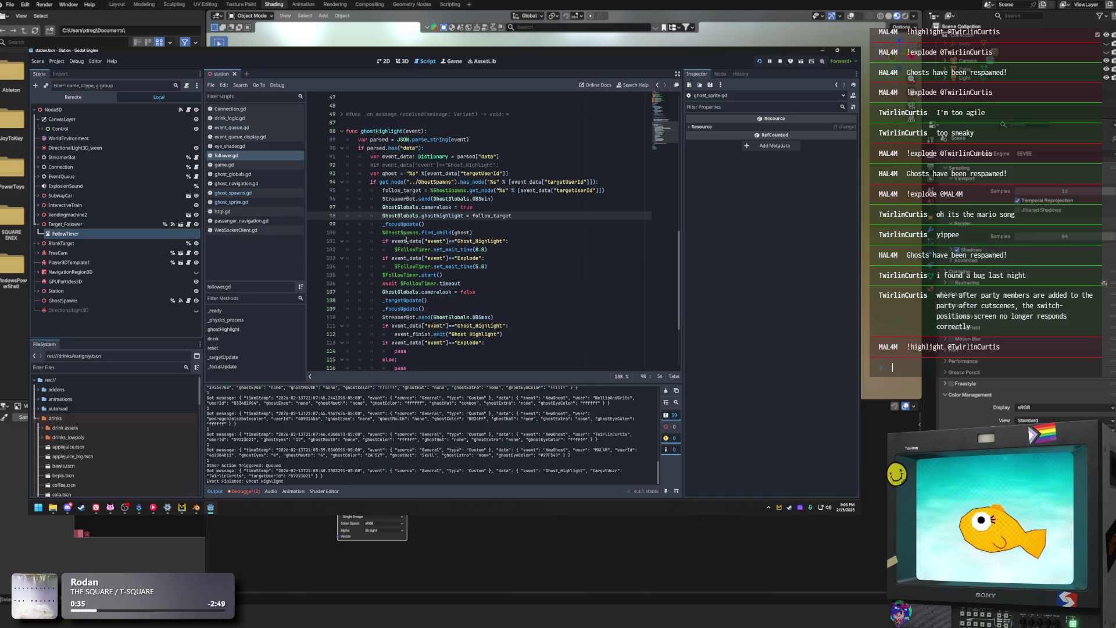
left_click_drag(381, 240, 425, 241)
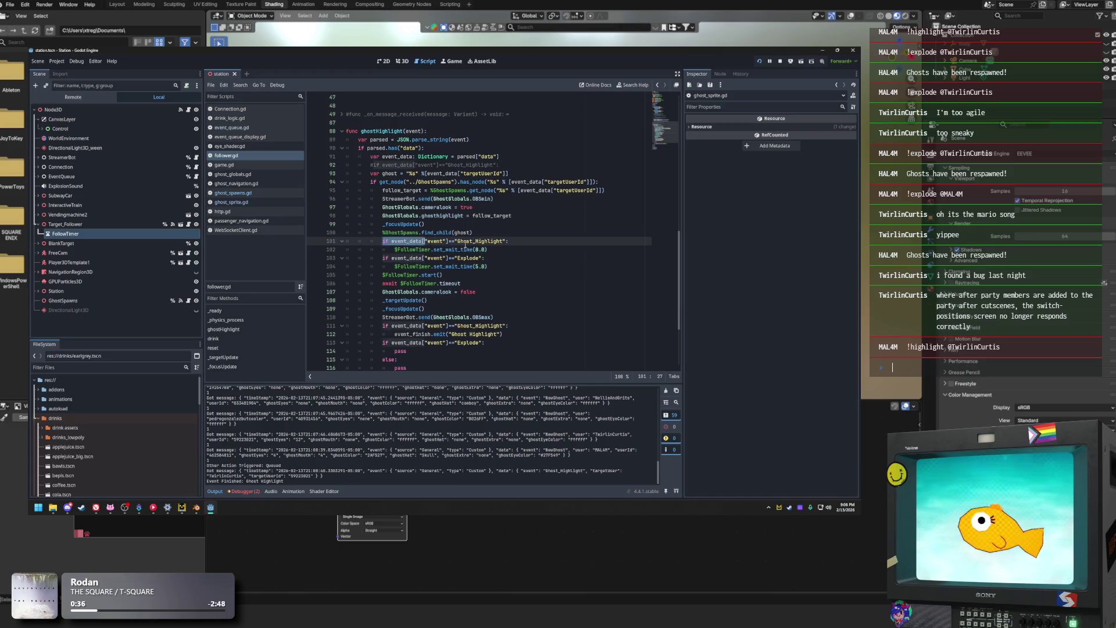
left_click(515, 236)
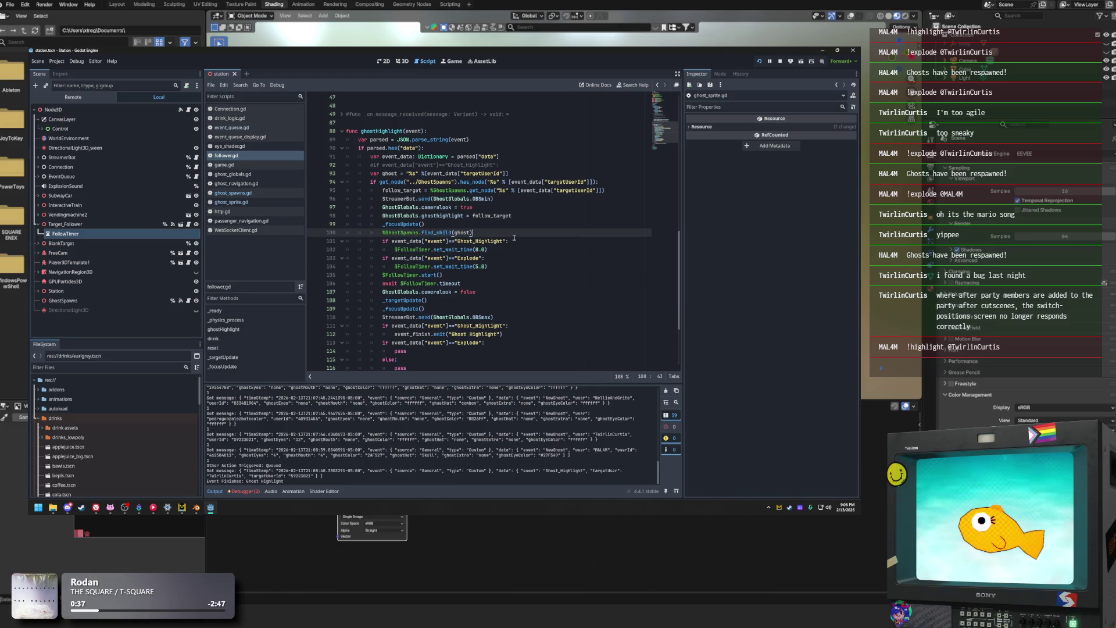
left_click(72, 97)
left_click(39, 128)
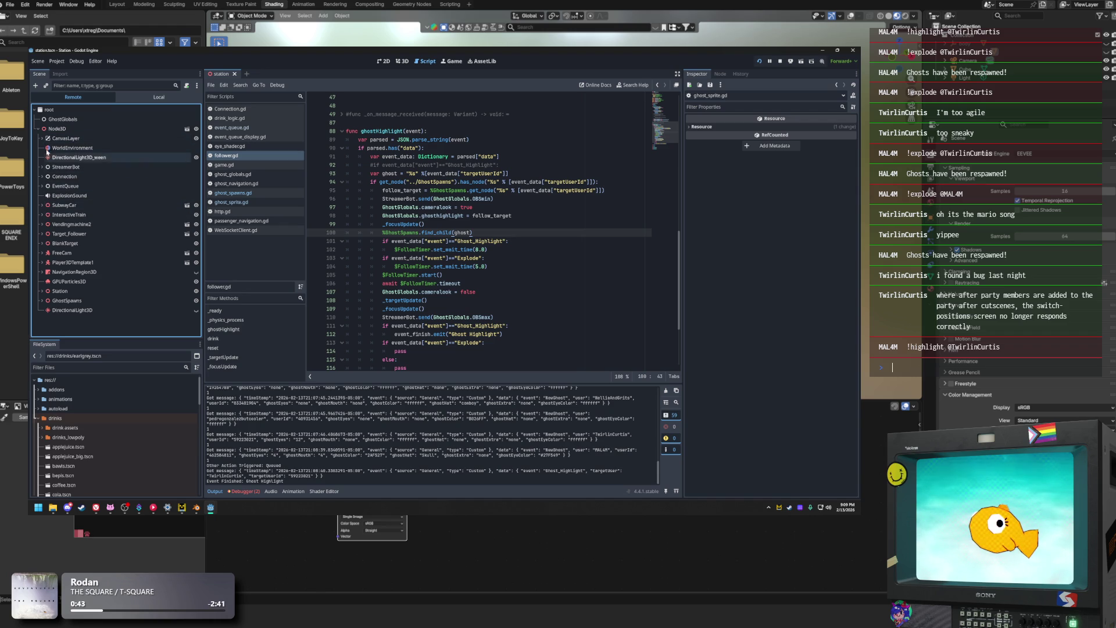
left_click(42, 234)
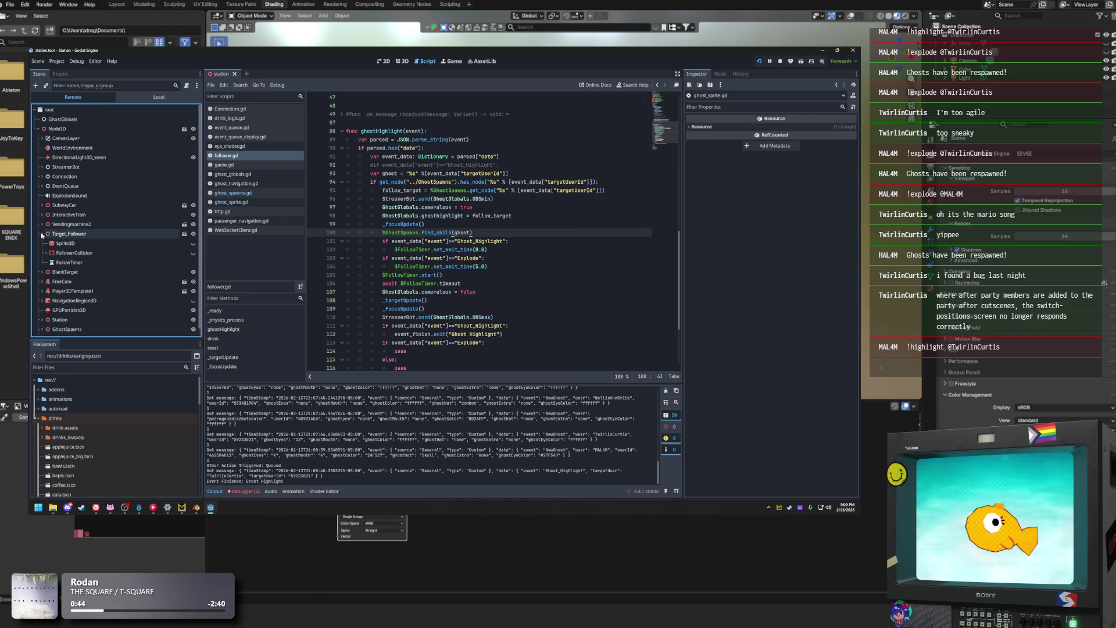
left_click(69, 262)
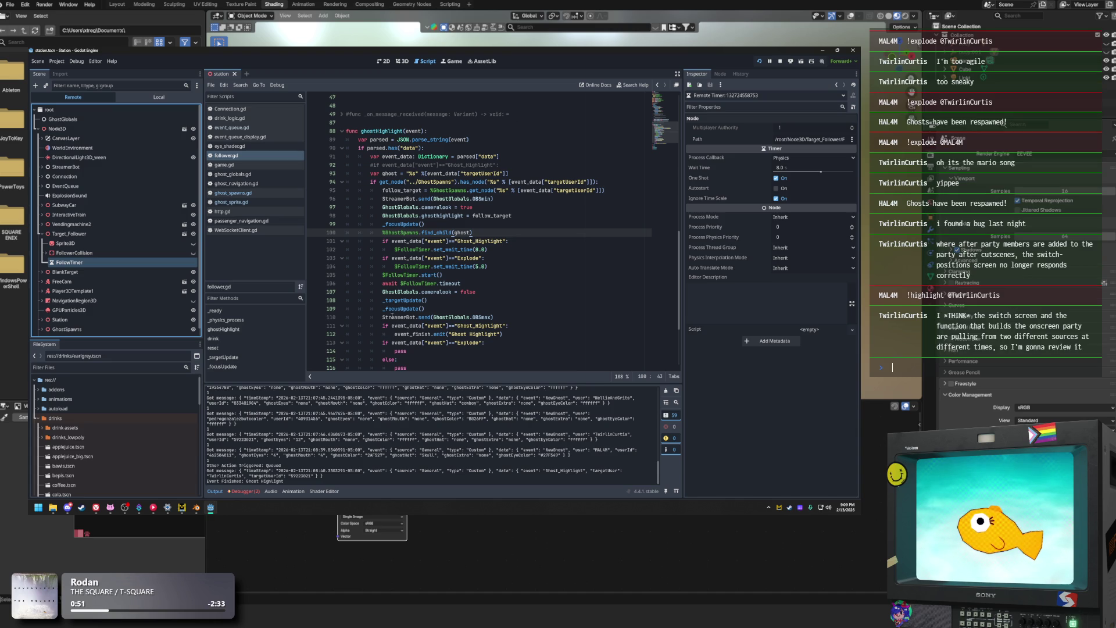
Review the Ghost_Highlight and Explode wait-time lines and the FollowTimer start call on line 105
left_click(498, 251)
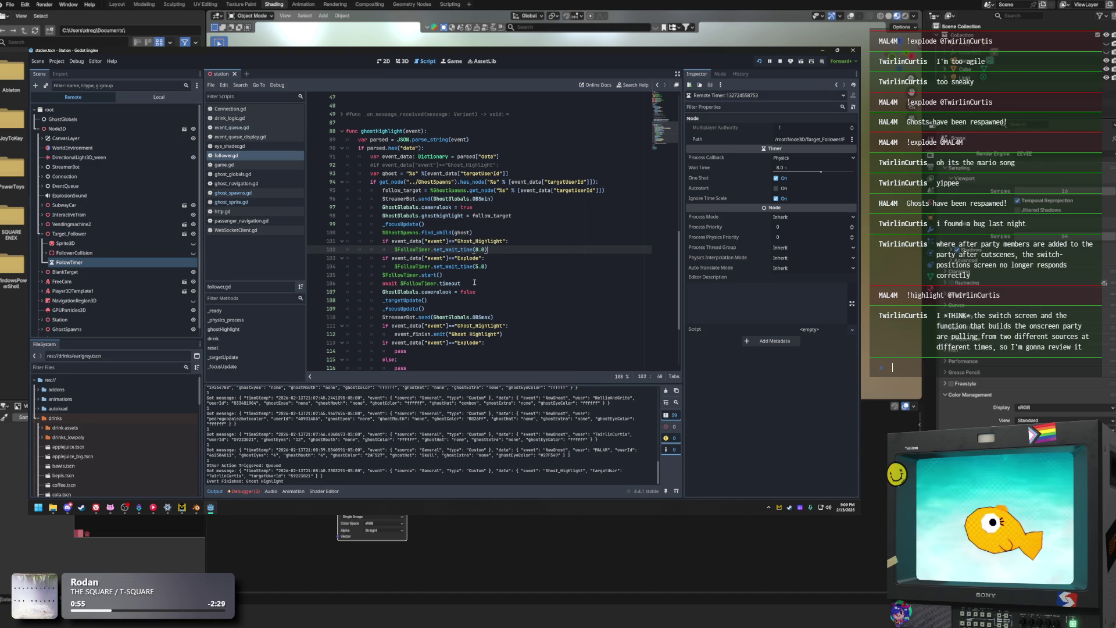
key("alt+Tab")
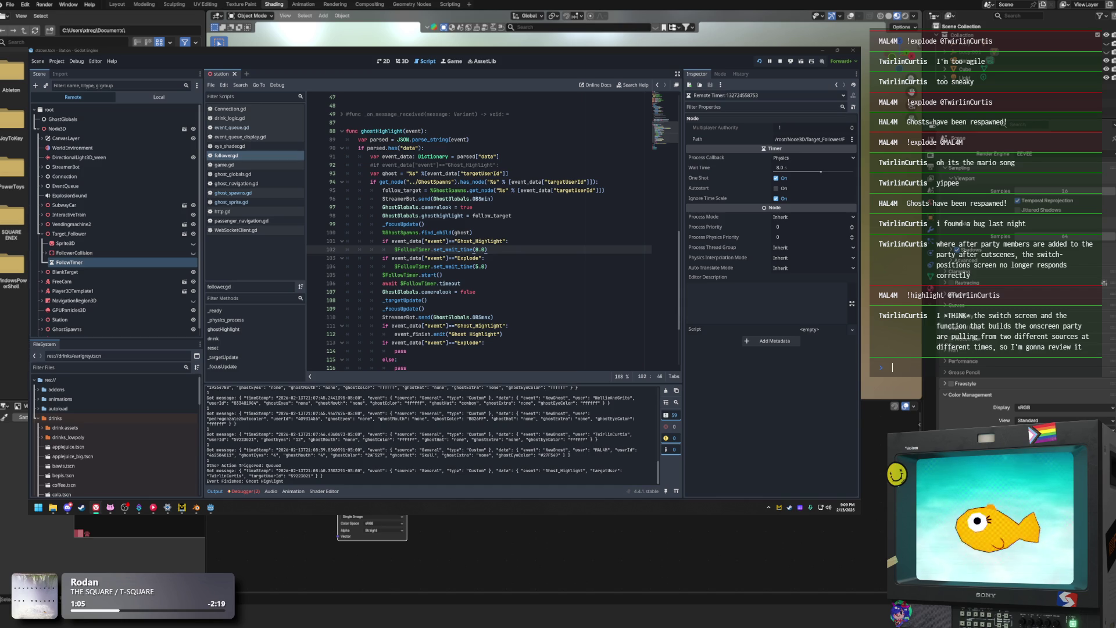
left_click(508, 265)
left_click(498, 251)
left_click(468, 275)
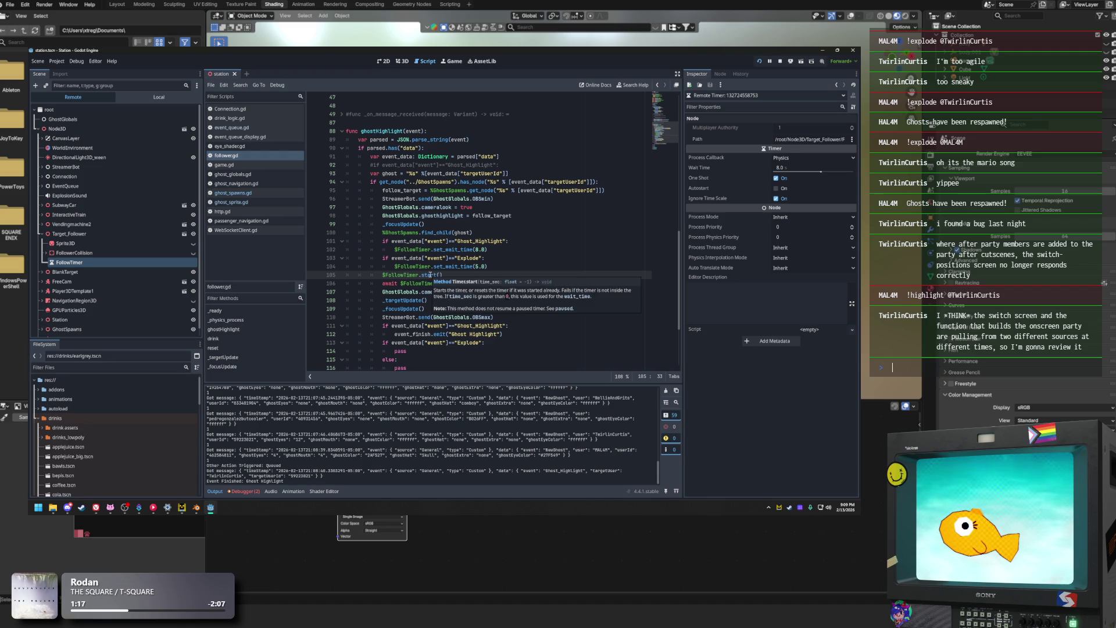
left_click(430, 275)
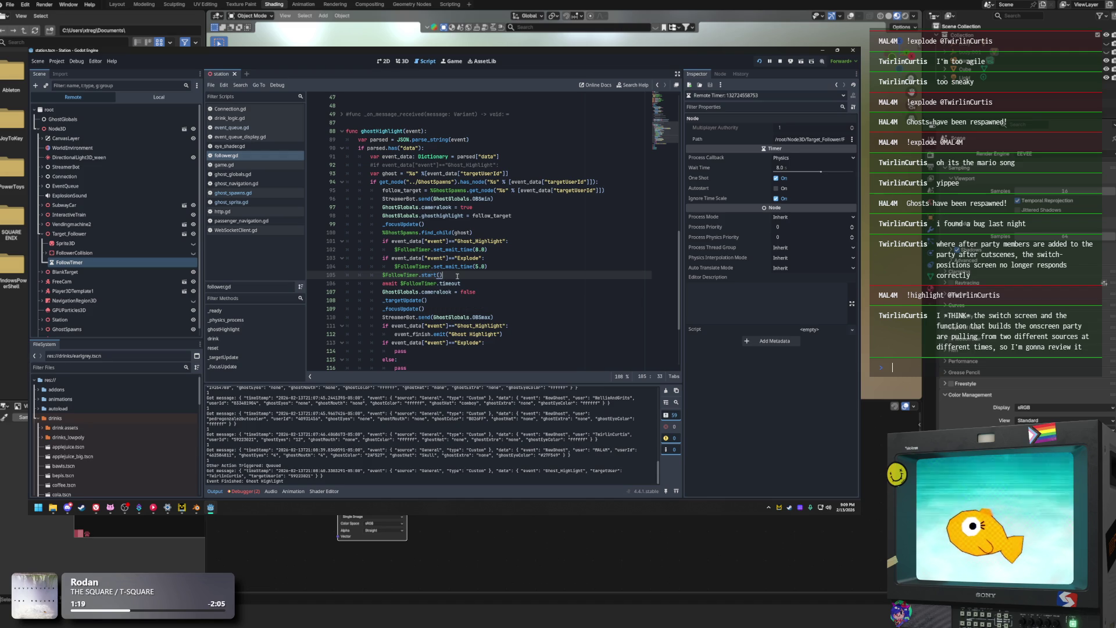
key("BackSpace")
key("BackSpace")
left_click(535, 258)
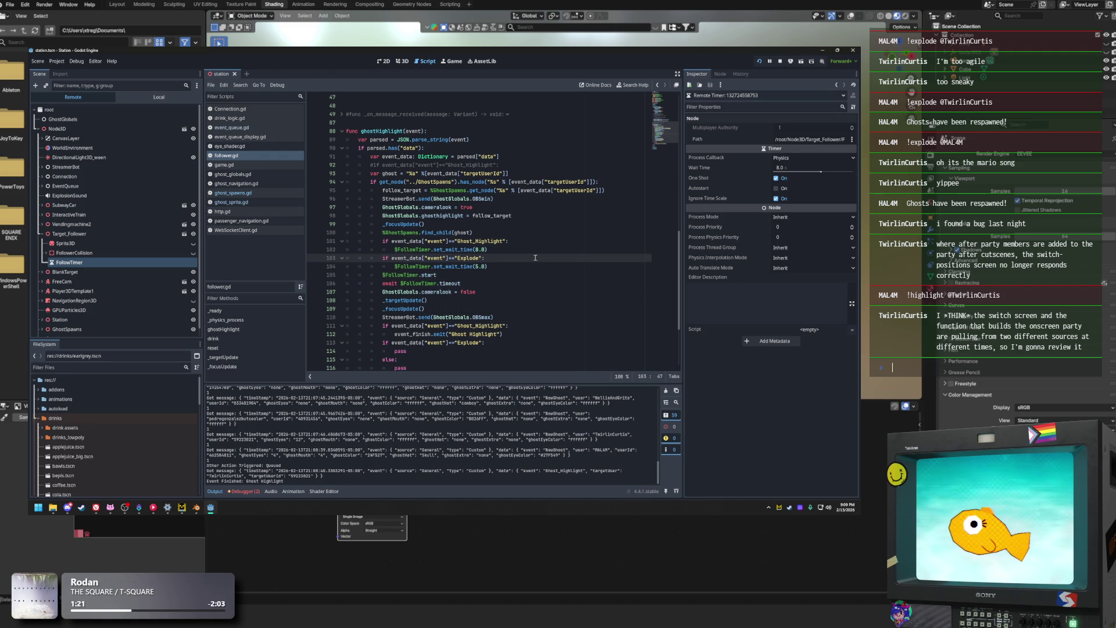
left_click(486, 274)
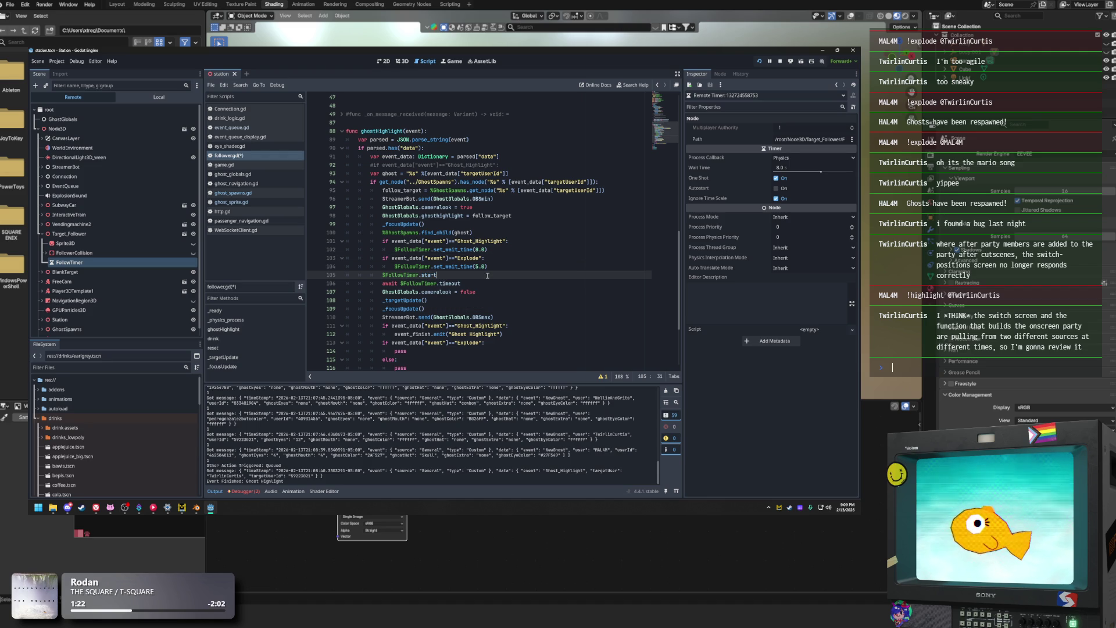
left_click(601, 378)
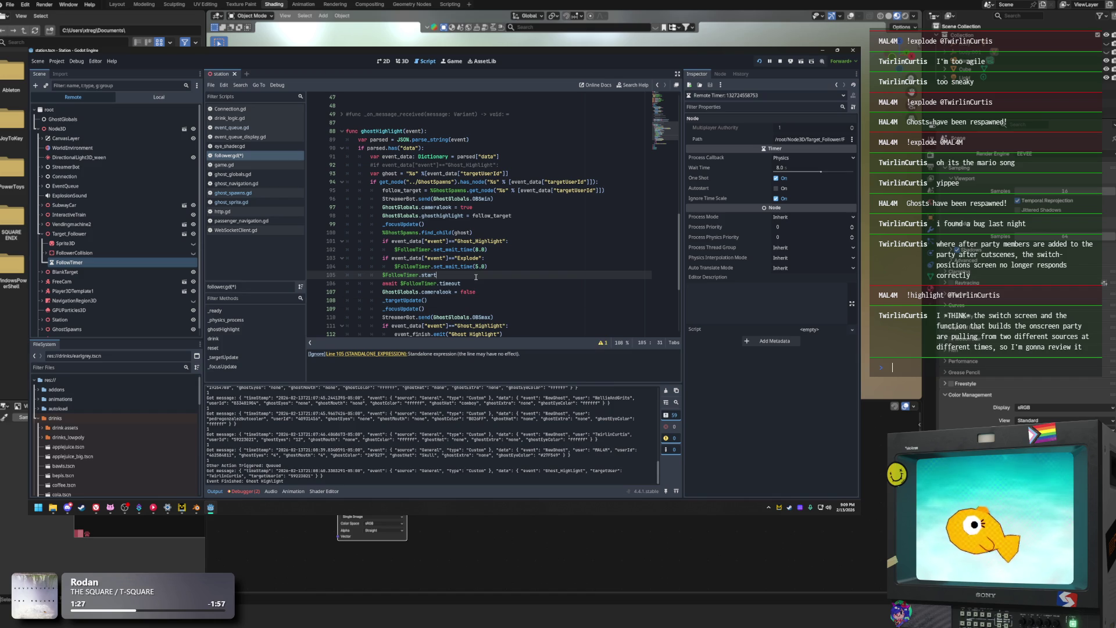
type("()")
key("Left")
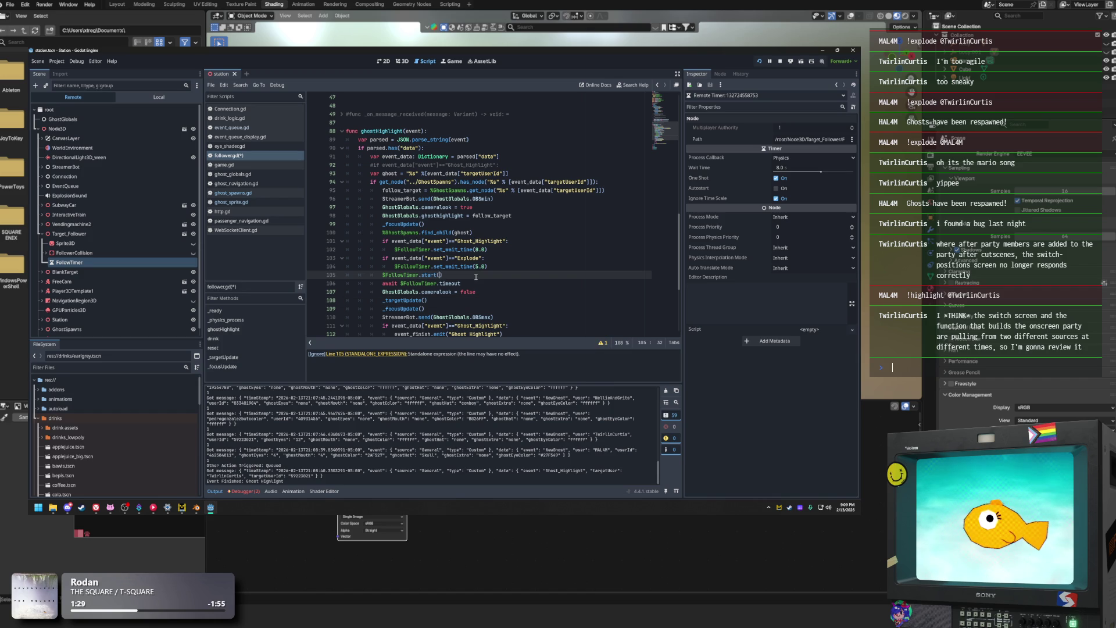
left_click(581, 243)
scroll(372, 192, "down", 1)
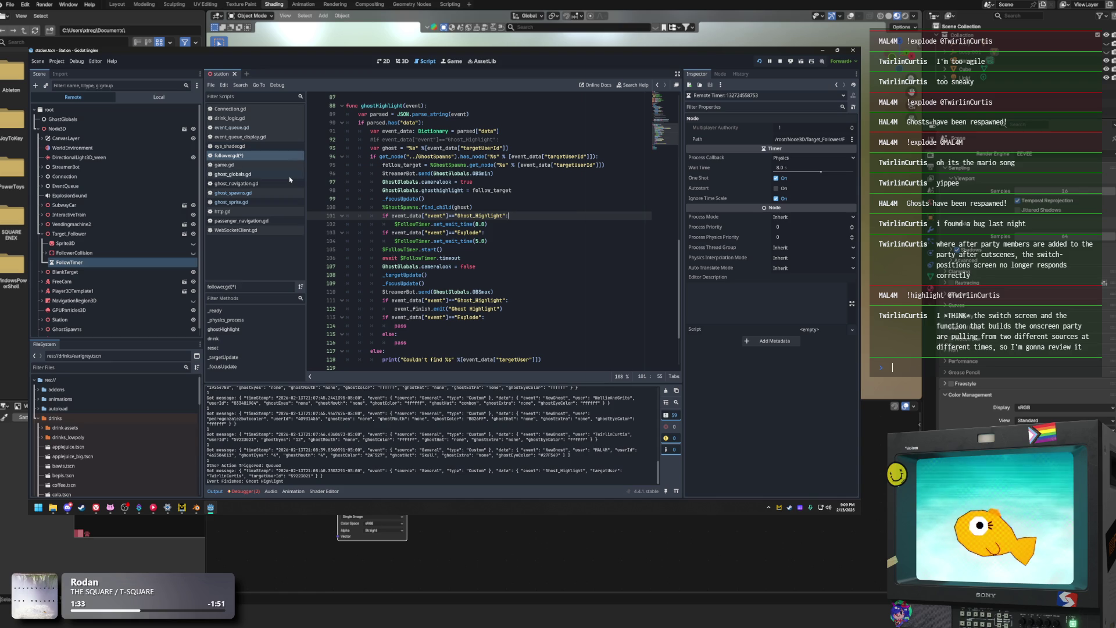
left_click(497, 240)
left_click(506, 251)
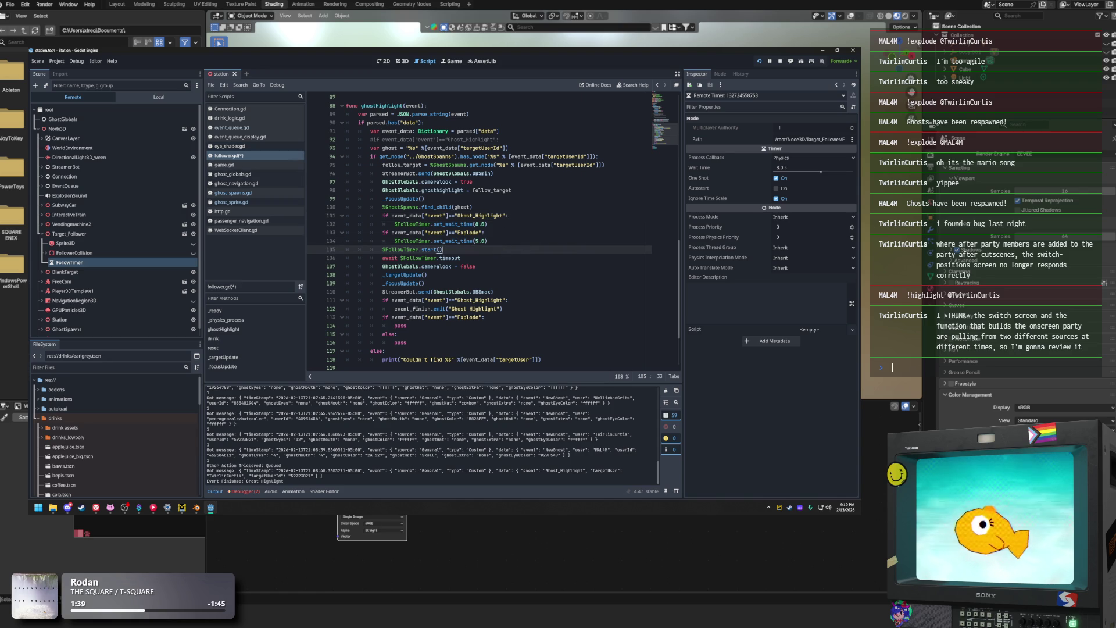
left_click(893, 368)
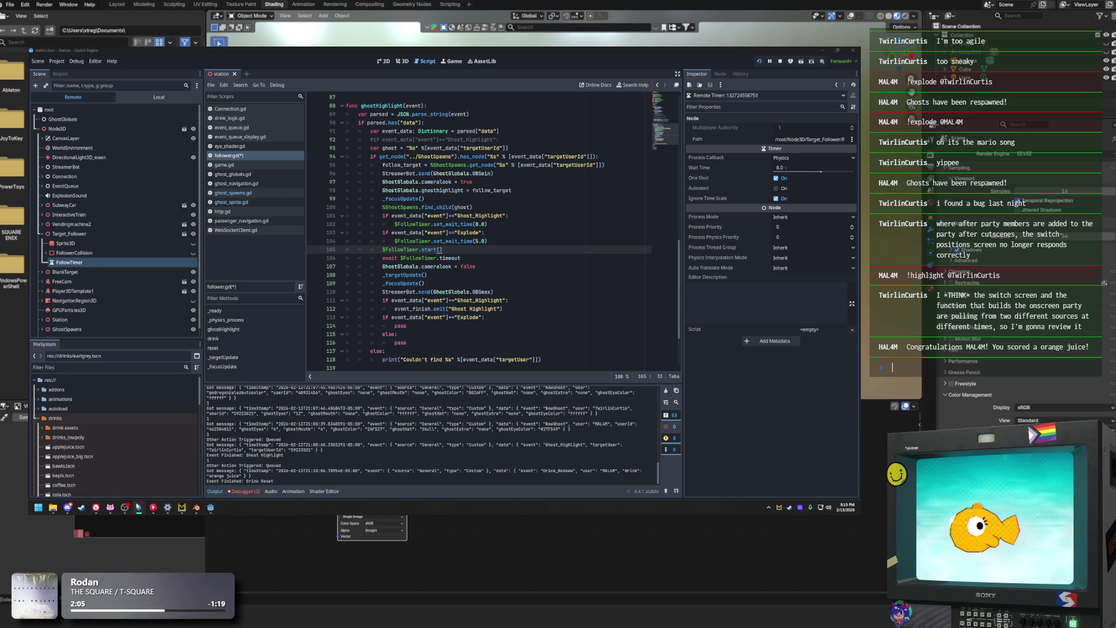
left_click(111, 462)
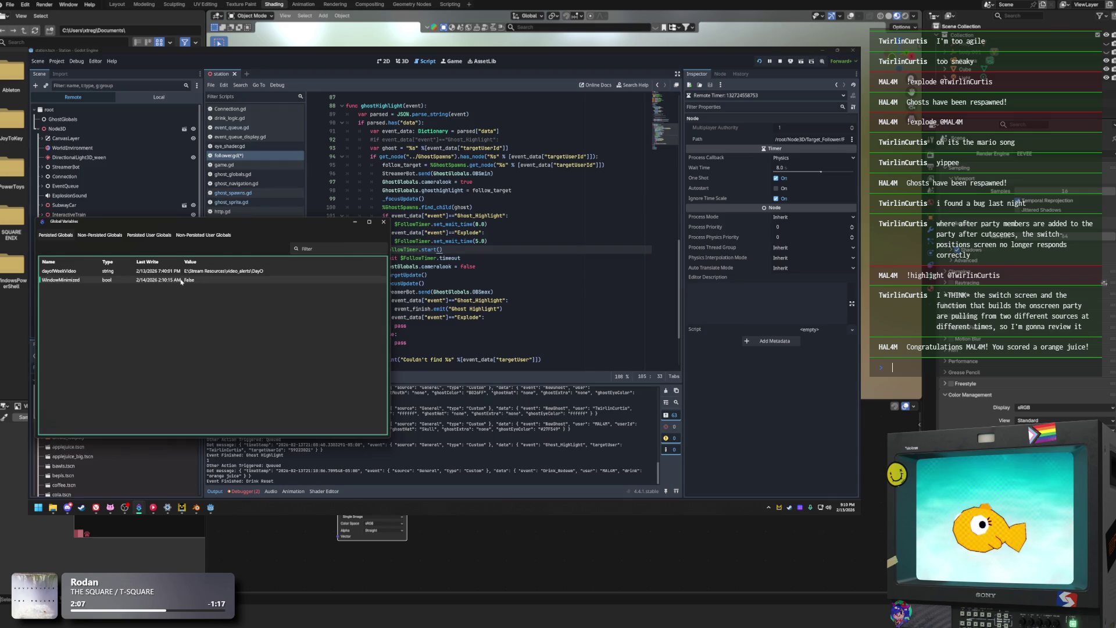
left_click(221, 232)
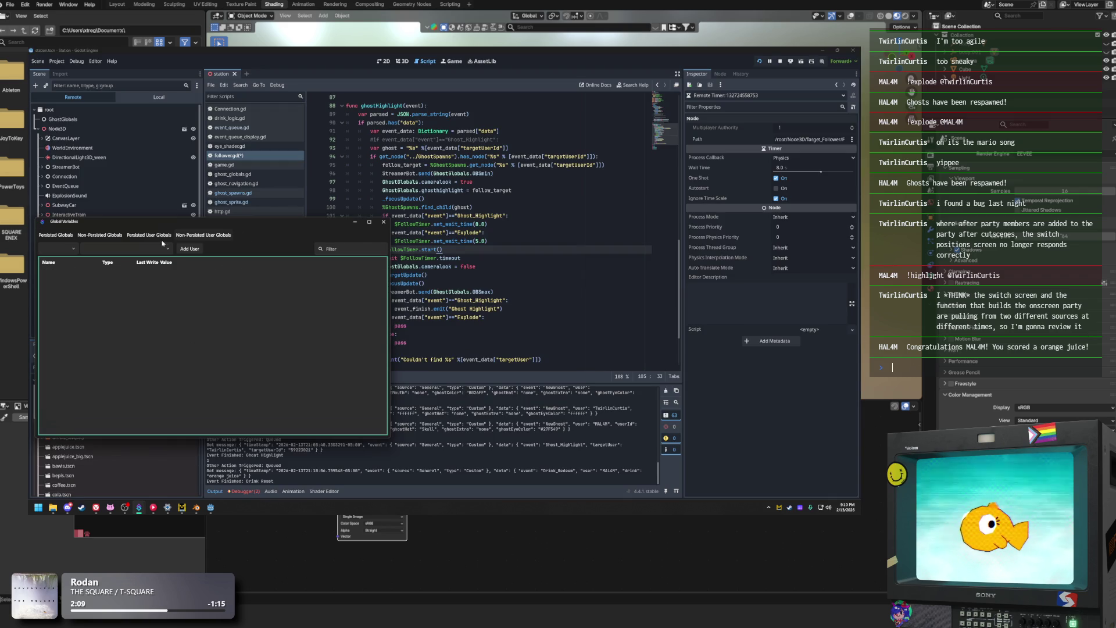
left_click(101, 236)
left_click(65, 236)
left_click_drag(242, 230, 200, 263)
key("Escape")
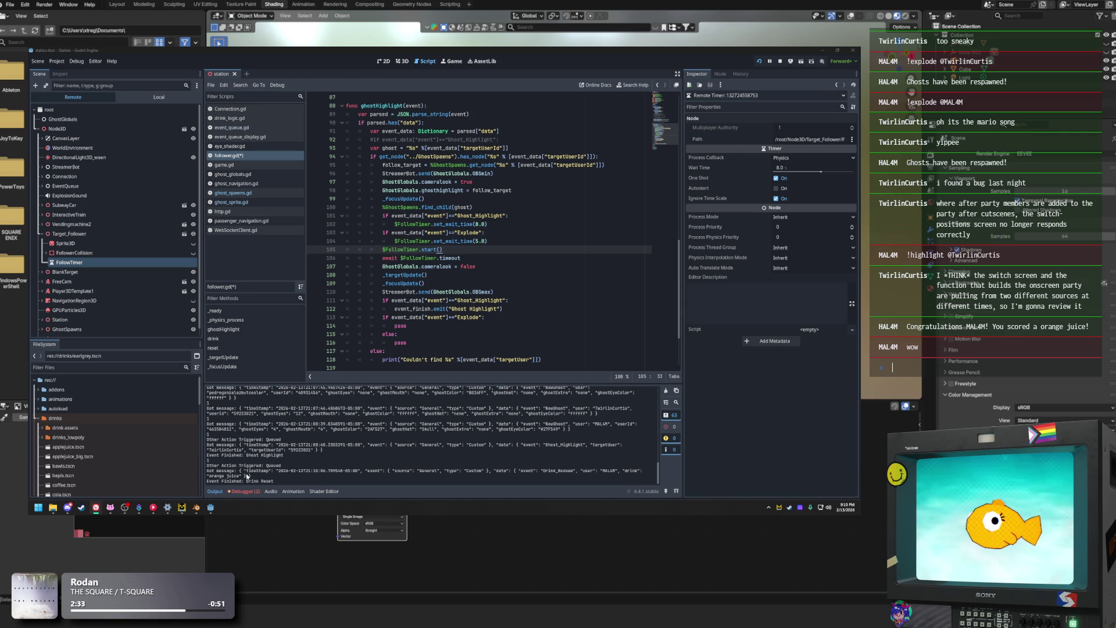
mouse_move(210, 507)
left_click(231, 471)
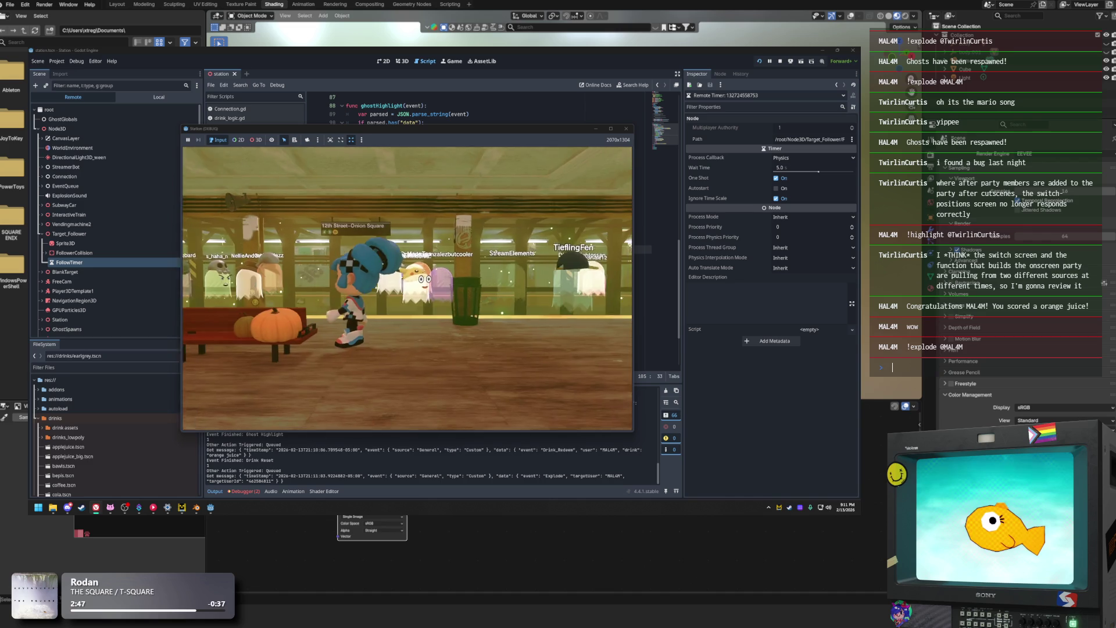
left_click(139, 149)
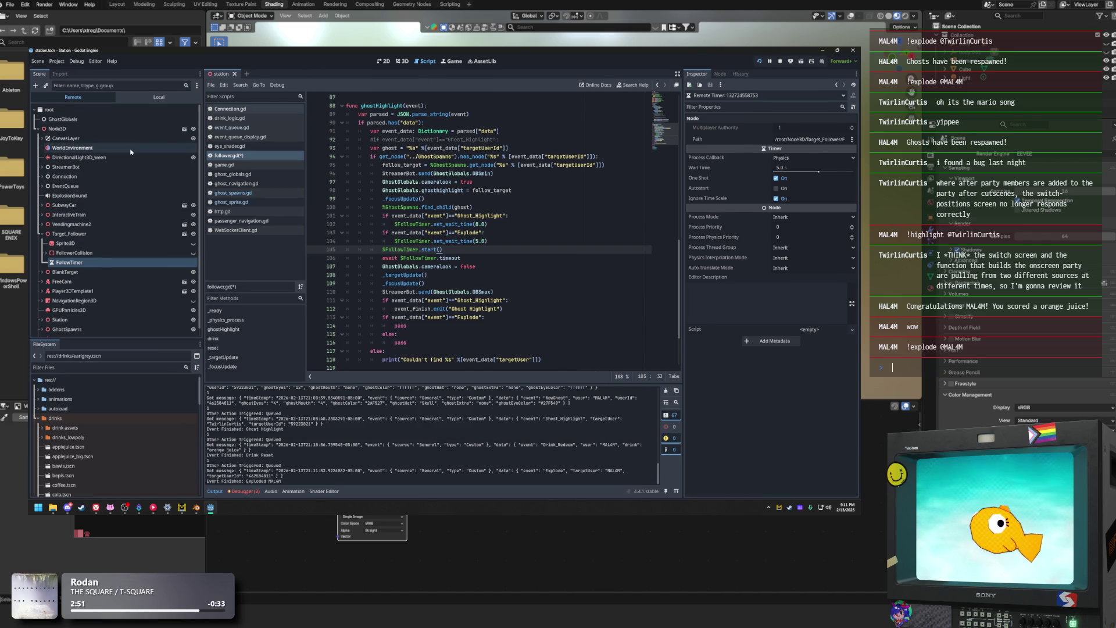
left_click(440, 173)
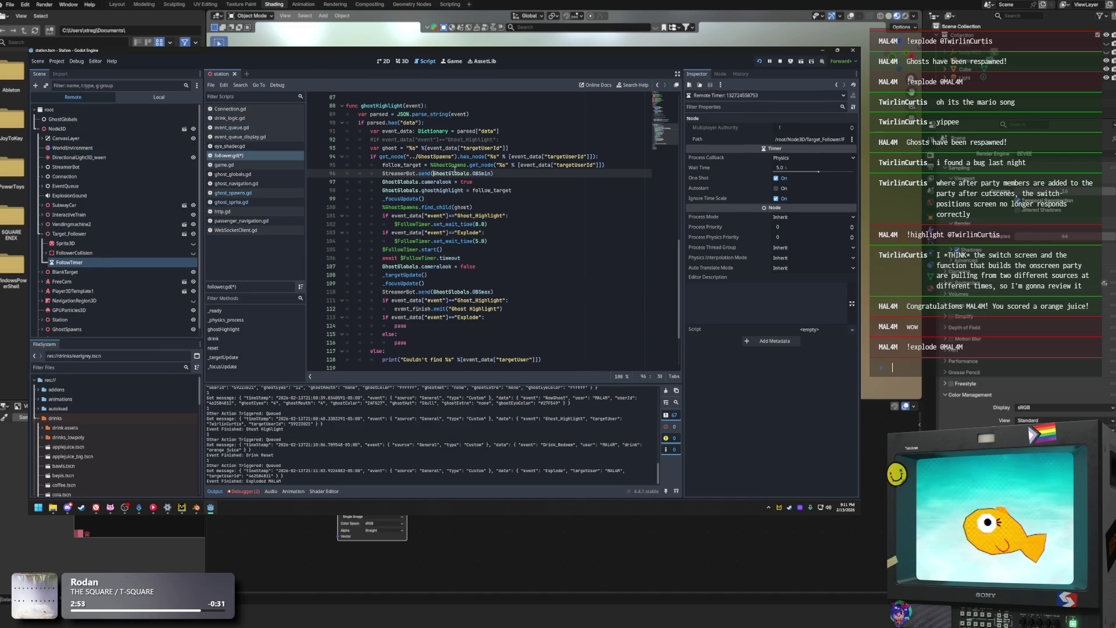
left_click_drag(493, 173, 382, 174)
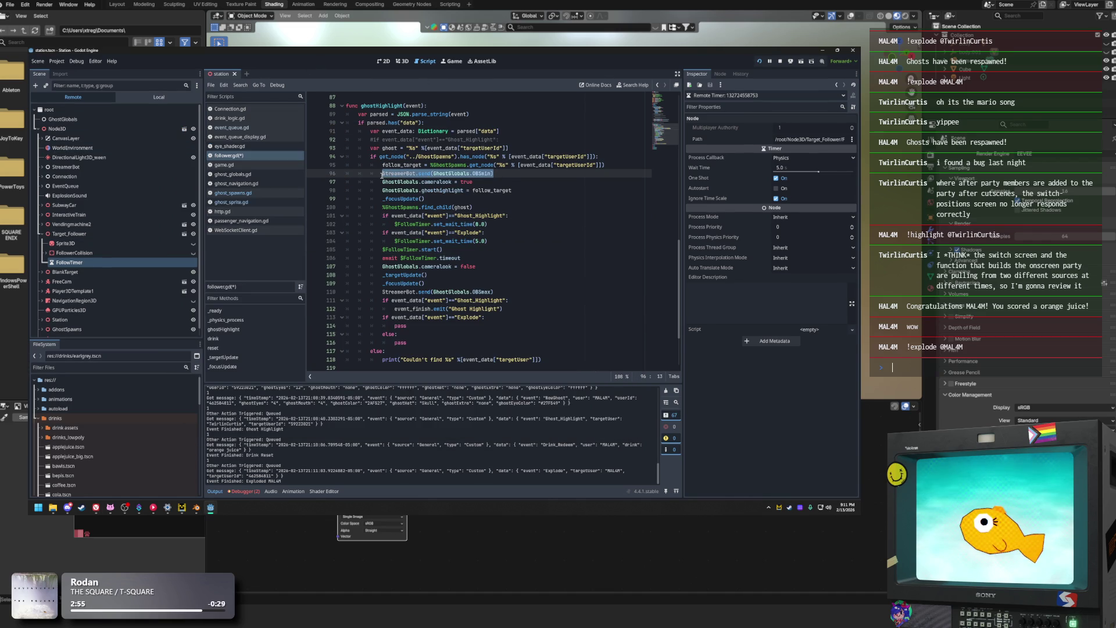
scroll(436, 180, "up", 20)
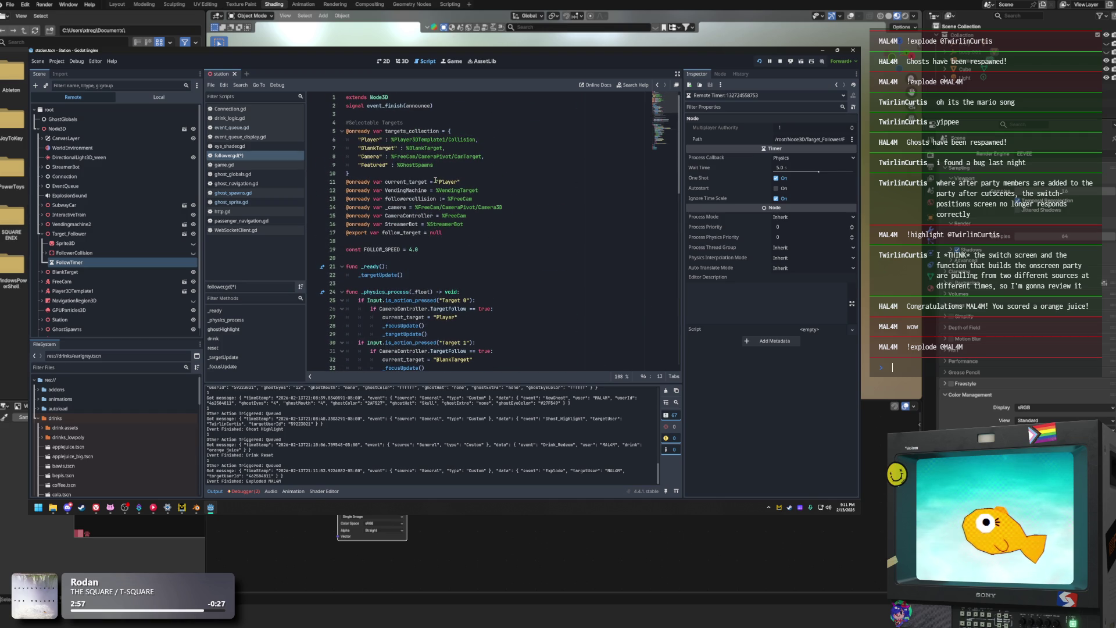
Switch the Scene dock to the Local tree and select the StreamerBot node
scroll(450, 227, "down", 20)
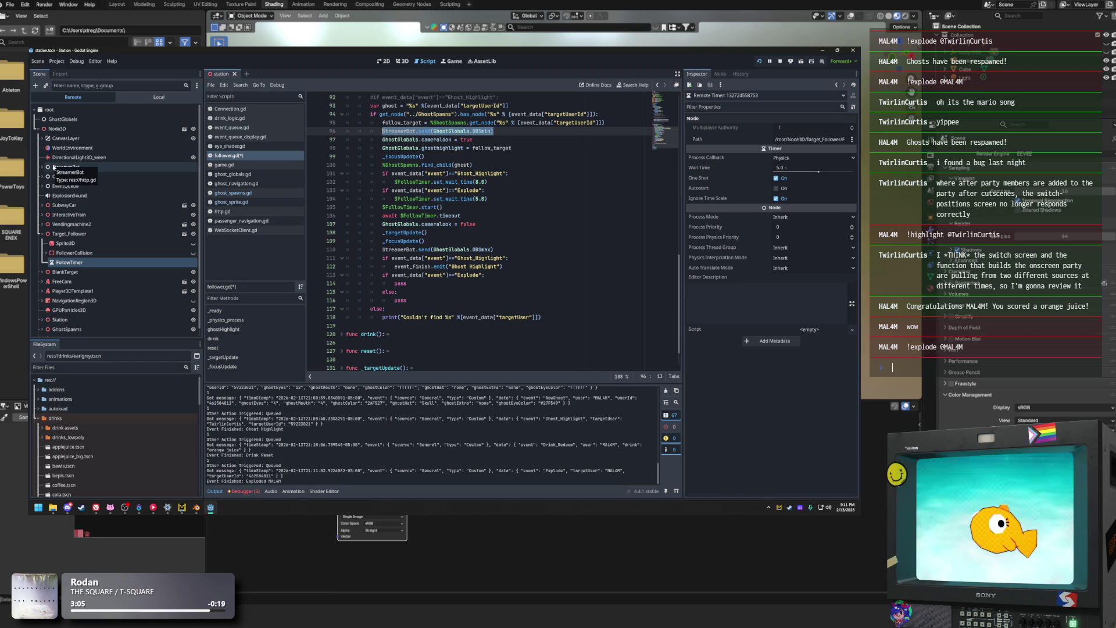
left_click(159, 97)
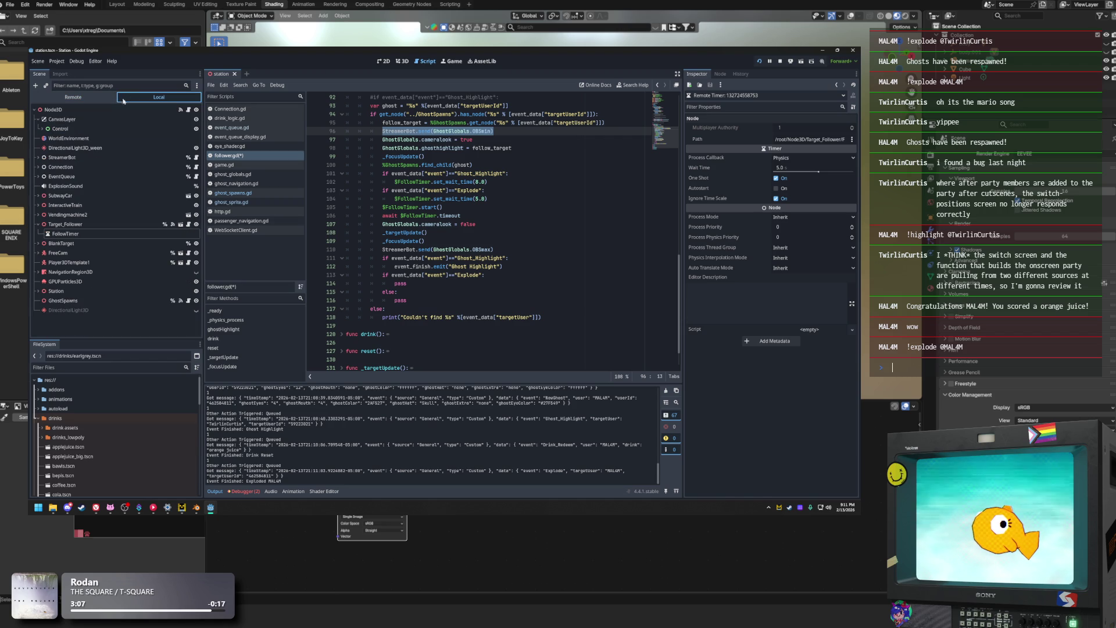
left_click(138, 156)
Select GhostGlobals.OBSmin on line 96, then go to the follow_target assignment on line 95
left_click(458, 138)
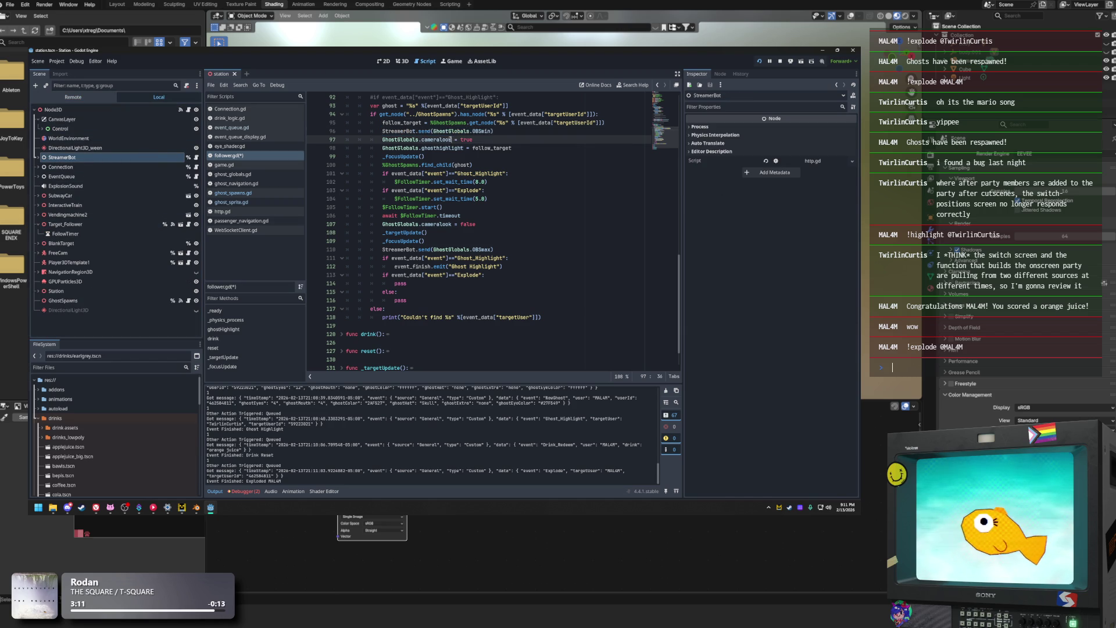
scroll(450, 140, "up", 20)
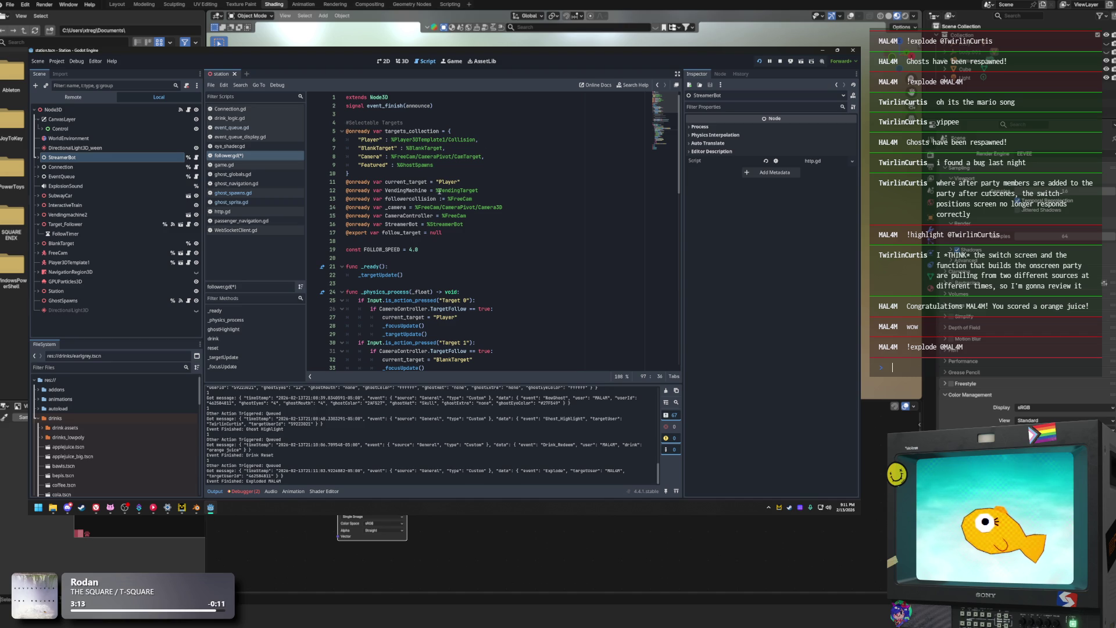
scroll(442, 189, "down", 12)
scroll(459, 169, "up", 1)
left_click_drag(433, 223, 493, 223)
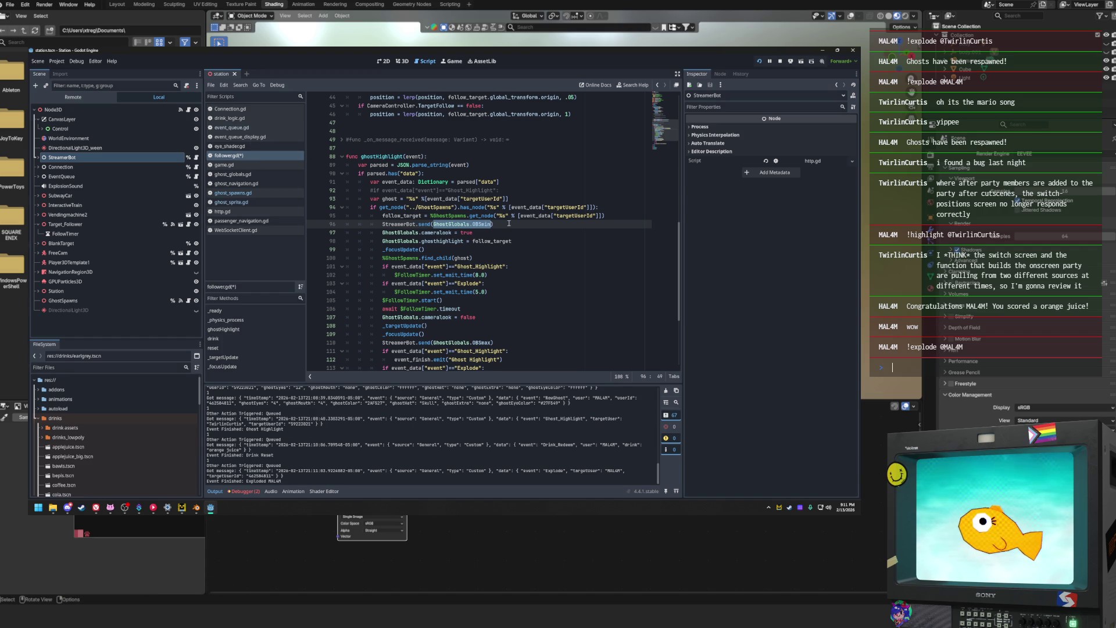
left_click(390, 217)
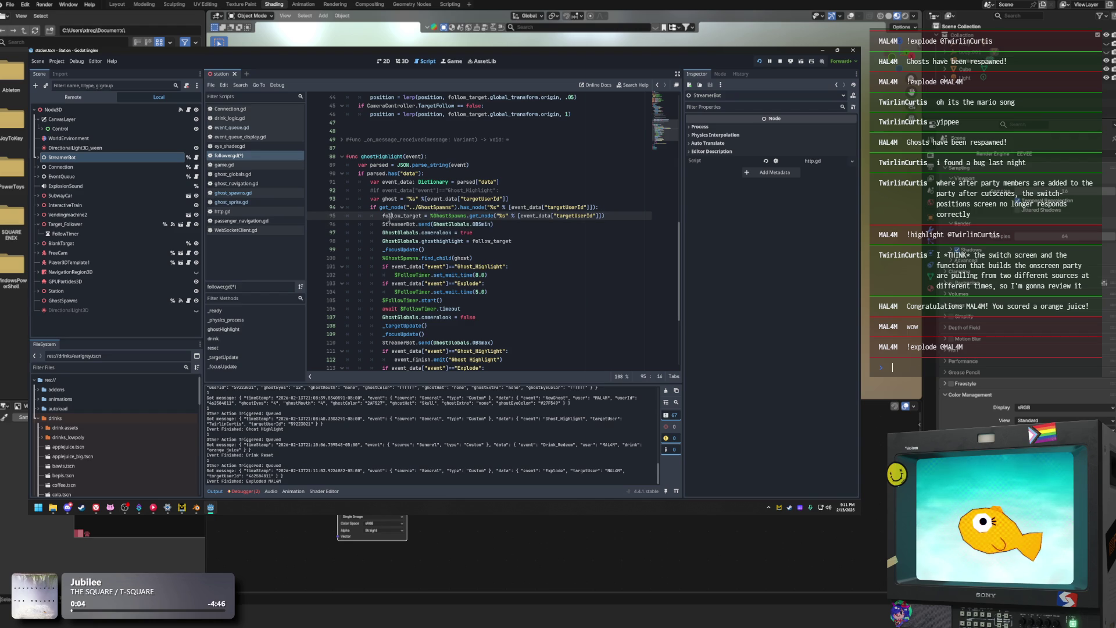
Move the StreamerBot.send(GhostGlobals.OBSmin) call from line 96 to a new line after _focusUpdate()
left_click_drag(390, 217, 623, 217)
mouse_move(383, 224)
left_mouse_down()
mouse_move(521, 227)
mouse_move(381, 225)
left_mouse_up()
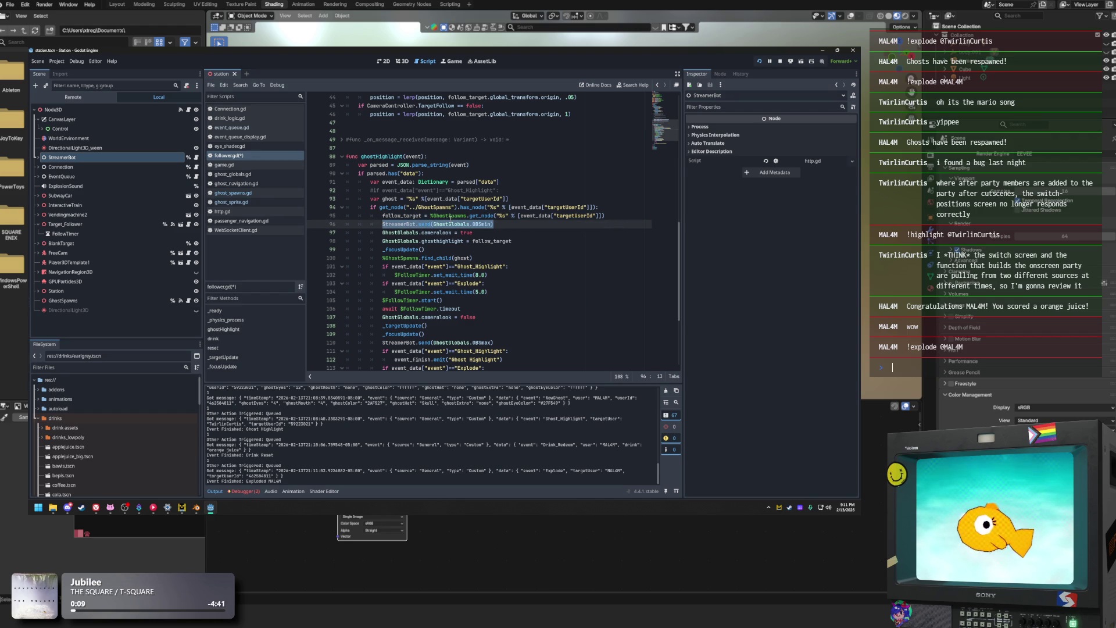
key("ctrl+x")
left_click(500, 249)
left_click(530, 242)
left_click(457, 250)
key("Return")
key("ctrl+v")
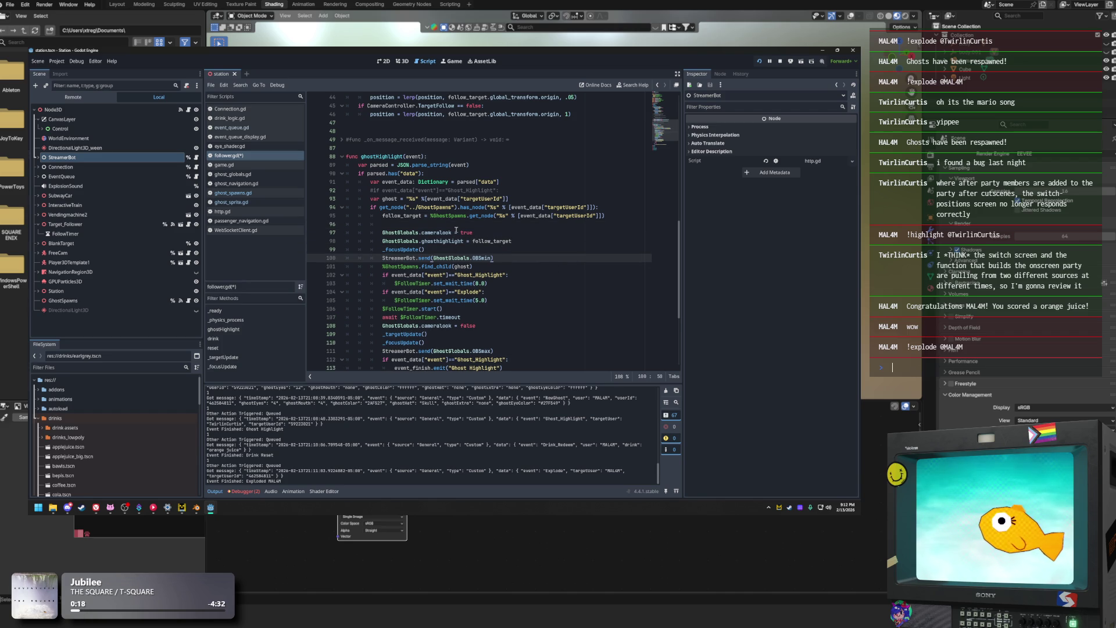
left_click(457, 224)
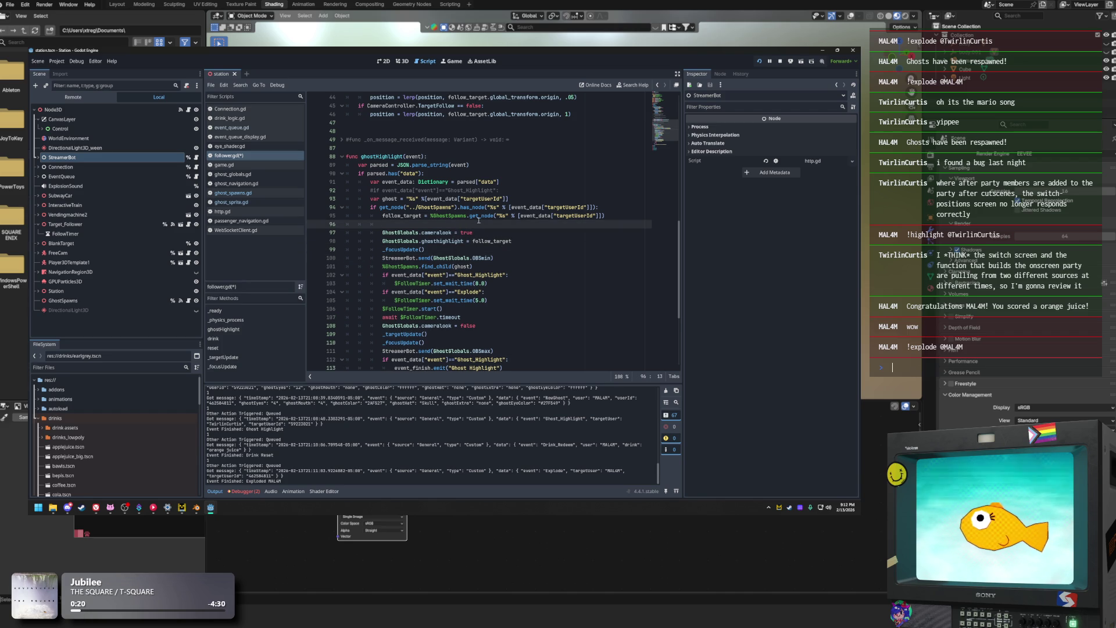
Relaunch the Station game with the edited script and bring follower.gd back in front
key("alt+Tab")
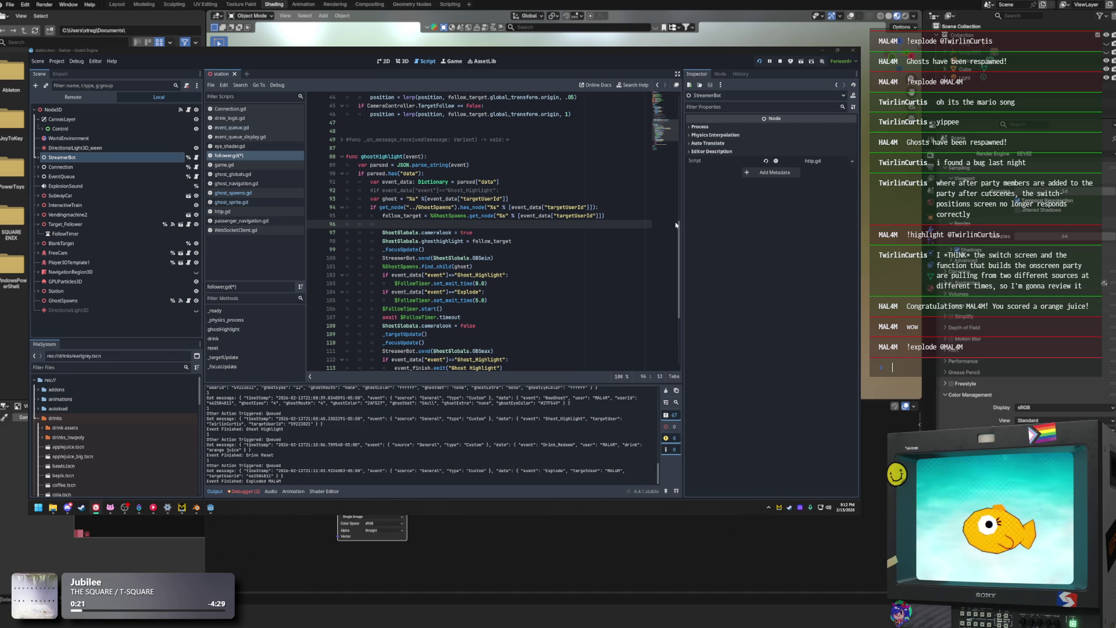
left_click(758, 63)
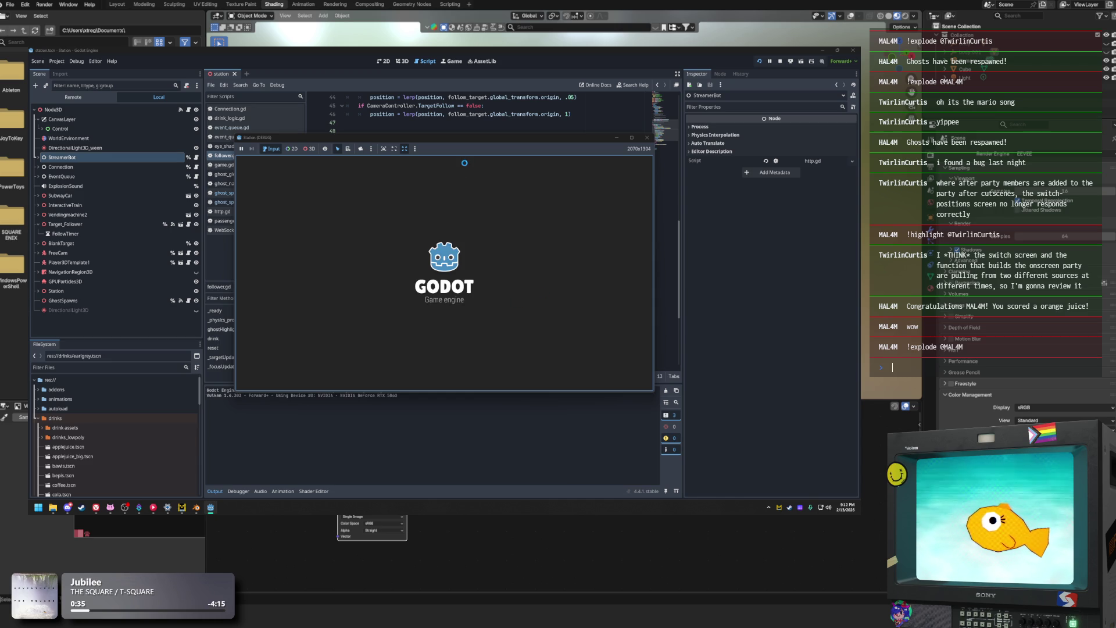
left_click(371, 68)
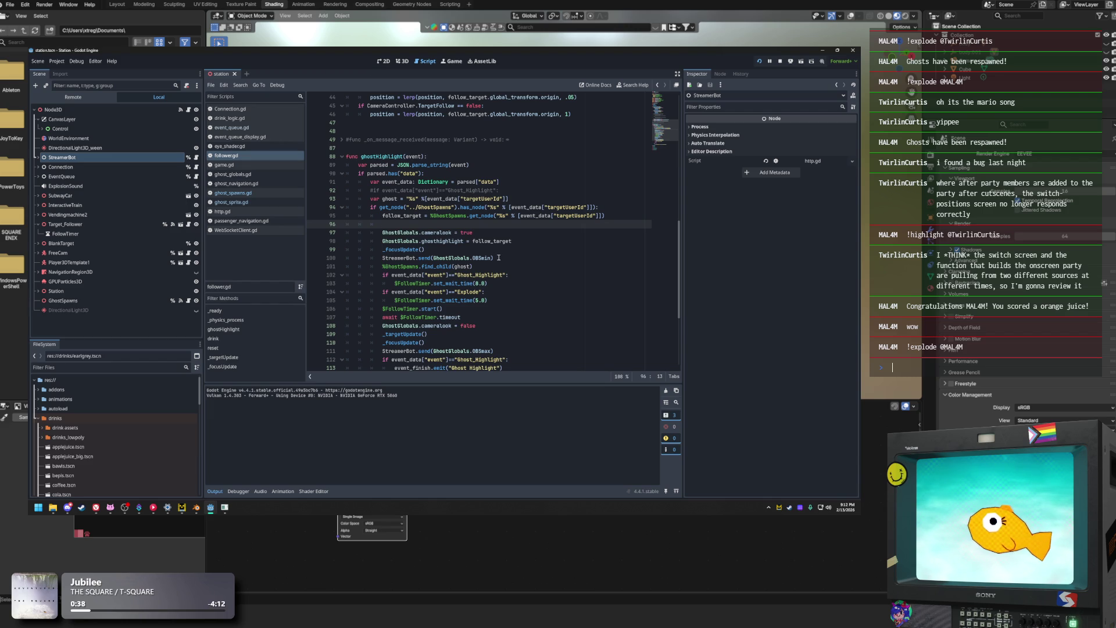
left_click(520, 269)
scroll(520, 270, "down", 2)
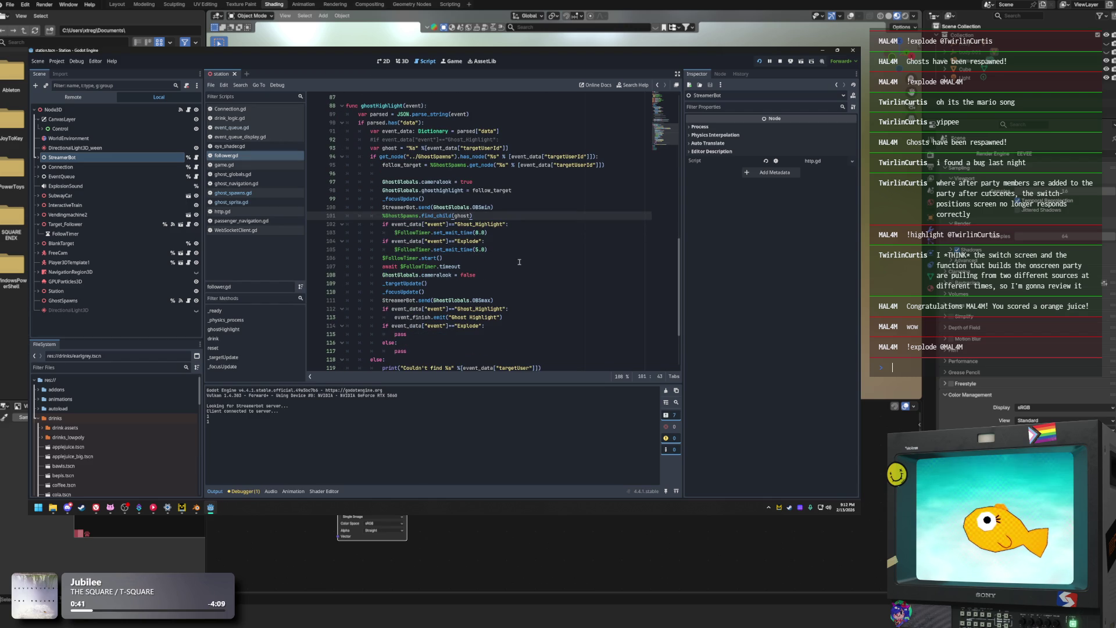
left_click(519, 260)
left_click(509, 284)
scroll(509, 282, "down", 1)
scroll(509, 281, "up", 2)
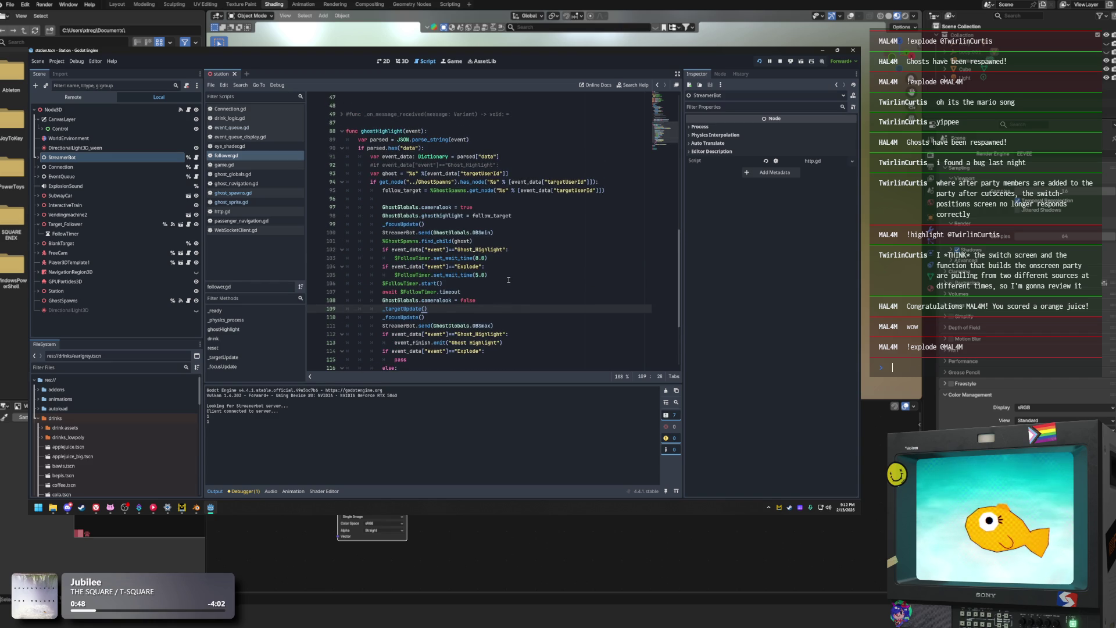
scroll(509, 281, "down", 2)
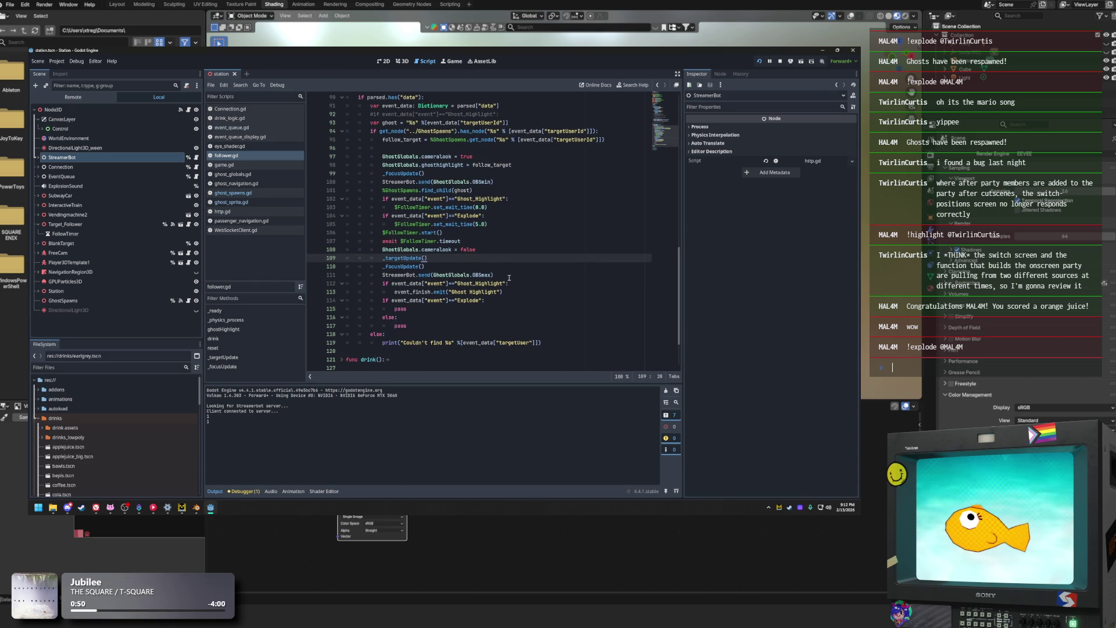
scroll(508, 278, "up", 2)
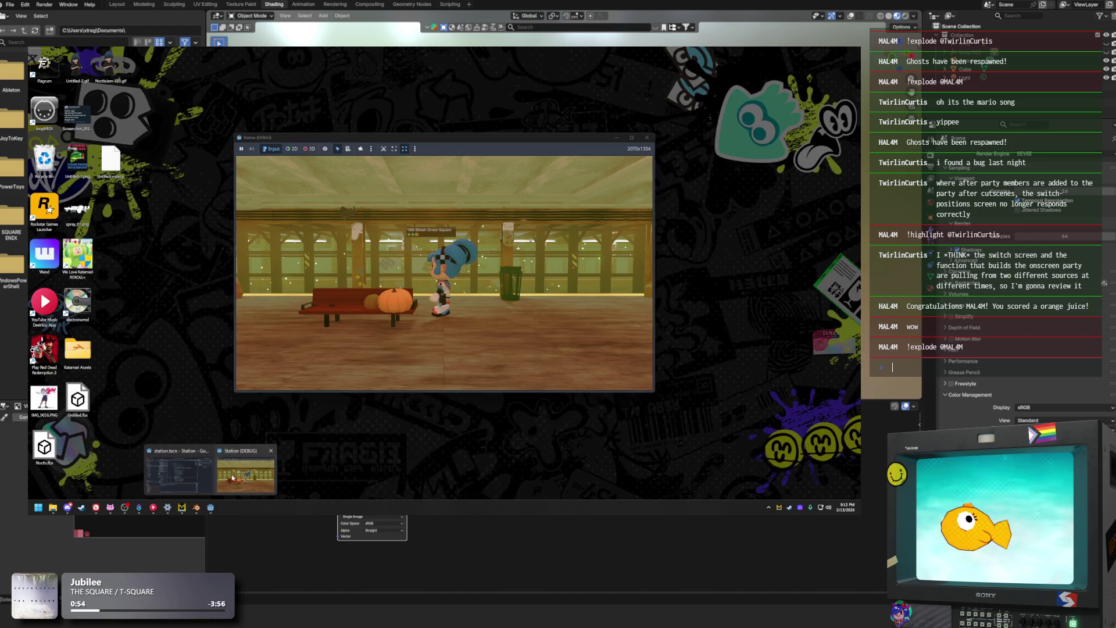
left_click(232, 478)
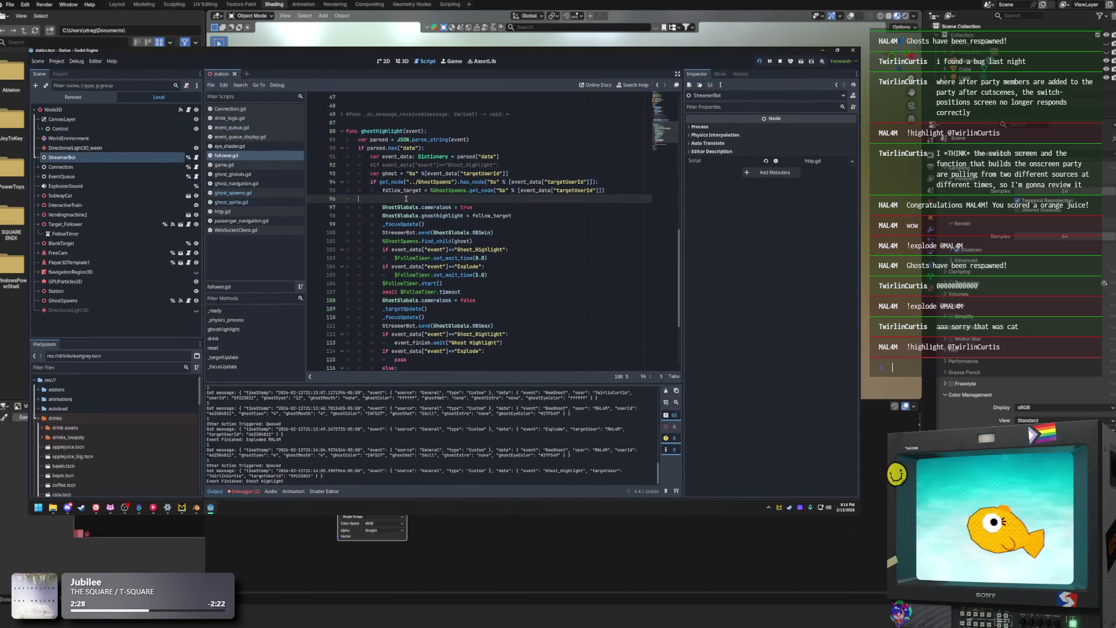
Delete the blank line after the follow_target assignment in ghostHighlight
key("BackSpace")
Review the find_child, Ghost_Highlight check and highlight assignment lines in ghostHighlight
left_click(556, 234)
left_click(550, 242)
left_click(503, 207)
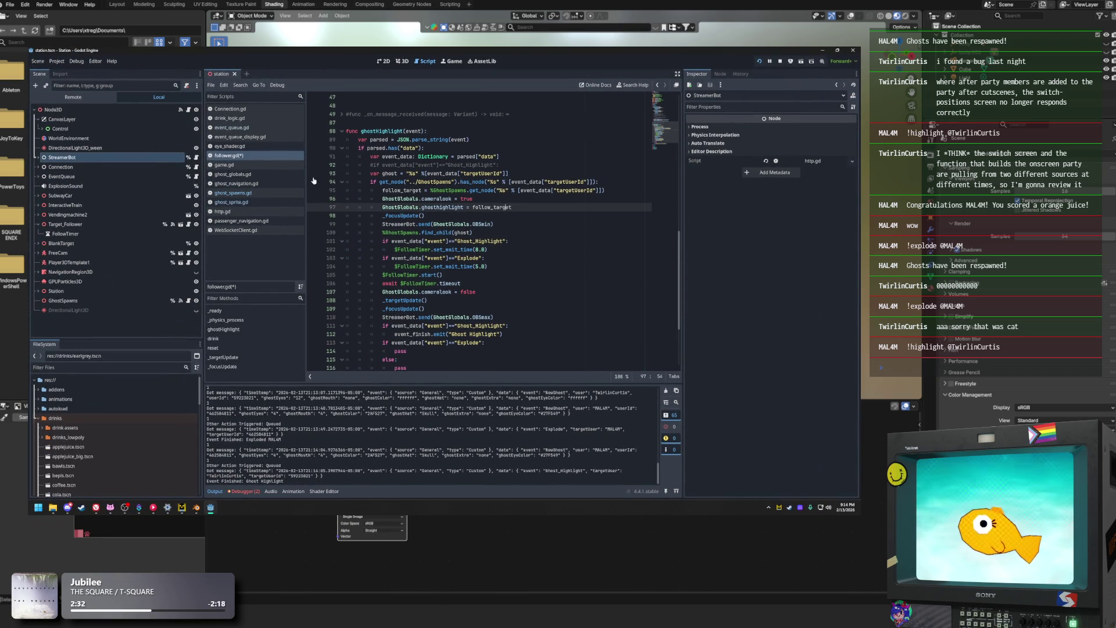
Expand StreamerBot in the Scene dock, select its HTTPRequest child and open http.gd
left_click(75, 178)
left_click(39, 167)
left_click(39, 168)
left_click(39, 157)
left_click(62, 158)
left_click(66, 167)
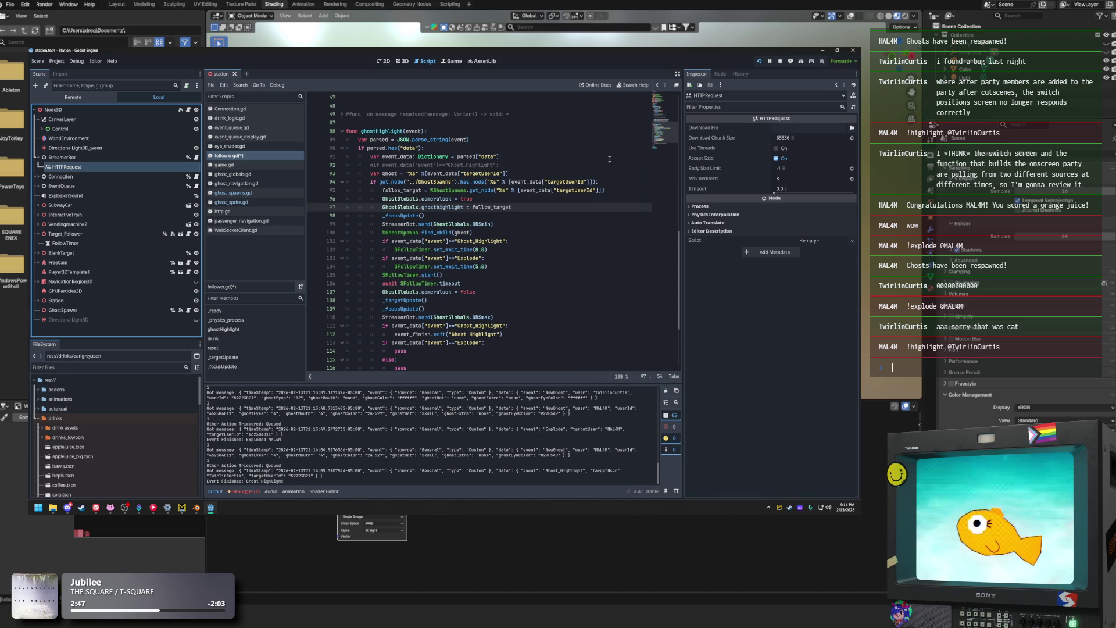
left_click(196, 158)
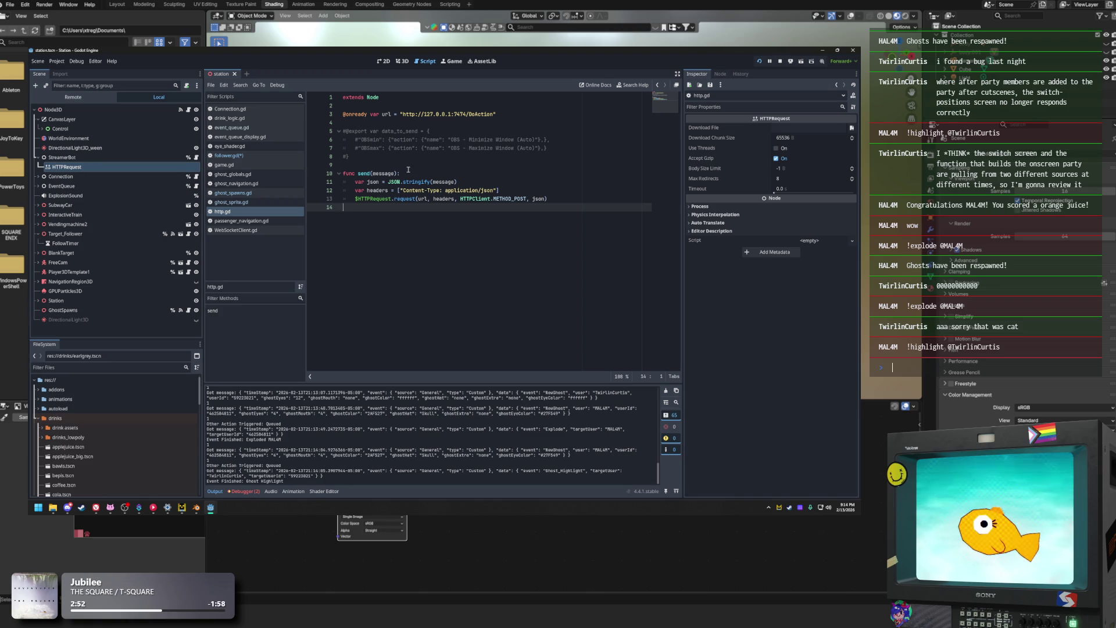
Check http.gd's send function, then enable Use Threads on the live StreamerBot HTTPRequest node
left_click(392, 149)
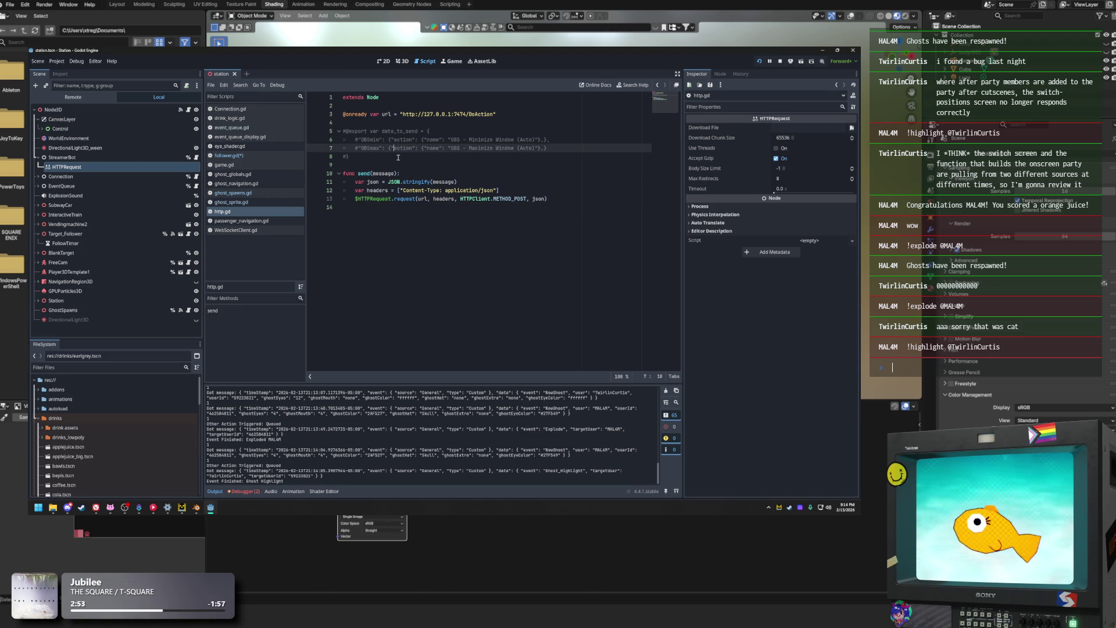
left_click(408, 173)
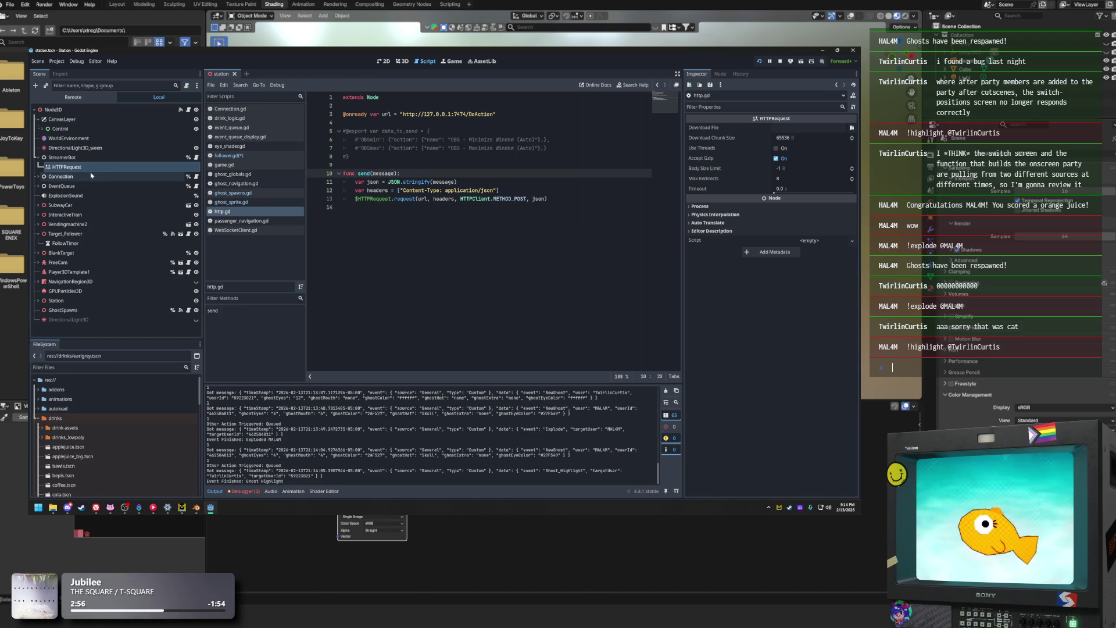
left_click(88, 98)
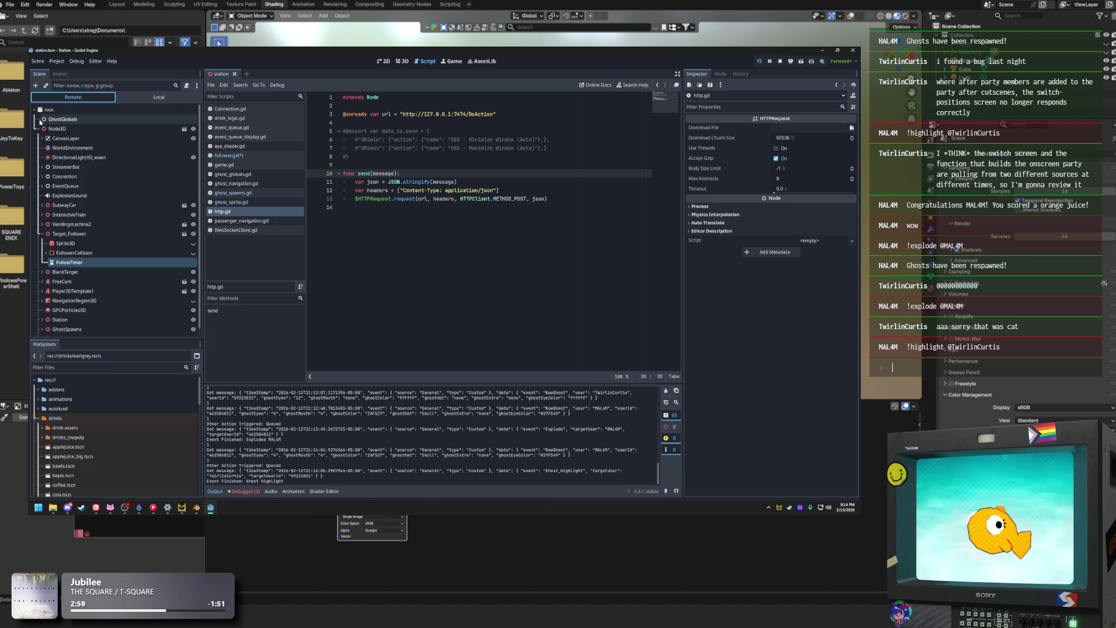
left_click(42, 186)
left_click(43, 186)
left_click(42, 167)
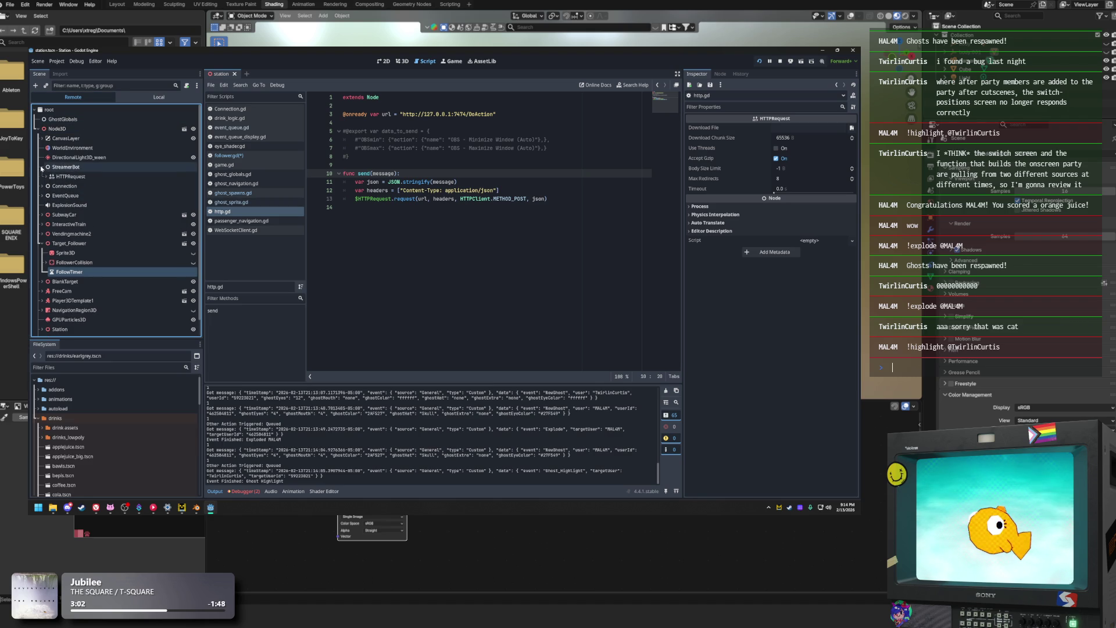
left_click(66, 176)
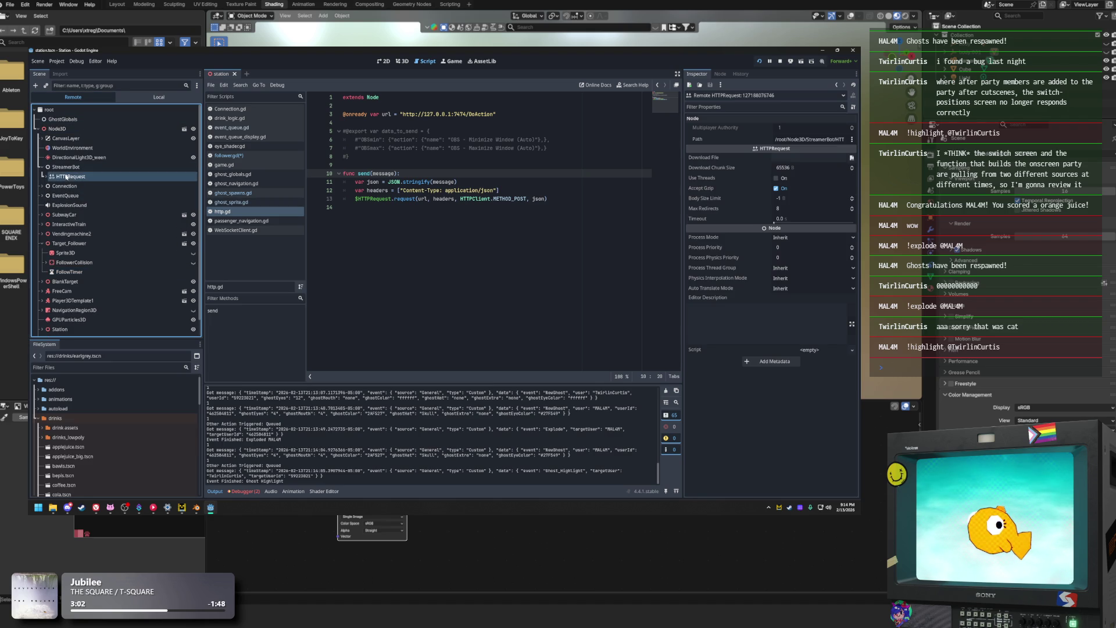
left_click(776, 178)
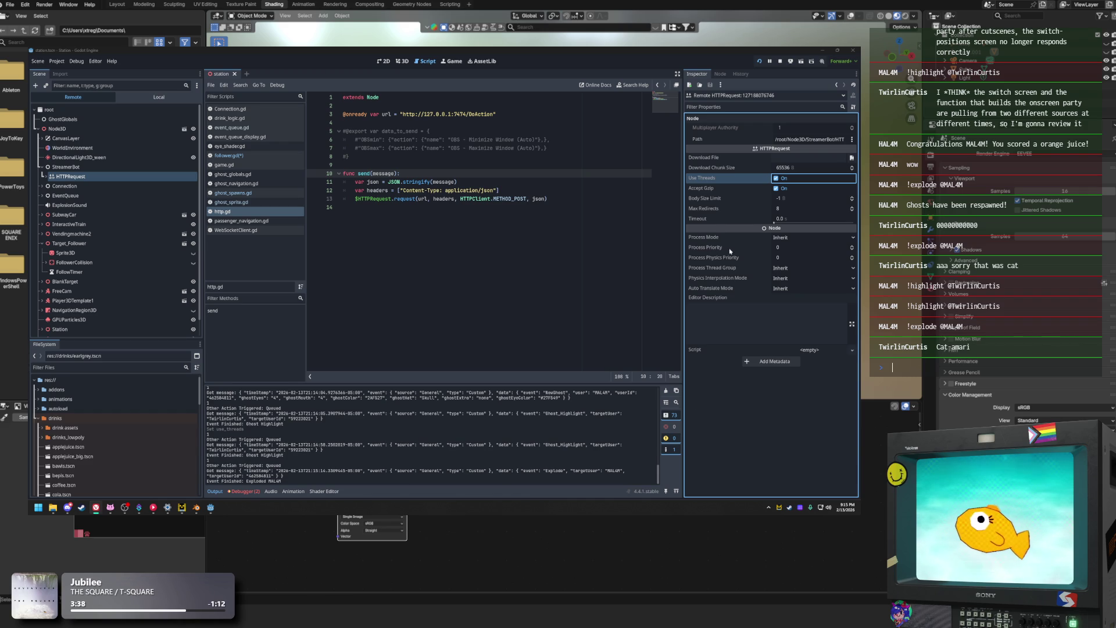
Leave the HTTPRequest's Process Mode set to Inherit
left_click(795, 237)
left_click(828, 246)
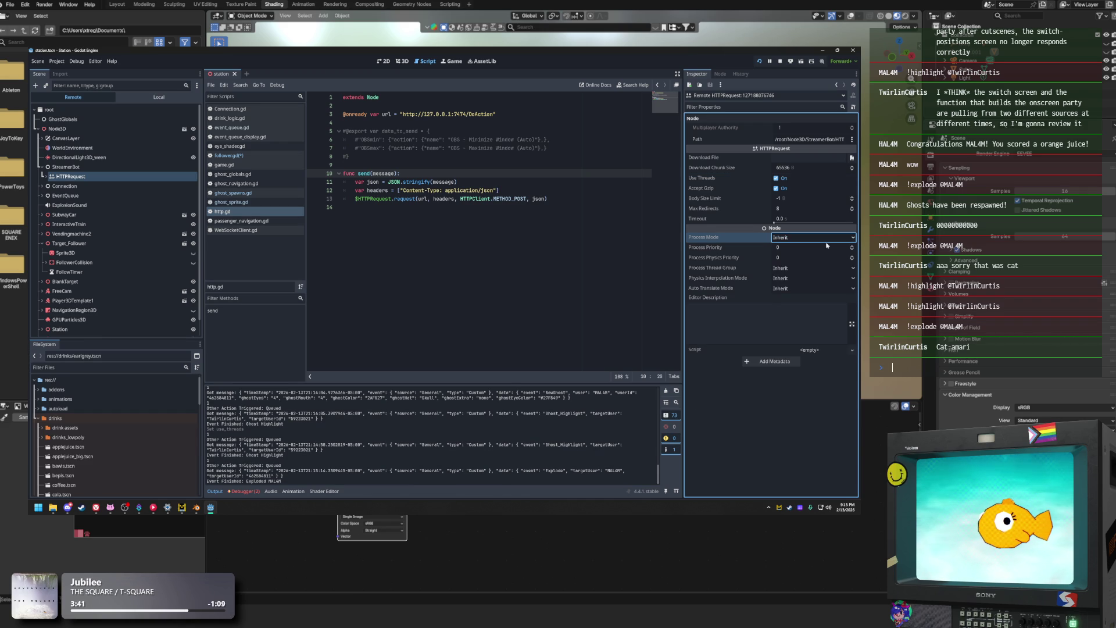
mouse_move(722, 240)
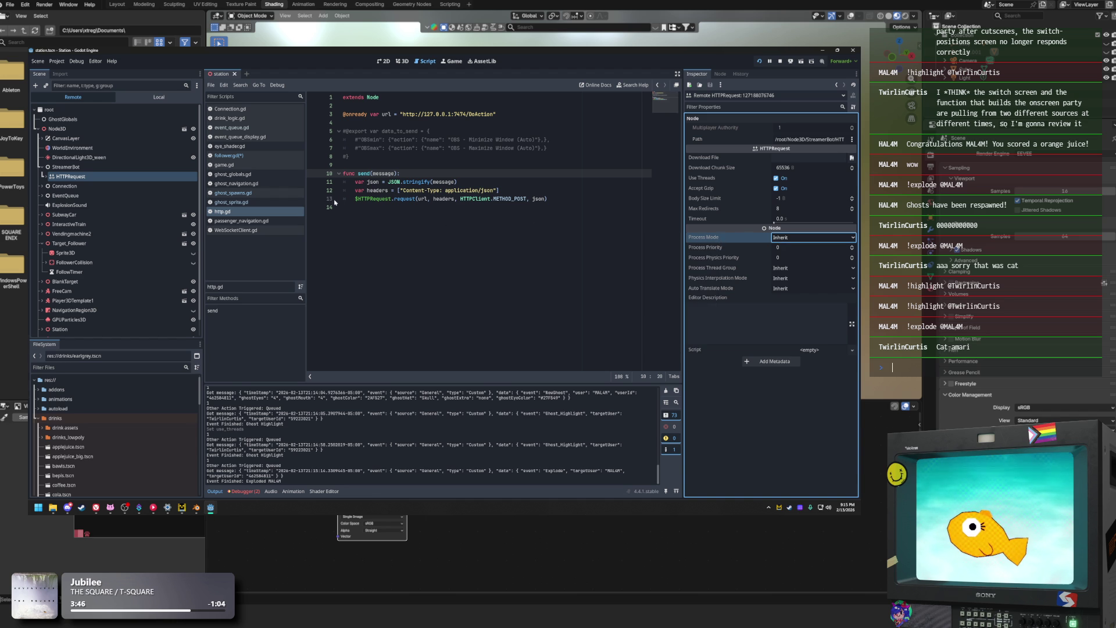
left_click(545, 211)
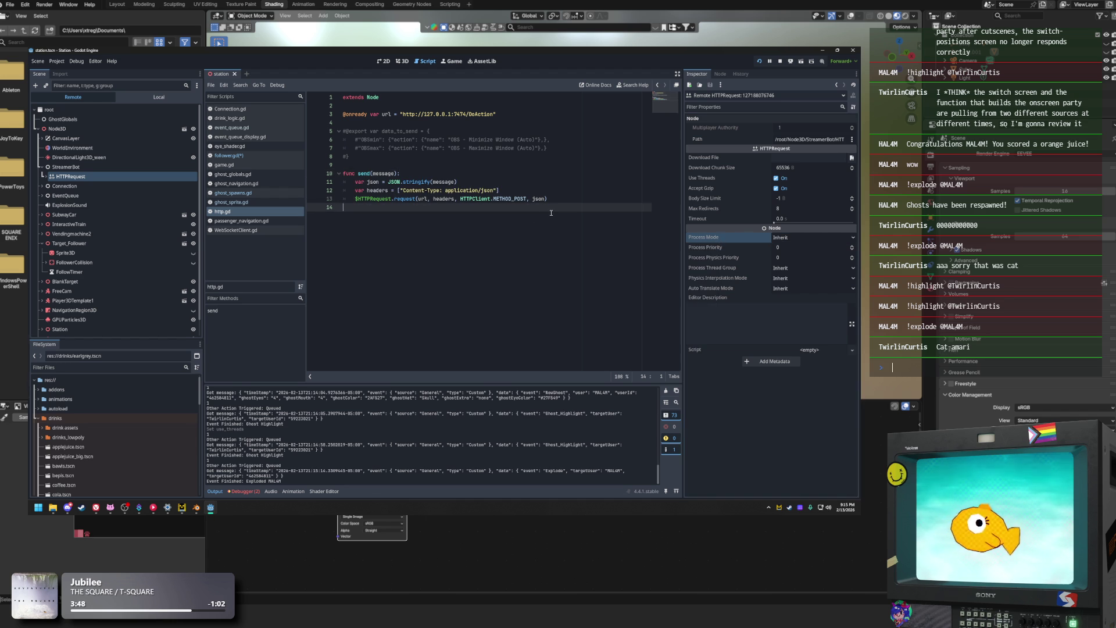
Switch back to follower.gd and browse the ghost find_child, target update and FollowTimer lines
left_click(355, 173)
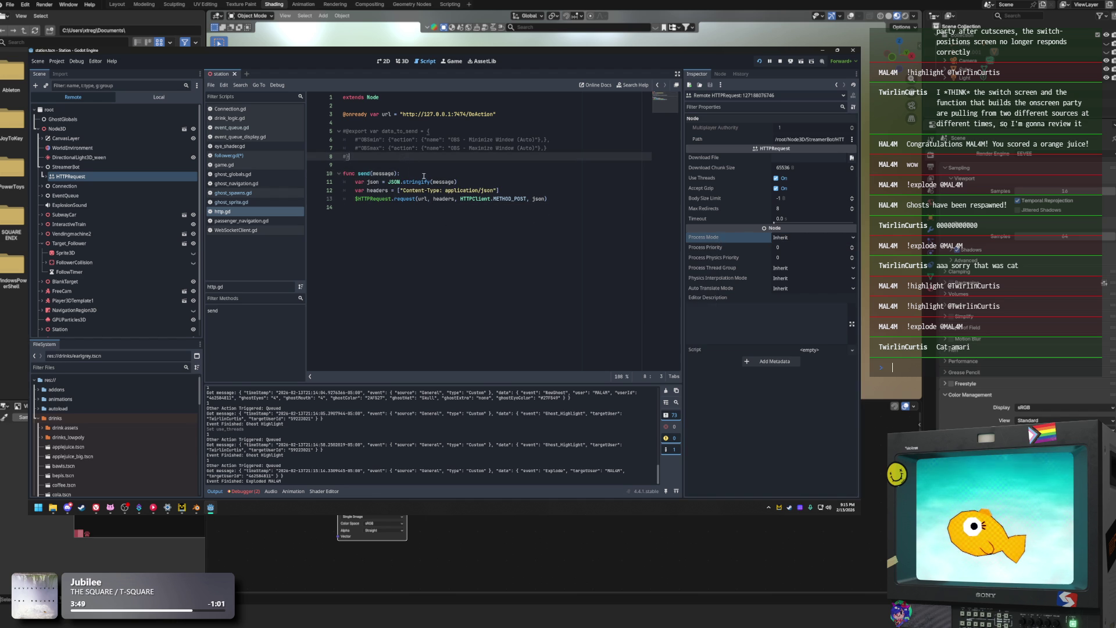
left_click(233, 155)
left_click(422, 234)
left_click(464, 300)
scroll(464, 296, "down", 3)
left_click(464, 294)
left_click(494, 216)
scroll(506, 221, "up", 1)
Review the 8-second wait time, Ghost_Highlight and Explode checks, and select the logged event data
left_click(519, 199)
left_click(528, 190)
left_click(516, 207)
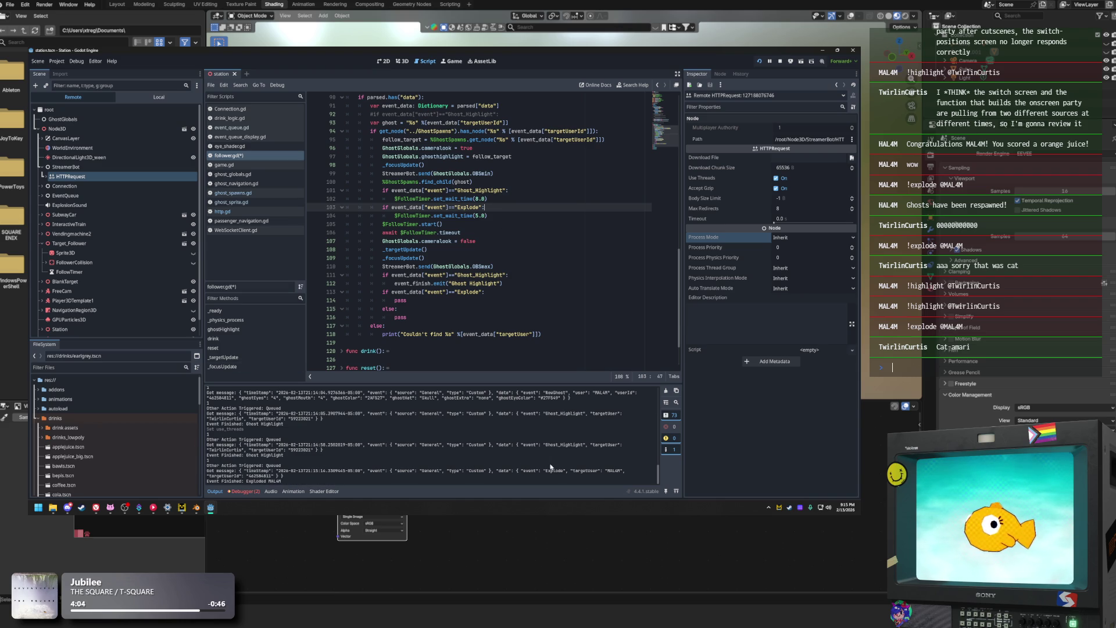
left_click_drag(535, 476, 482, 447)
Filter the output messages for 'null' and select the null value in the remaining ghost event
scroll(301, 457, "up", 2)
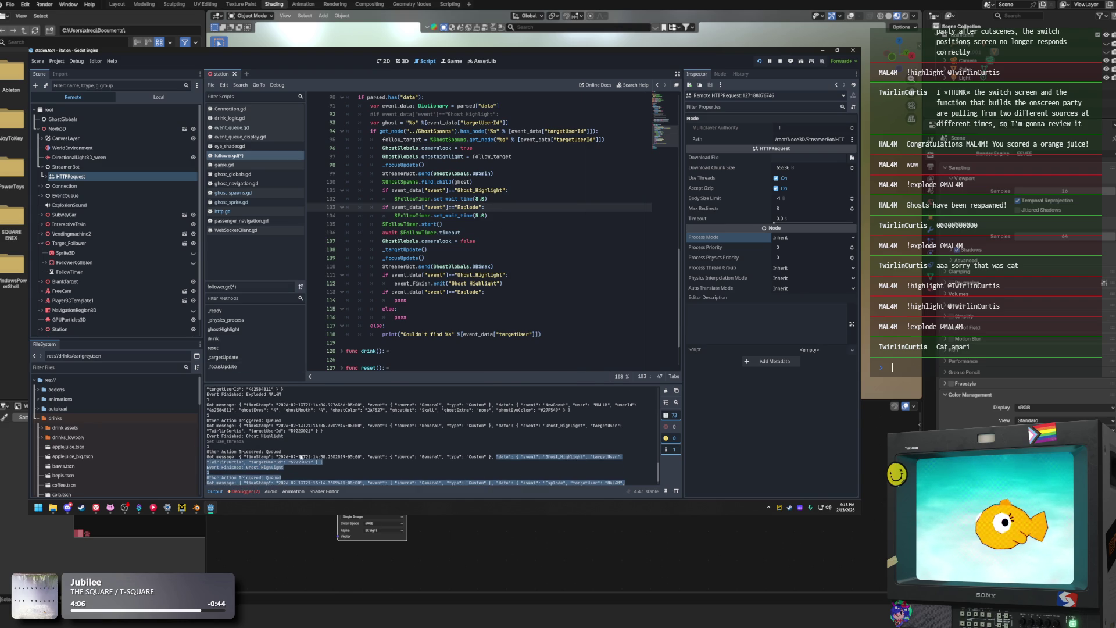
left_click(496, 432)
key("ctrl+f")
type("null")
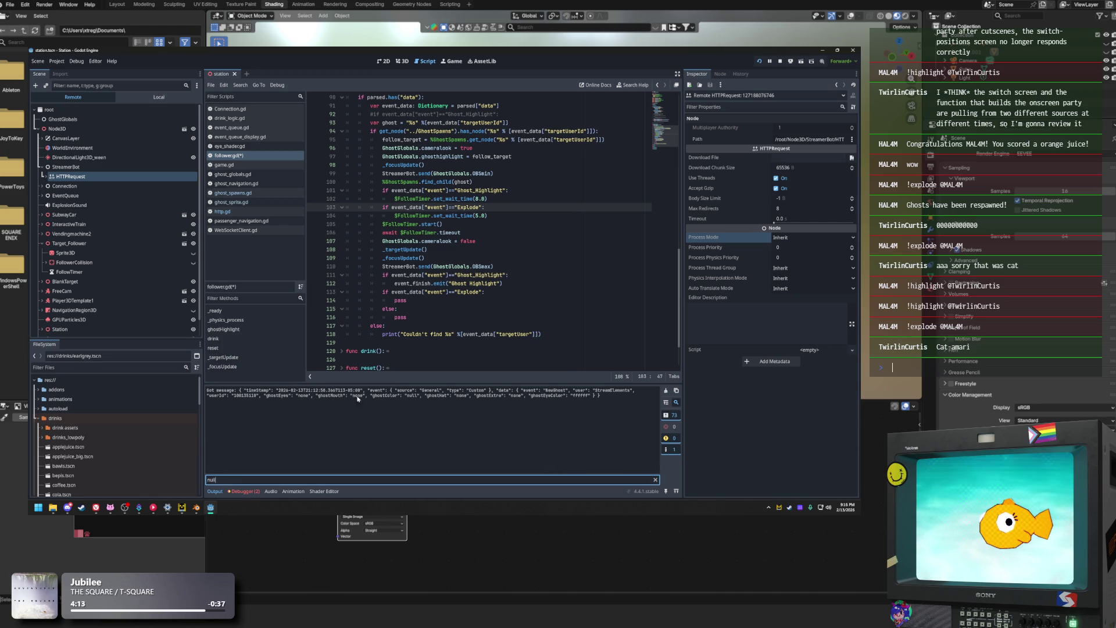
left_click(308, 396)
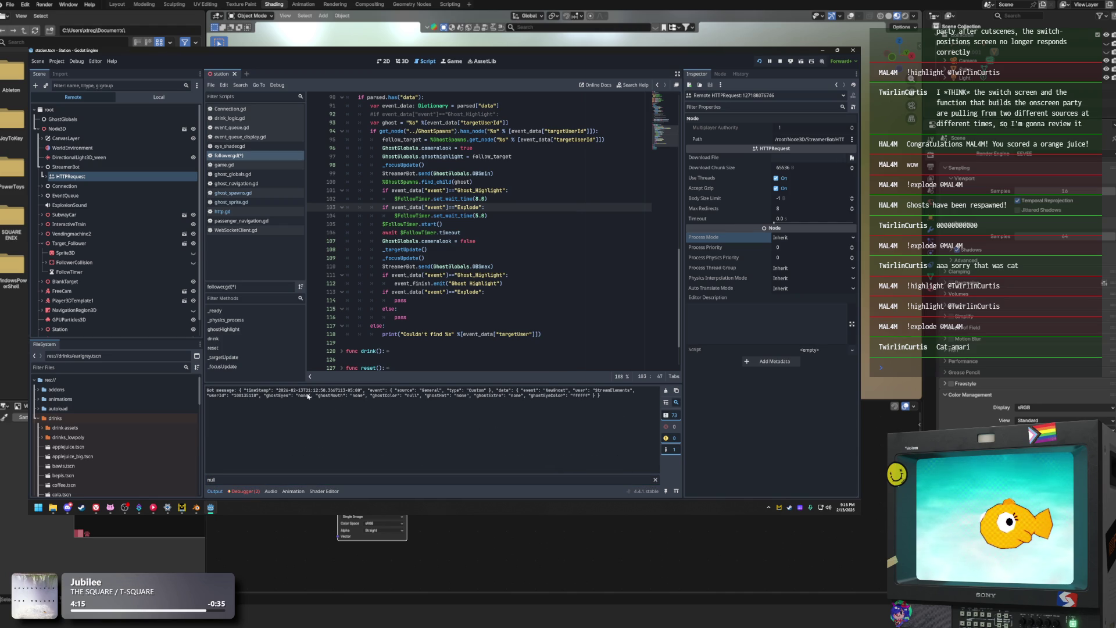
double_click(413, 396)
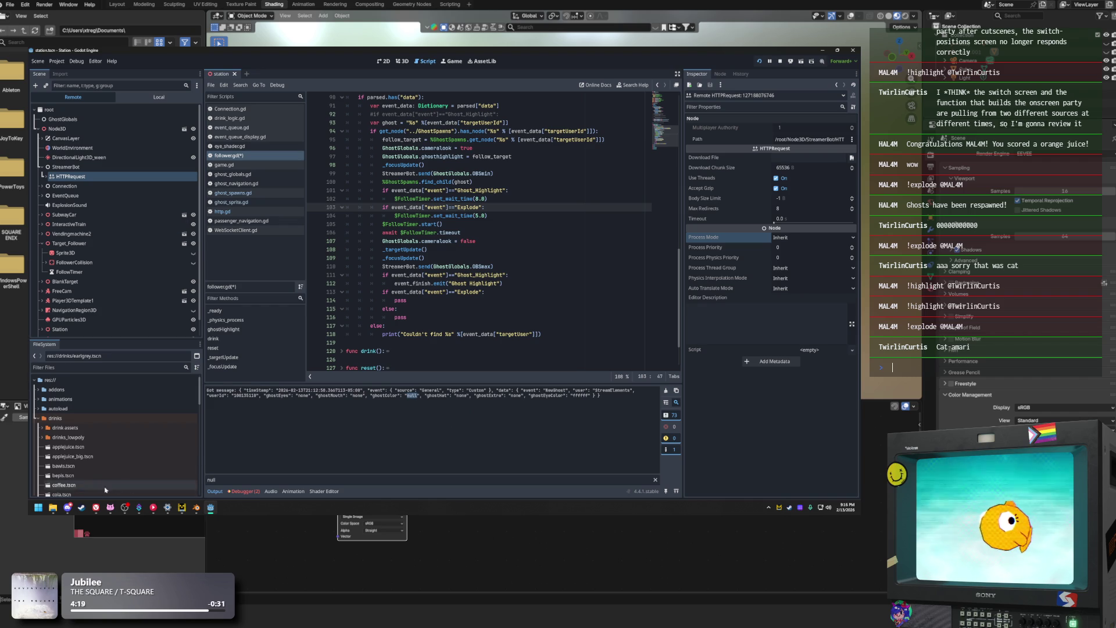
left_click(139, 508)
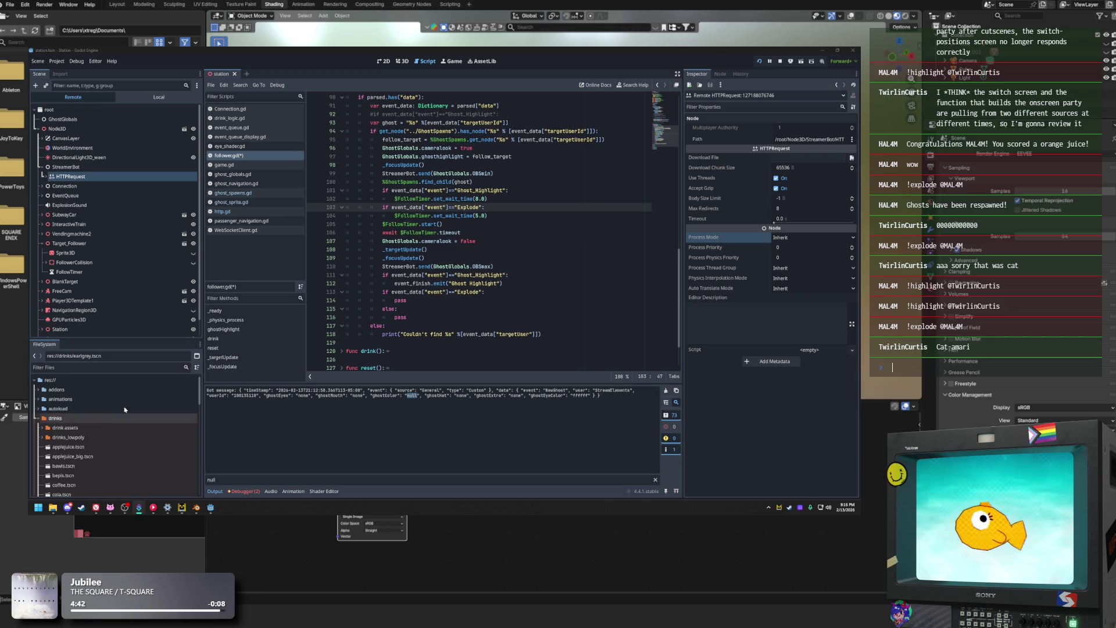
left_click(548, 224)
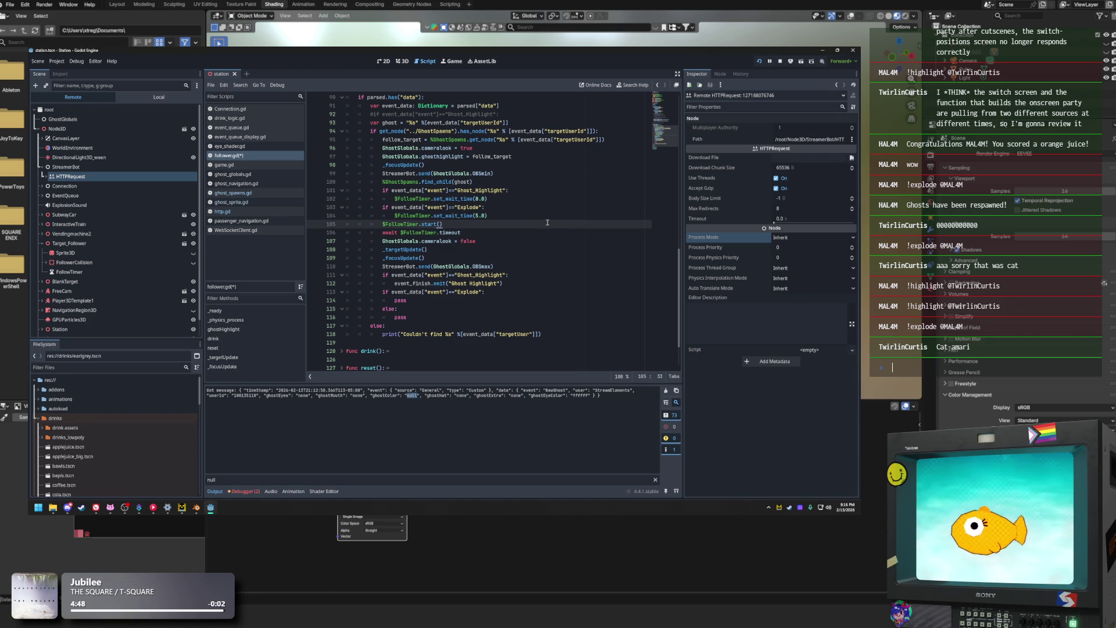
left_click(550, 250)
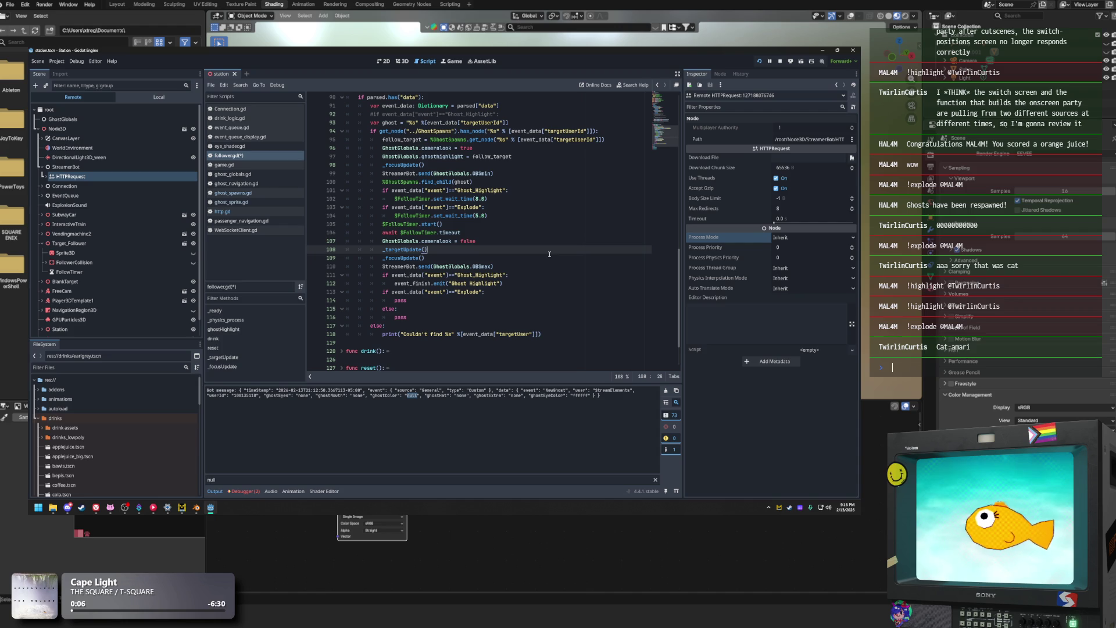
left_click(506, 182)
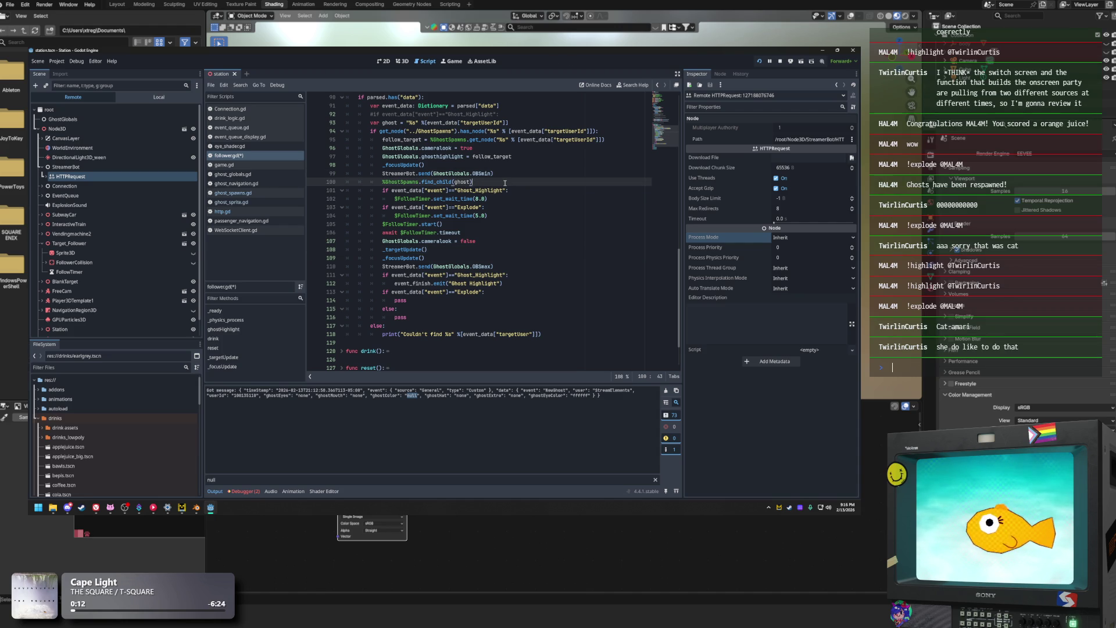
key("Return")
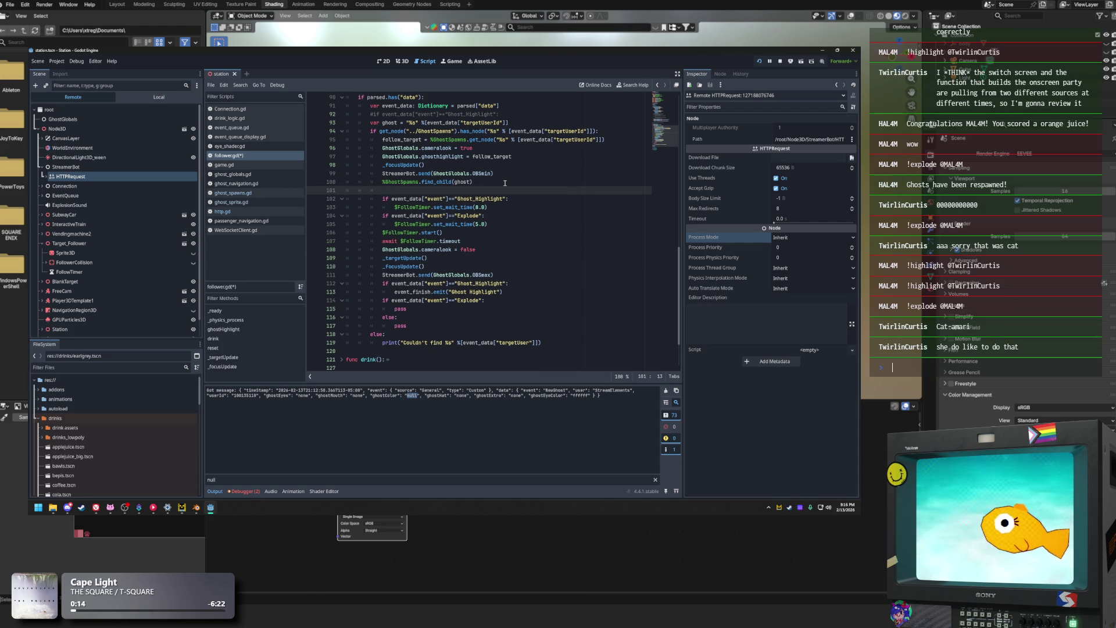
type("print(\"")
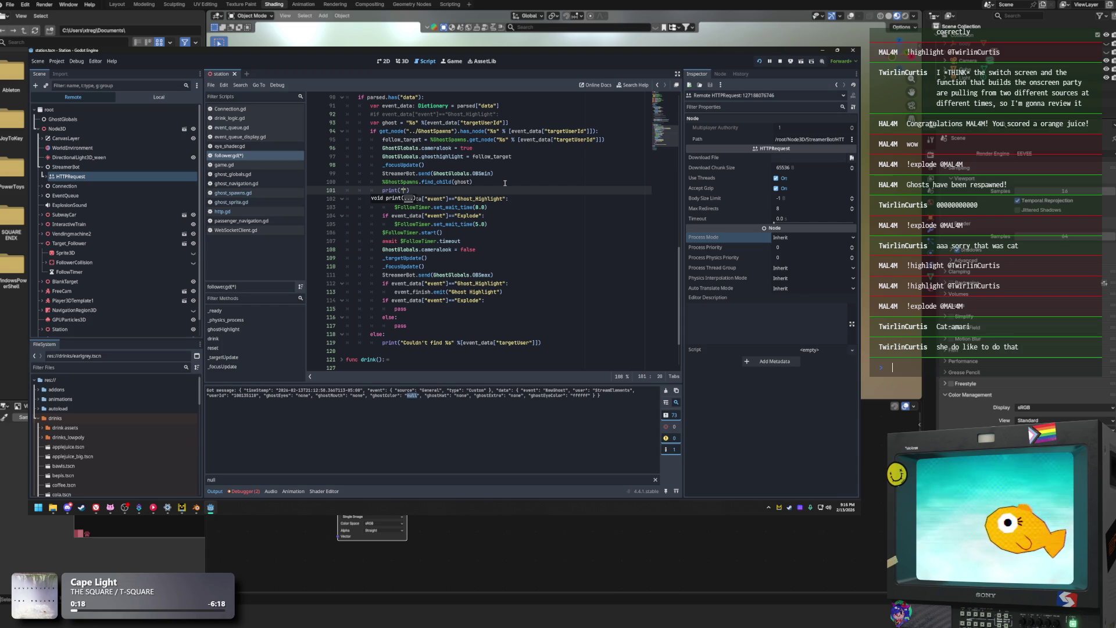
left_click_drag(410, 190, 381, 191)
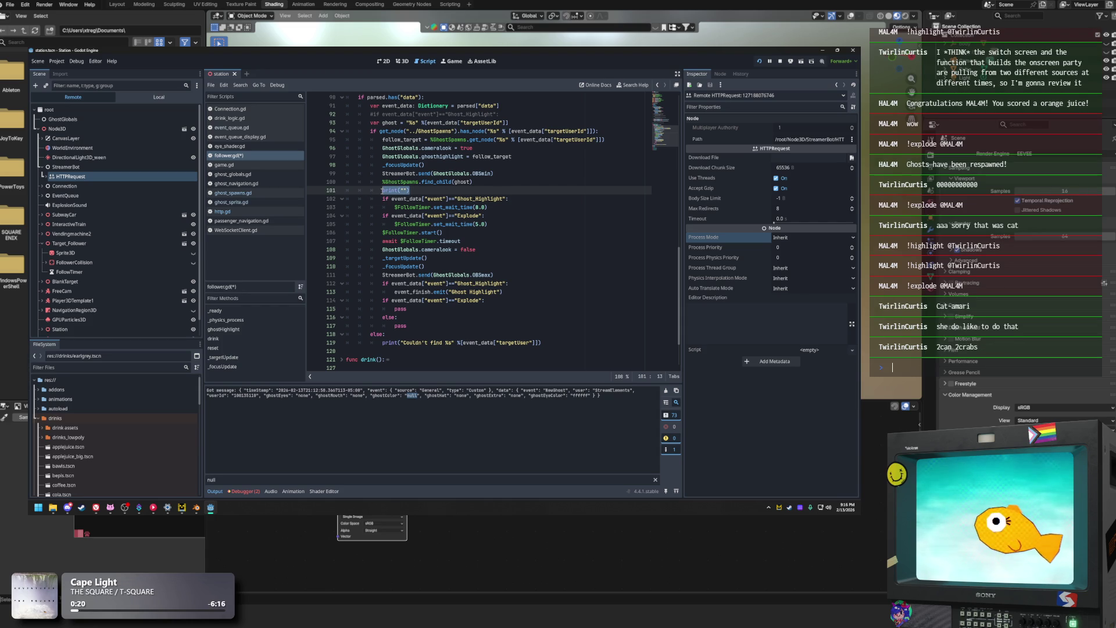
key("BackSpace")
key("BackSpace")
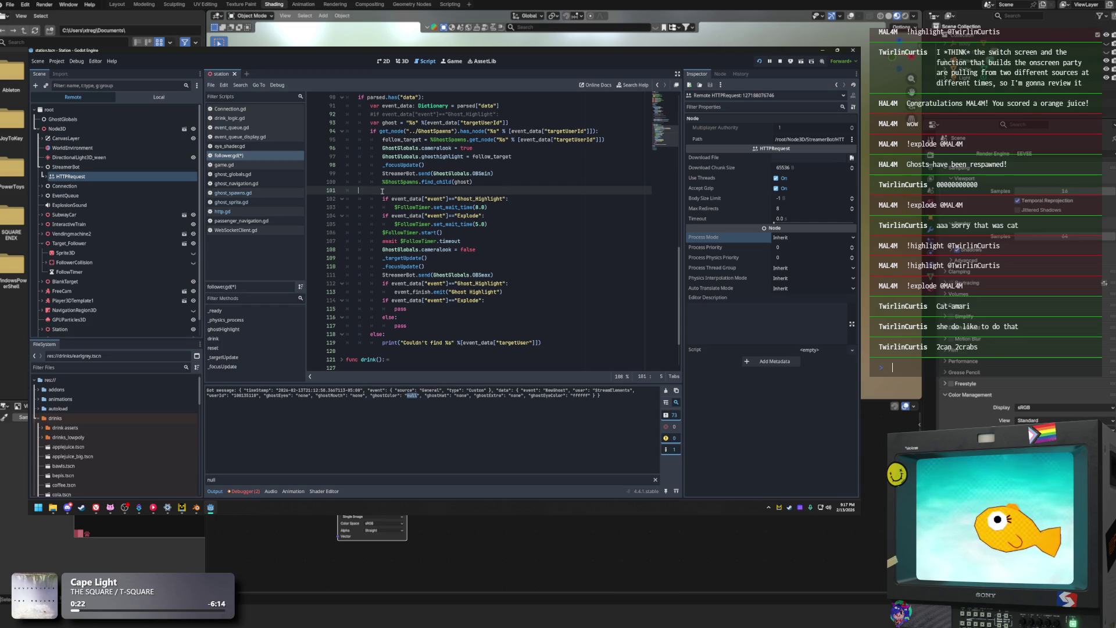
key("BackSpace")
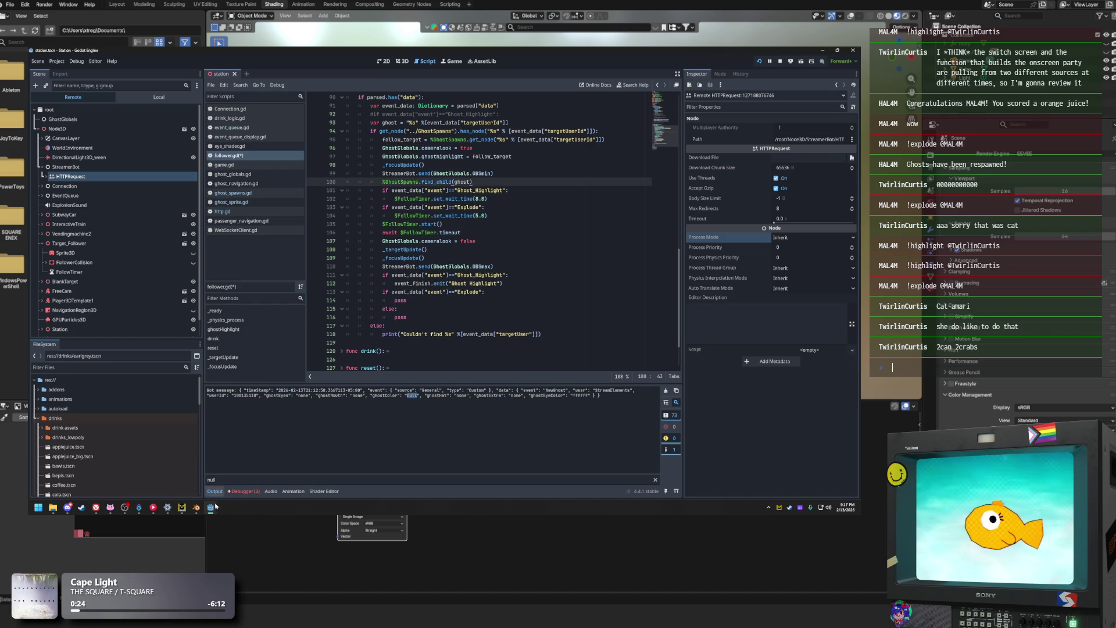
mouse_move(211, 507)
left_click(242, 472)
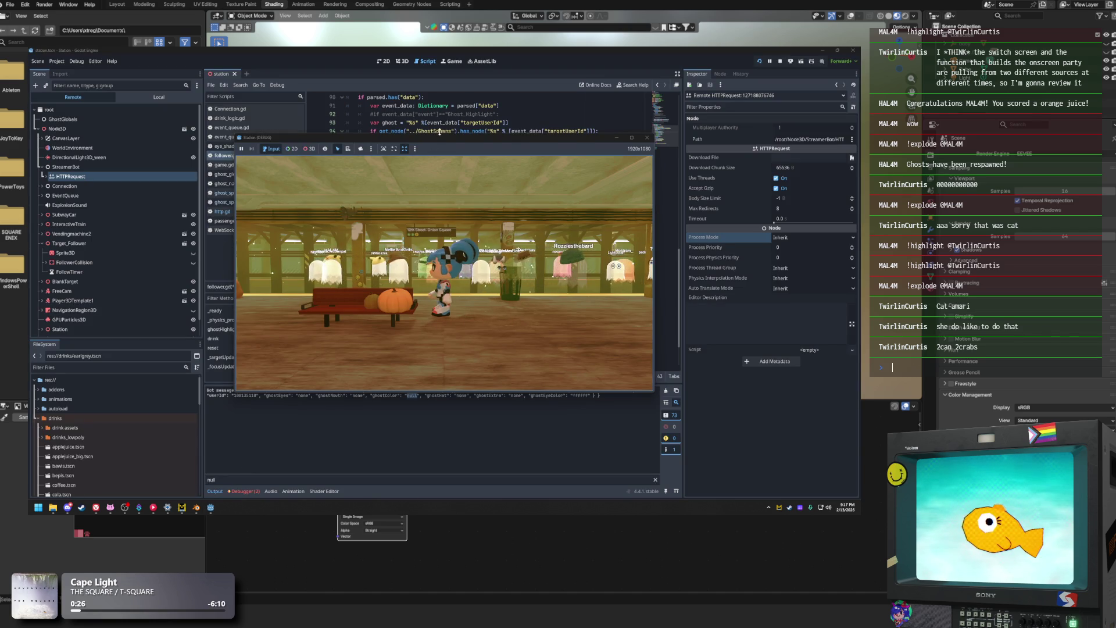
left_click_drag(439, 139, 338, 276)
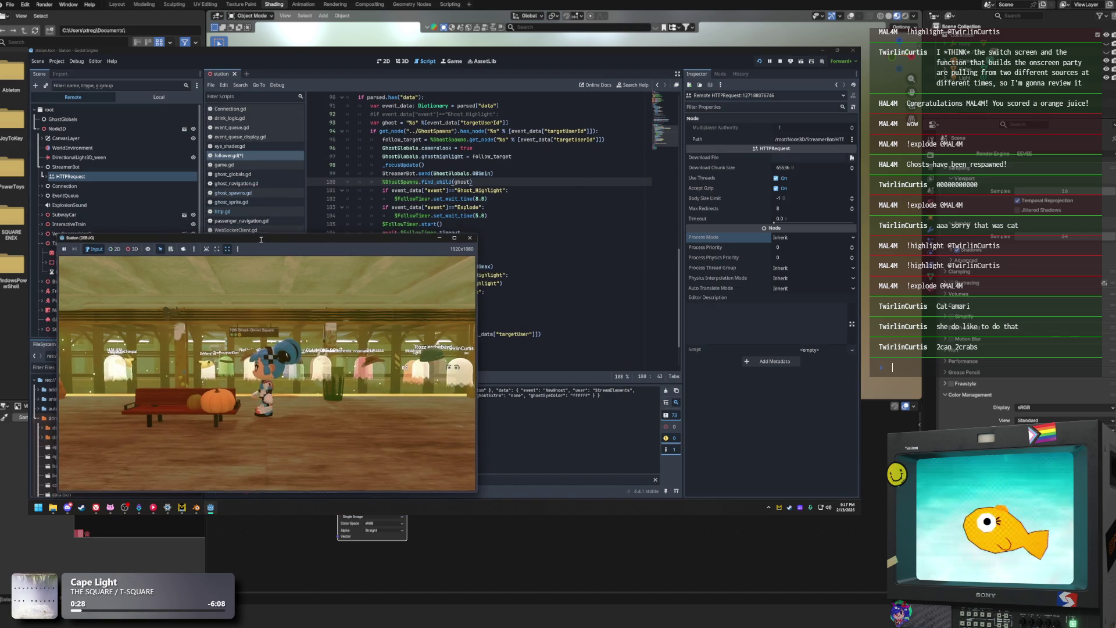
left_click(413, 166)
left_click(415, 174)
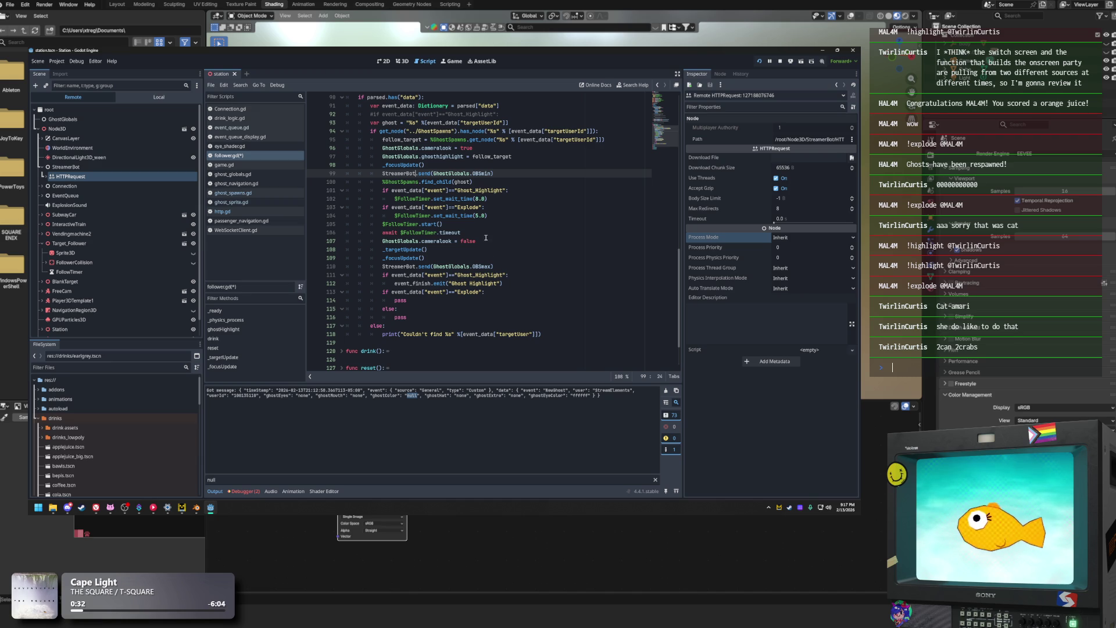
Bring up the Debugger panel's Errors list alongside follower.gd
scroll(468, 245, "up", 2)
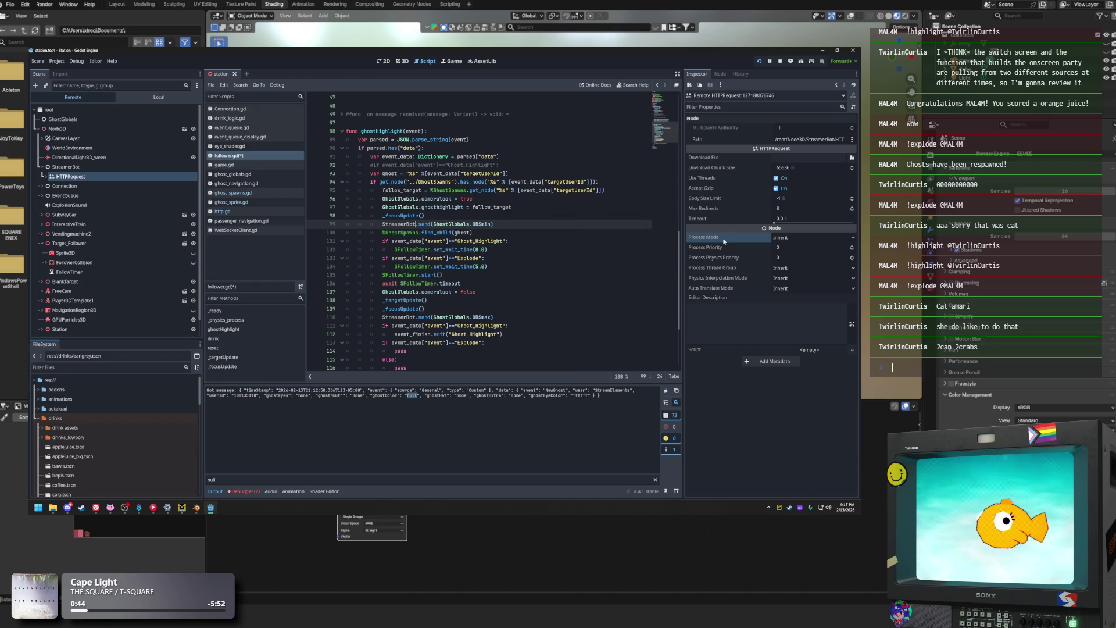
left_click(504, 261)
scroll(448, 216, "up", 1)
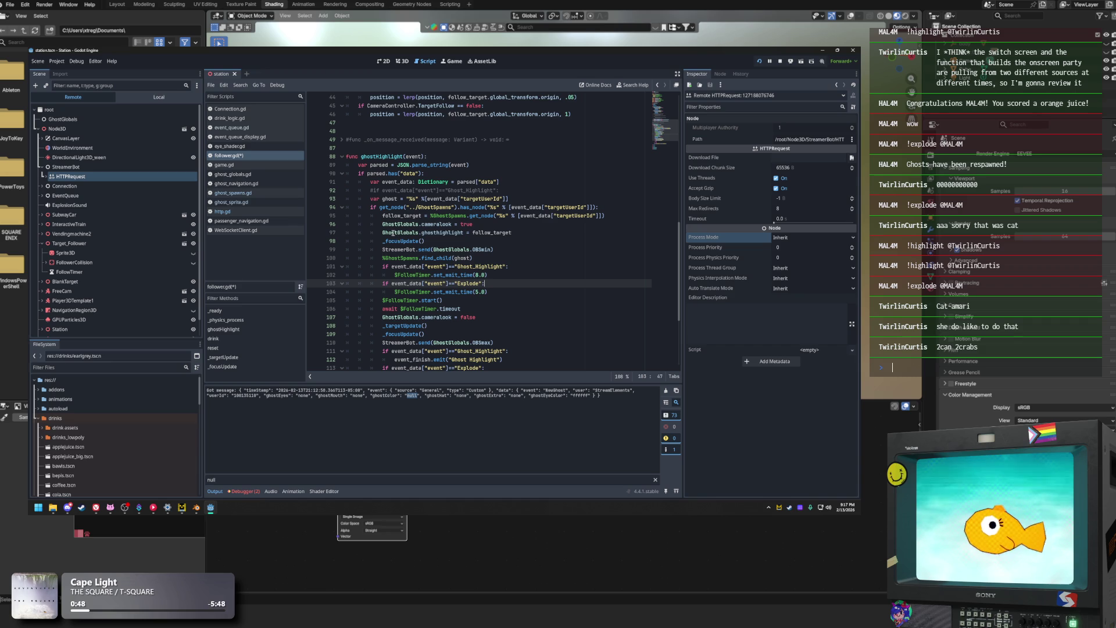
left_click(246, 493)
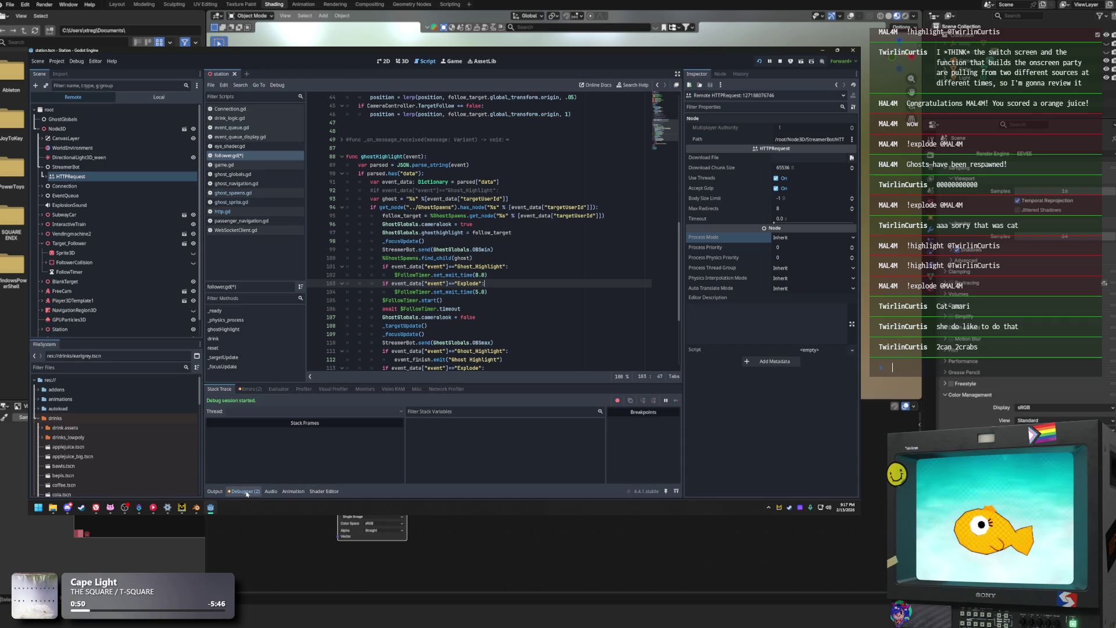
left_click(258, 389)
Uncomment the Ghost_Highlight check on line 92 with Ctrl+K, then open event_queue.gd
left_click(552, 328)
left_click(501, 258)
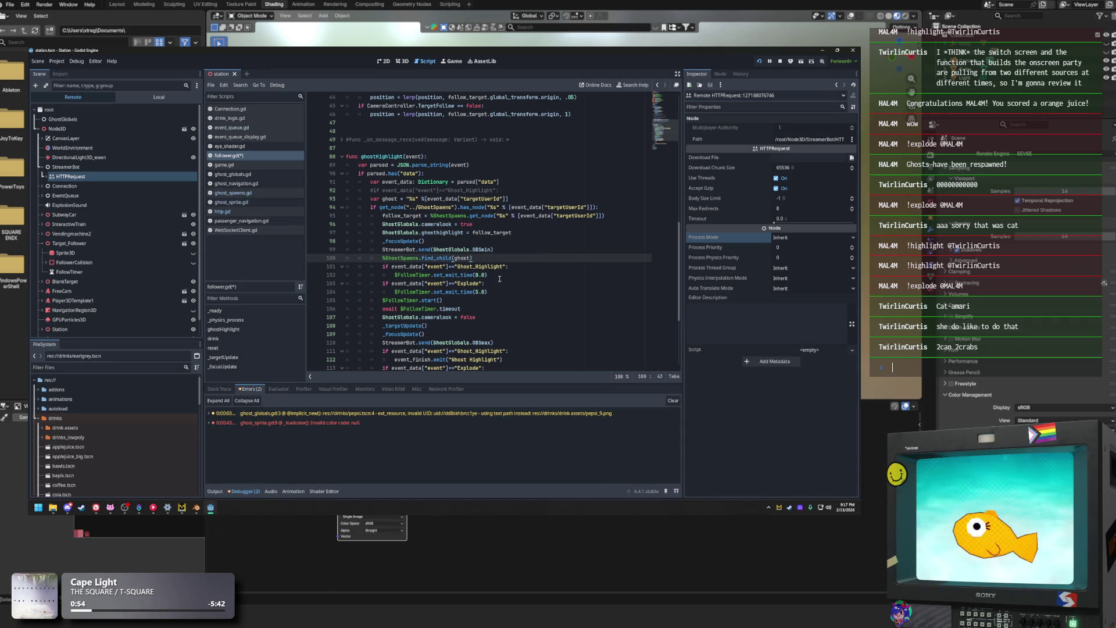
scroll(500, 279, "up", 1)
left_click(491, 208)
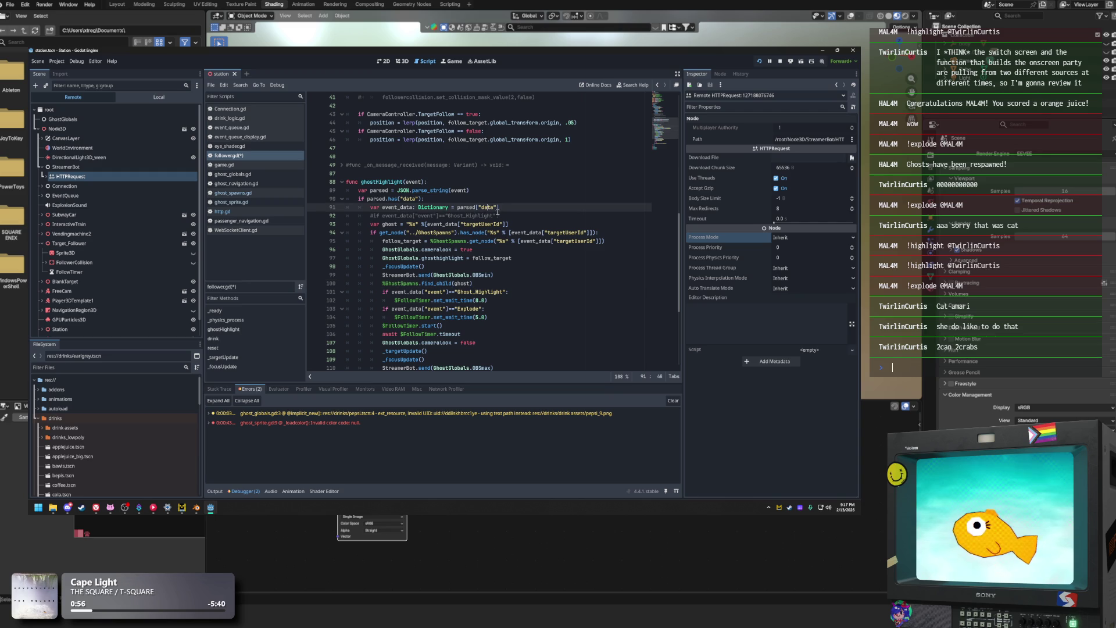
left_click_drag(498, 217, 359, 217)
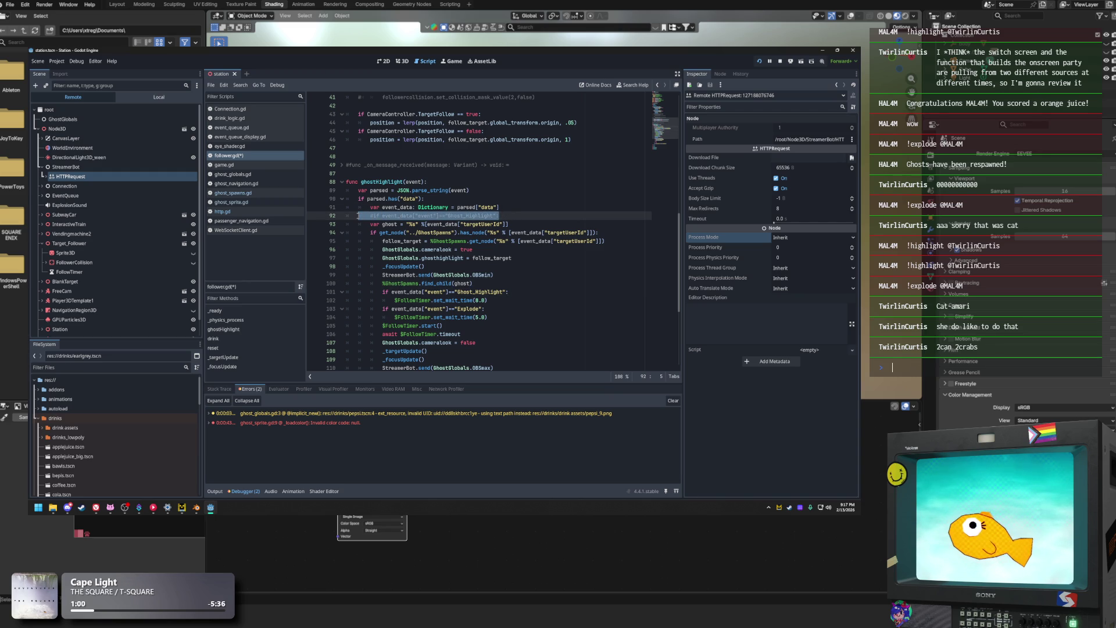
key("ctrl+k")
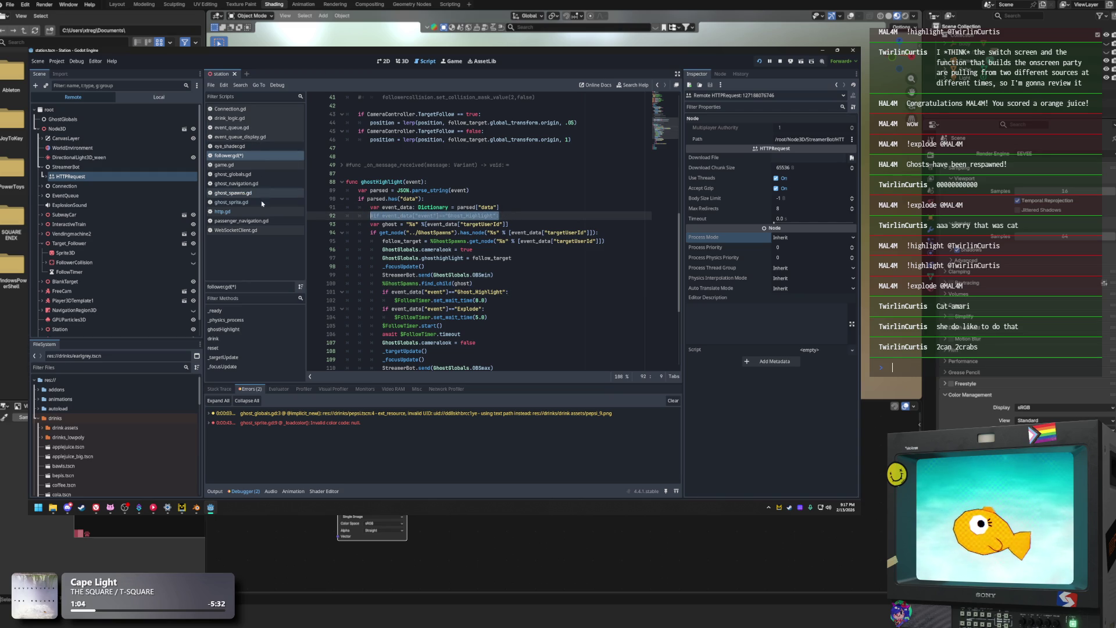
left_click(248, 128)
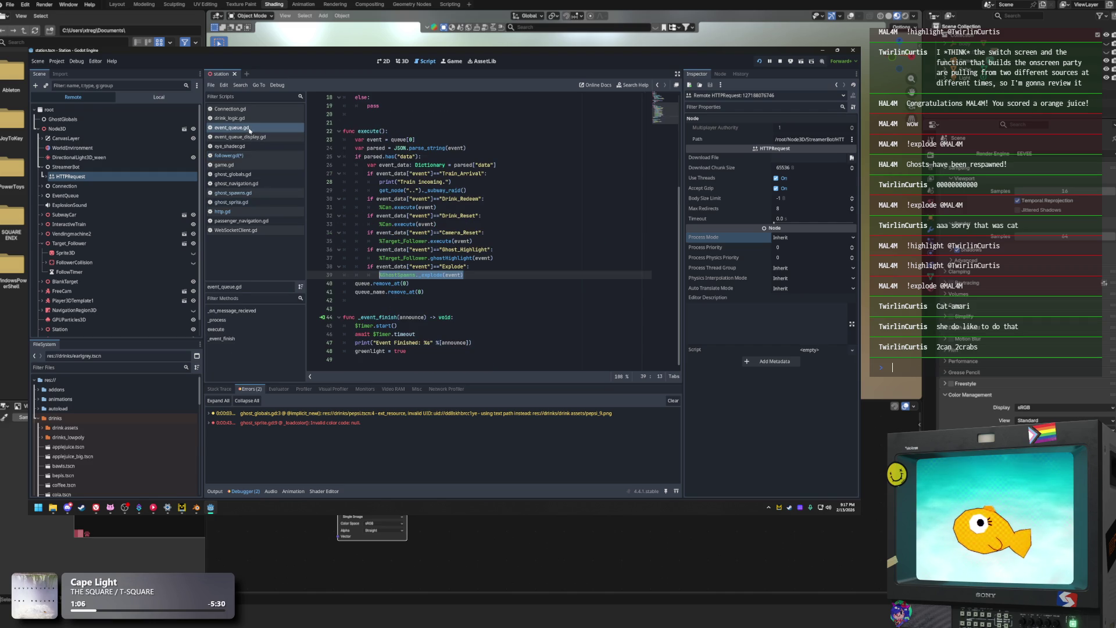
Inspect the ghostHighlight call on line 37 of event_queue.gd, then switch to Streamer.bot
left_click(499, 233)
left_click(497, 259)
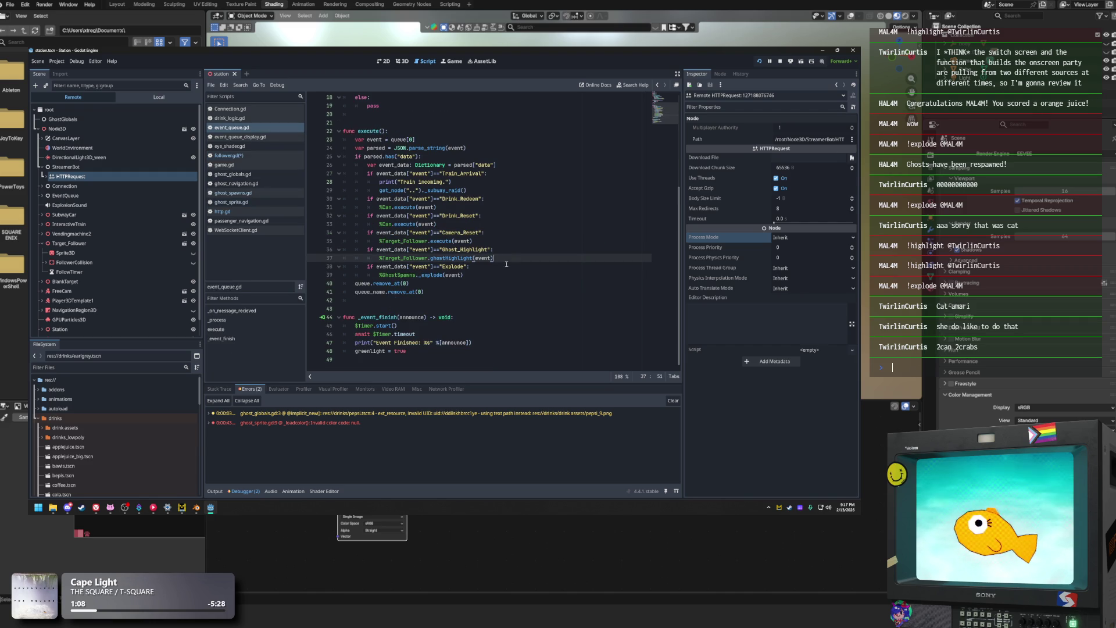
left_click_drag(516, 260, 371, 263)
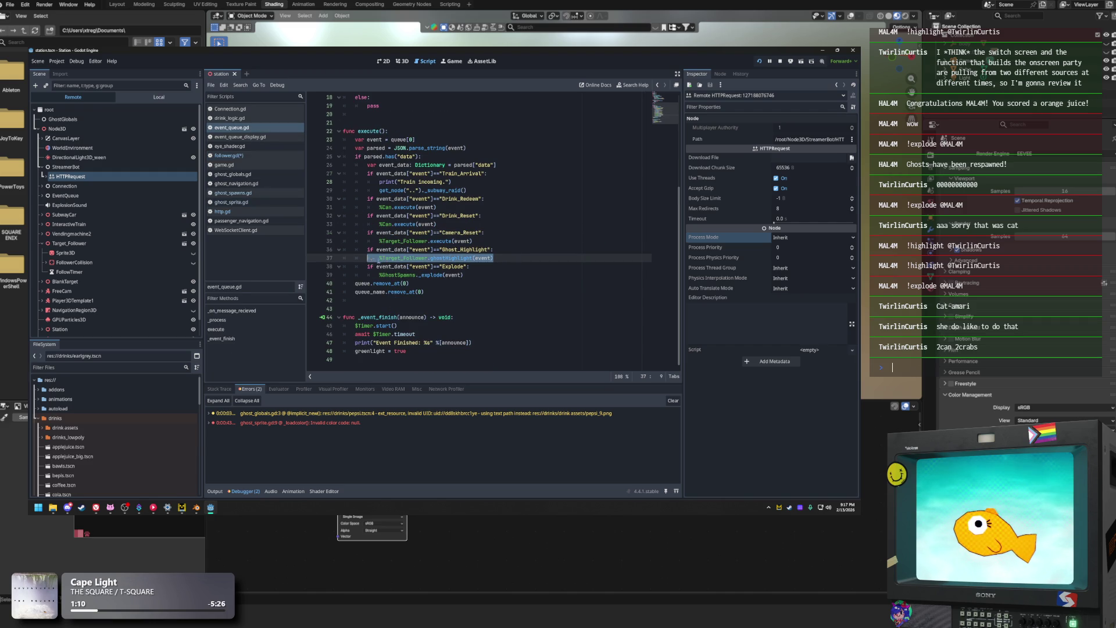
left_click(504, 252)
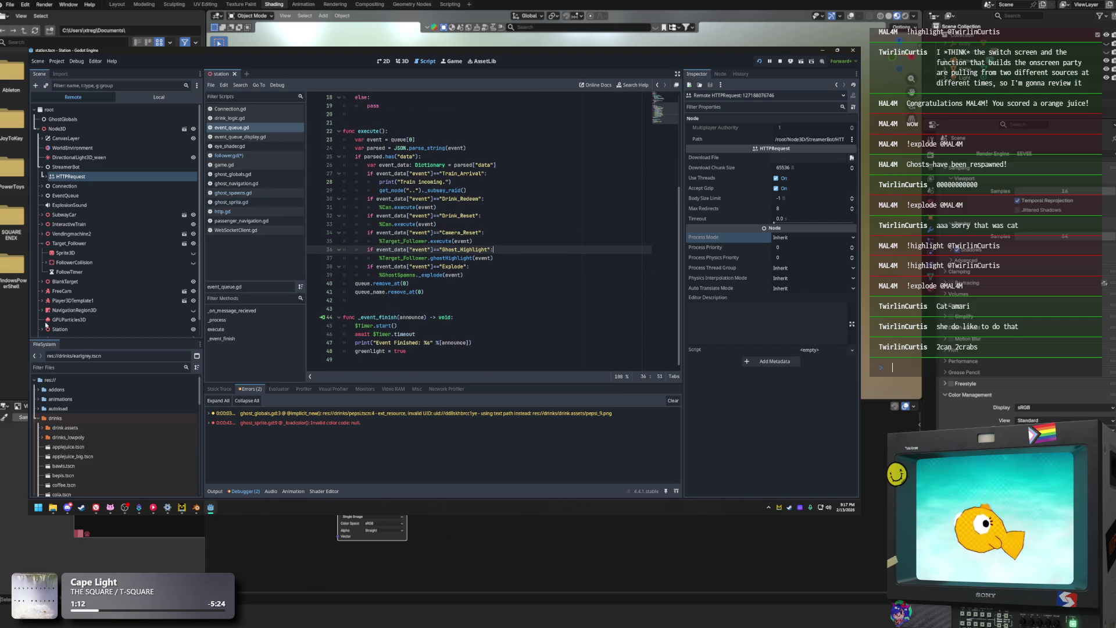
key("alt+Tab")
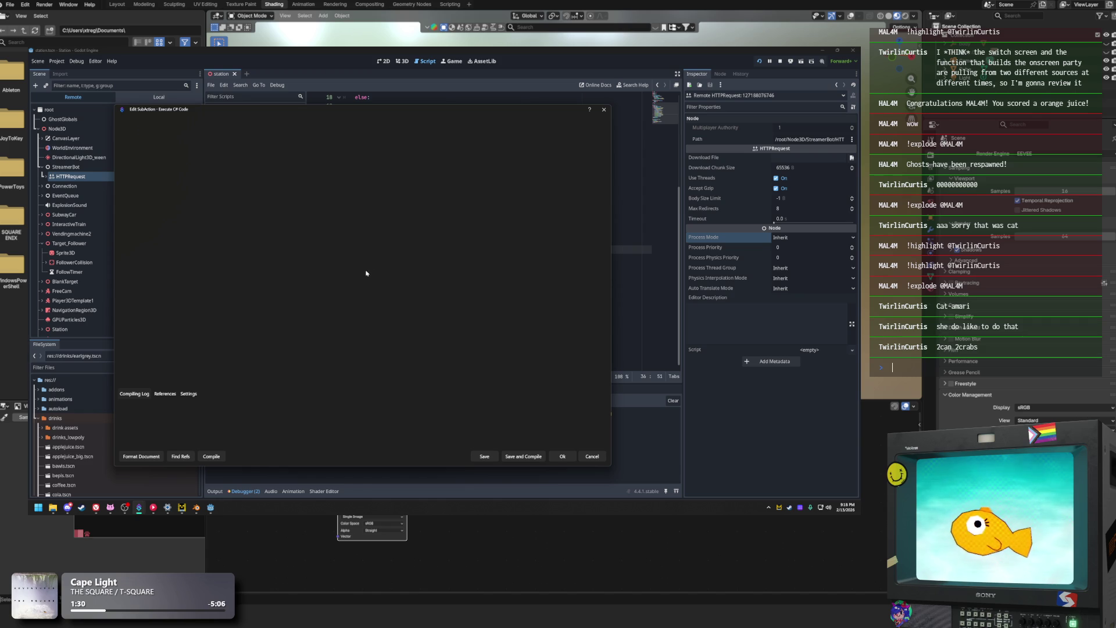
Confirm the C# code broadcasts an Explode event with targetUser, then close the editor
left_click(361, 237)
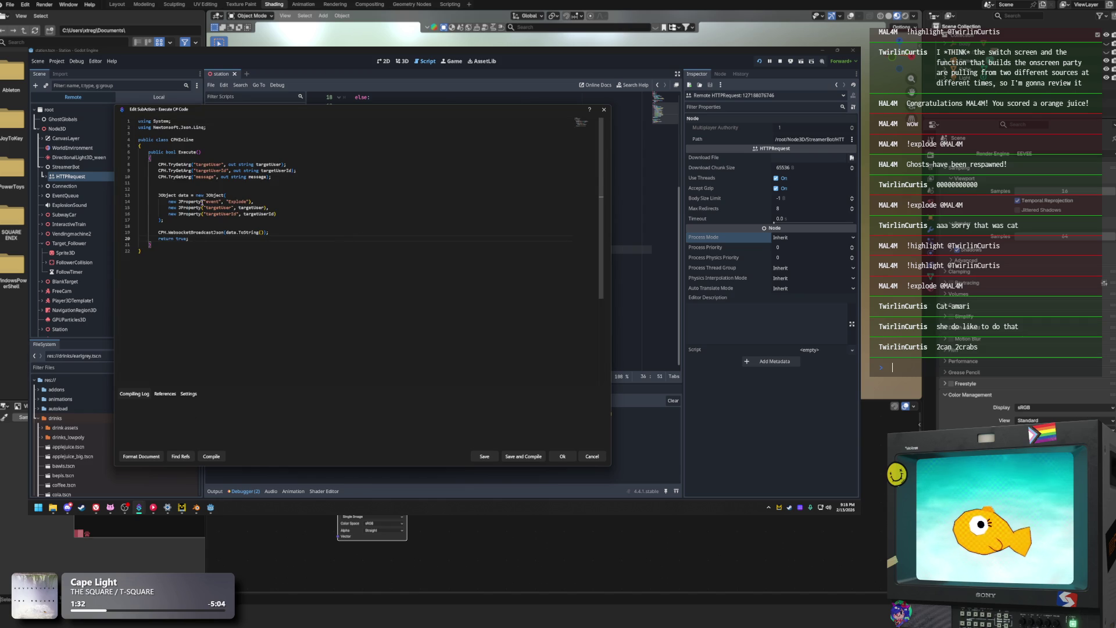
double_click(213, 201)
double_click(237, 201)
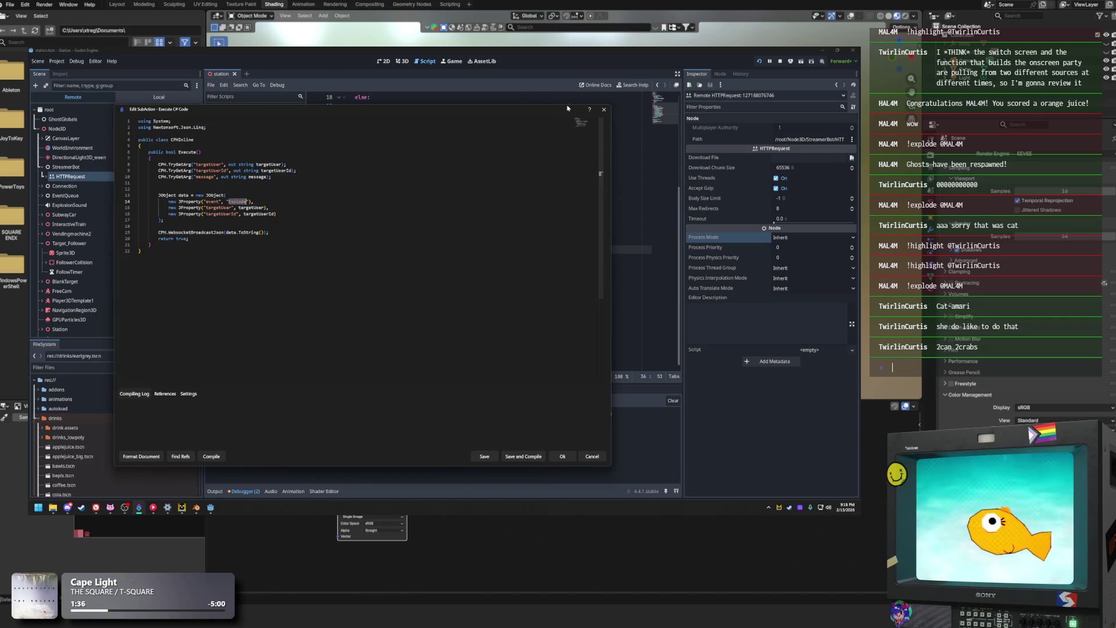
left_click(193, 170)
left_click(397, 232)
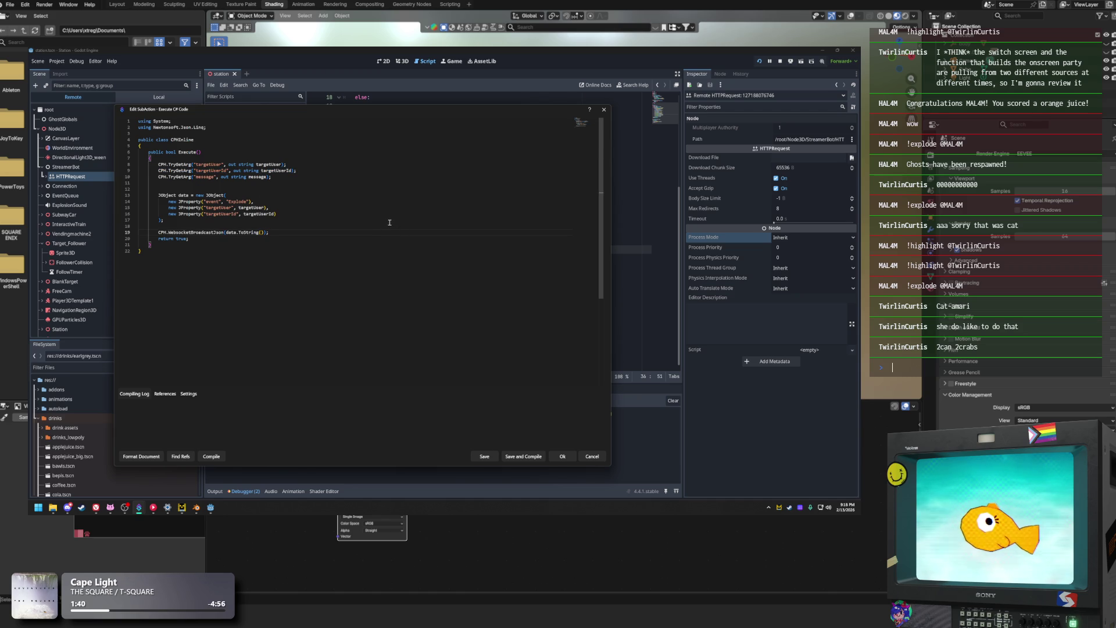
left_click(604, 109)
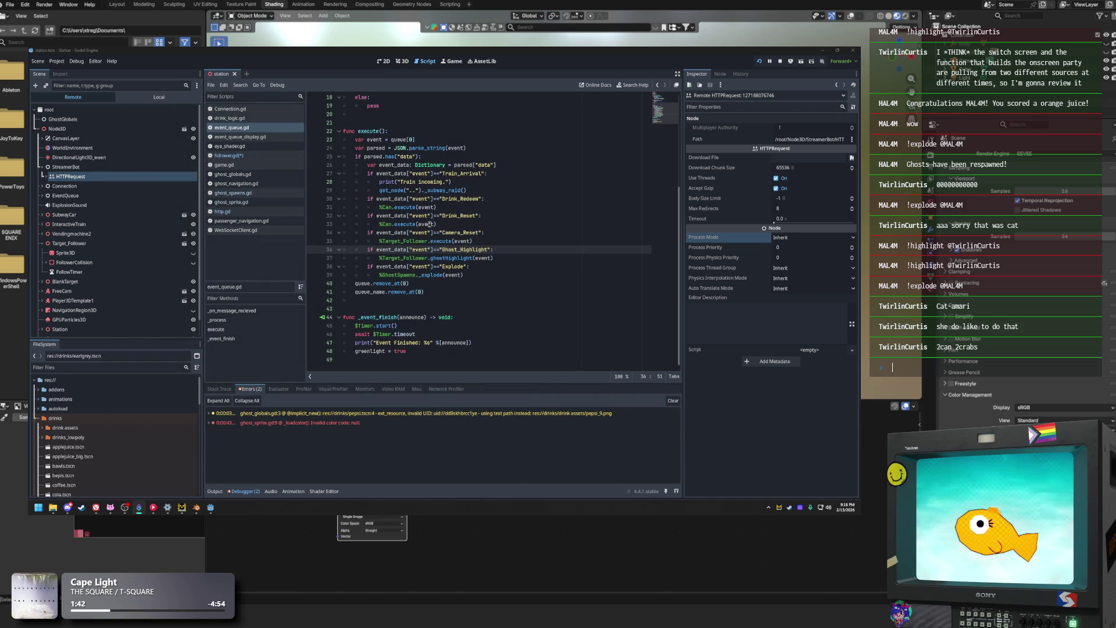
Review the Explode check, _explode call and ghostHighlight call on lines 37-39 of event_queue.gd
left_click_drag(468, 266, 340, 265)
left_click_drag(477, 275, 373, 276)
left_click(491, 283)
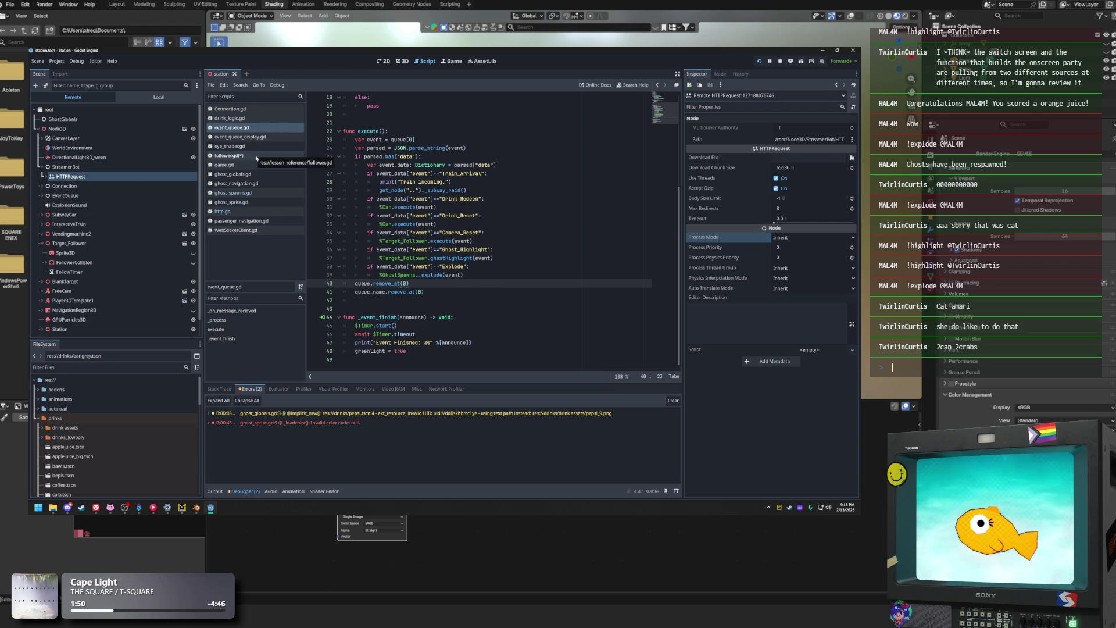
key("Up")
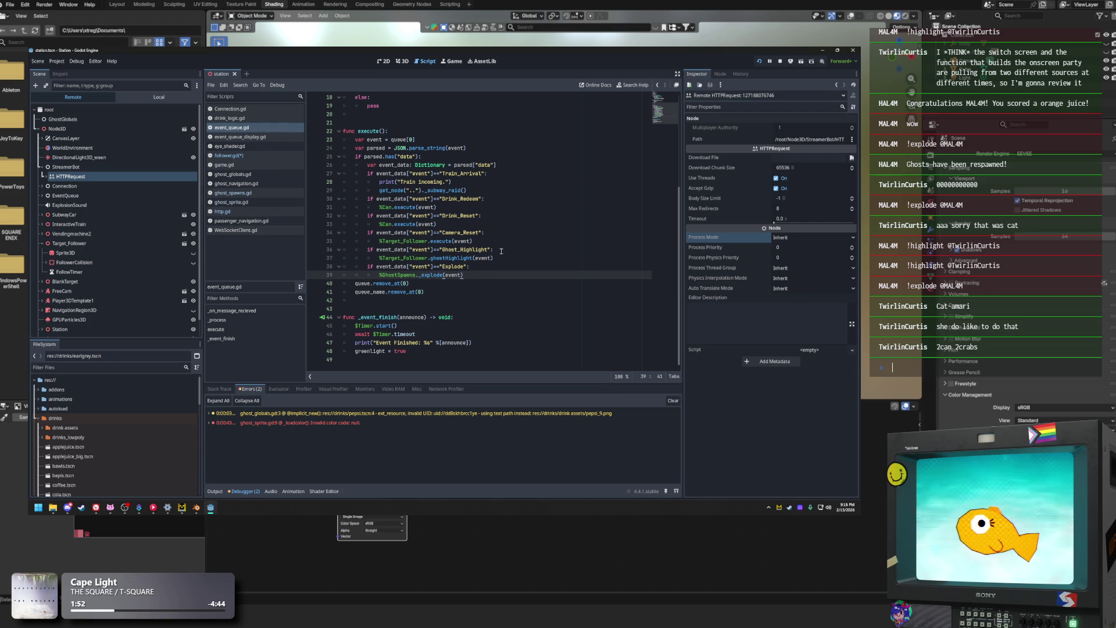
left_click(507, 256)
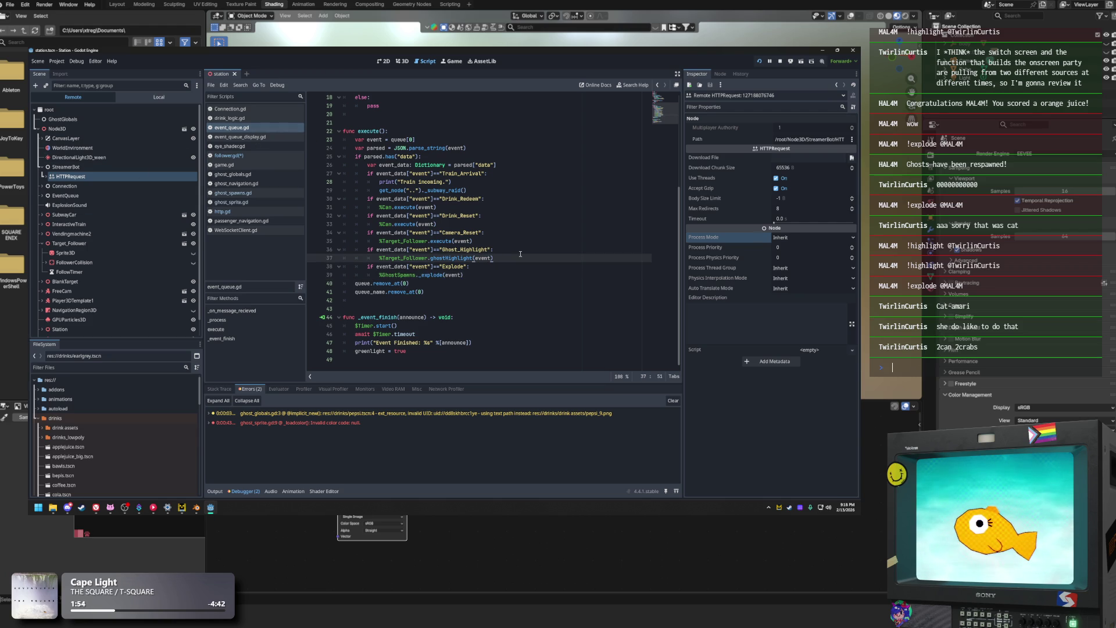
left_click(405, 258)
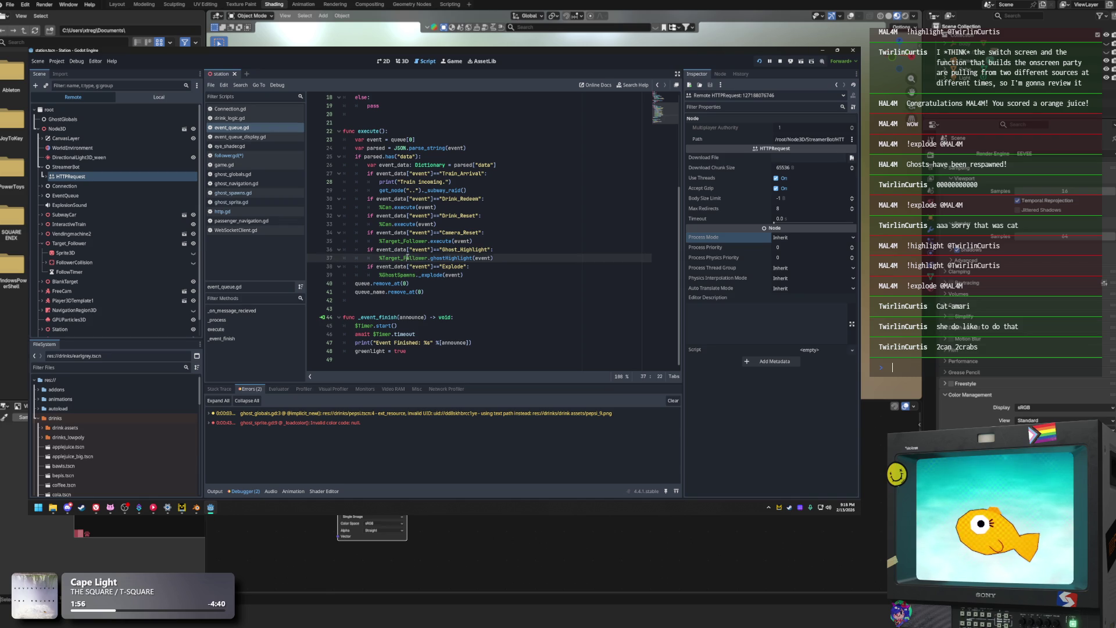
left_click_drag(381, 258, 522, 265)
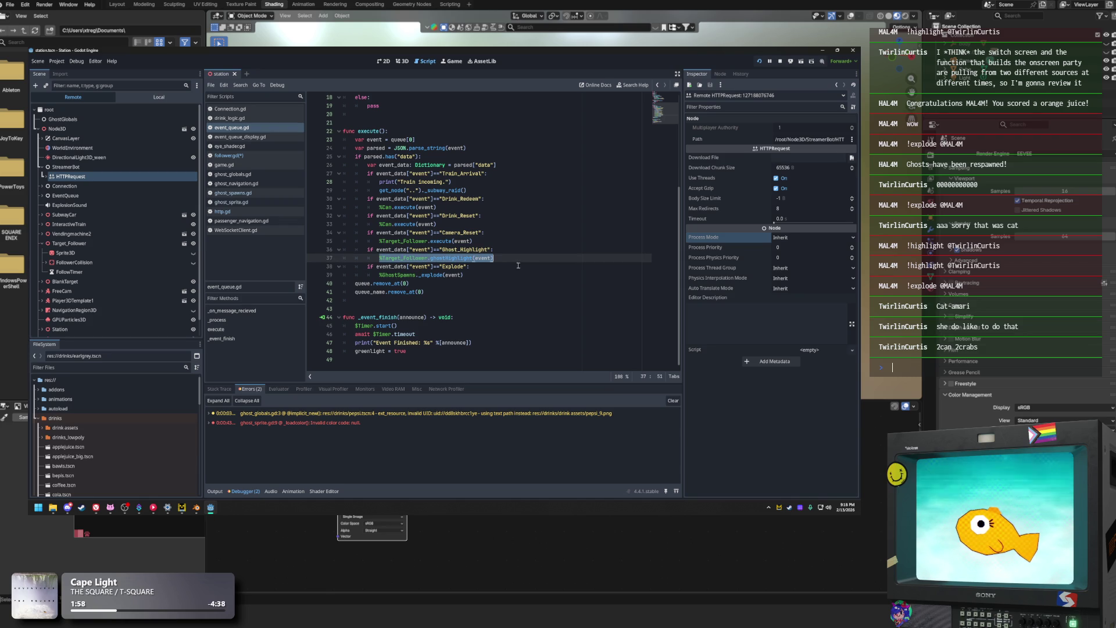
left_click(505, 262)
left_click(483, 275)
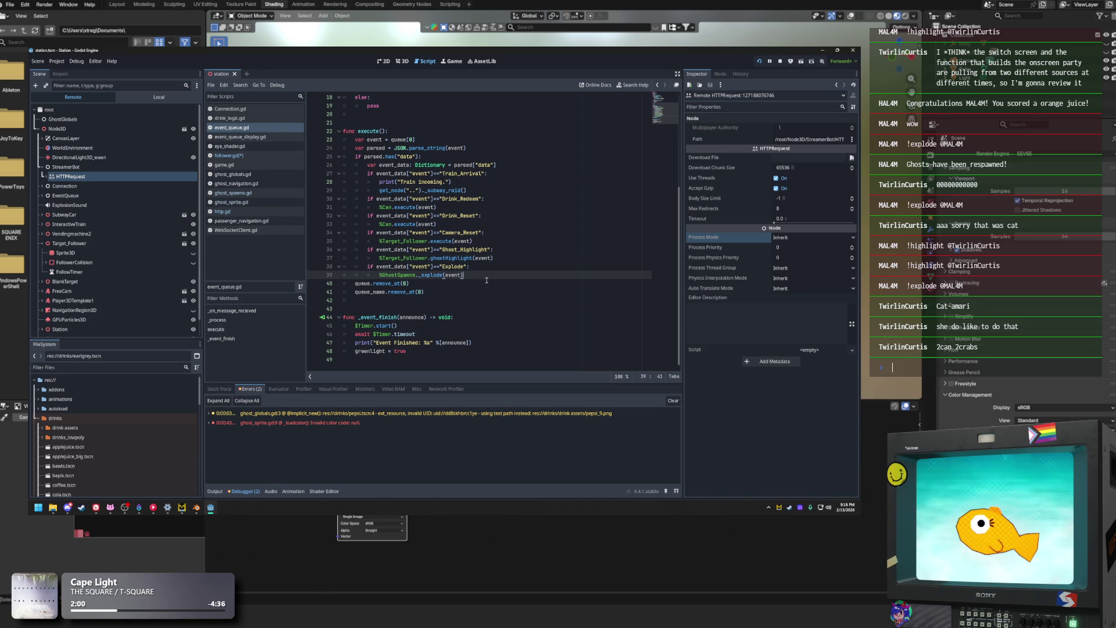
left_click(498, 258)
left_click_drag(376, 258, 493, 258)
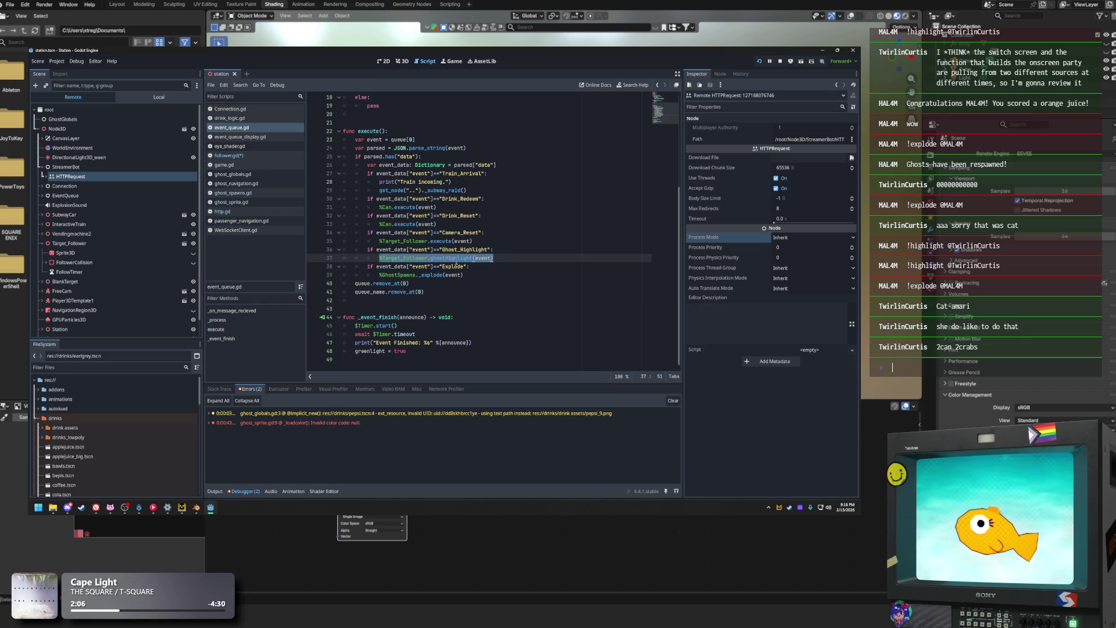
scroll(446, 249, "up", 6)
scroll(459, 171, "down", 6)
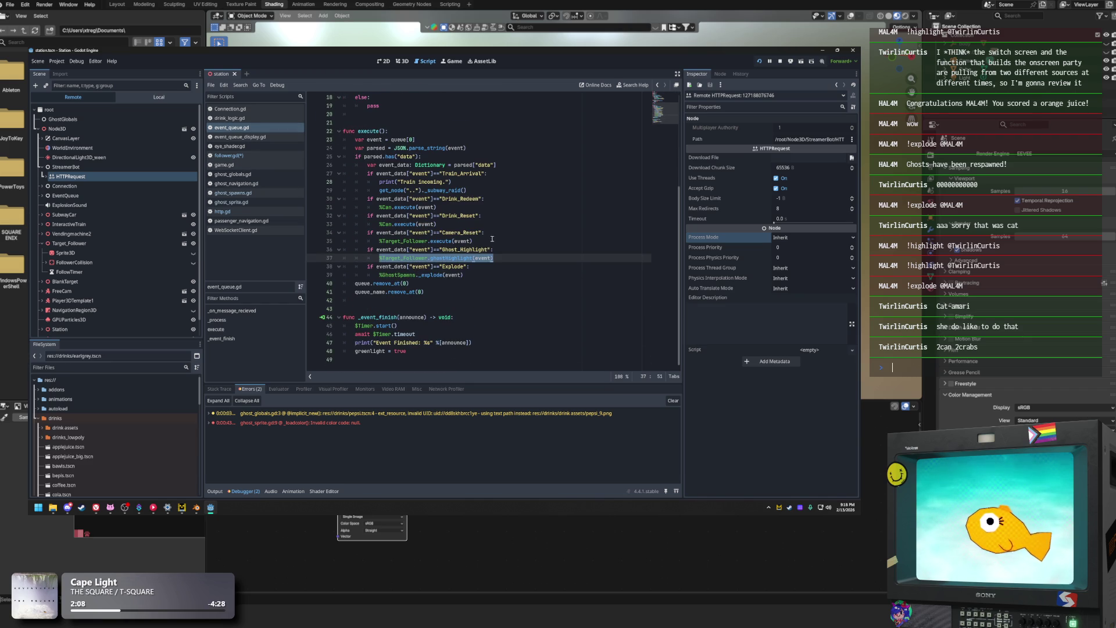
Glance at follower.gd's ghostHighlight code, then open ghost_spawns.gd at its _explode function
left_click(243, 156)
left_click(473, 283)
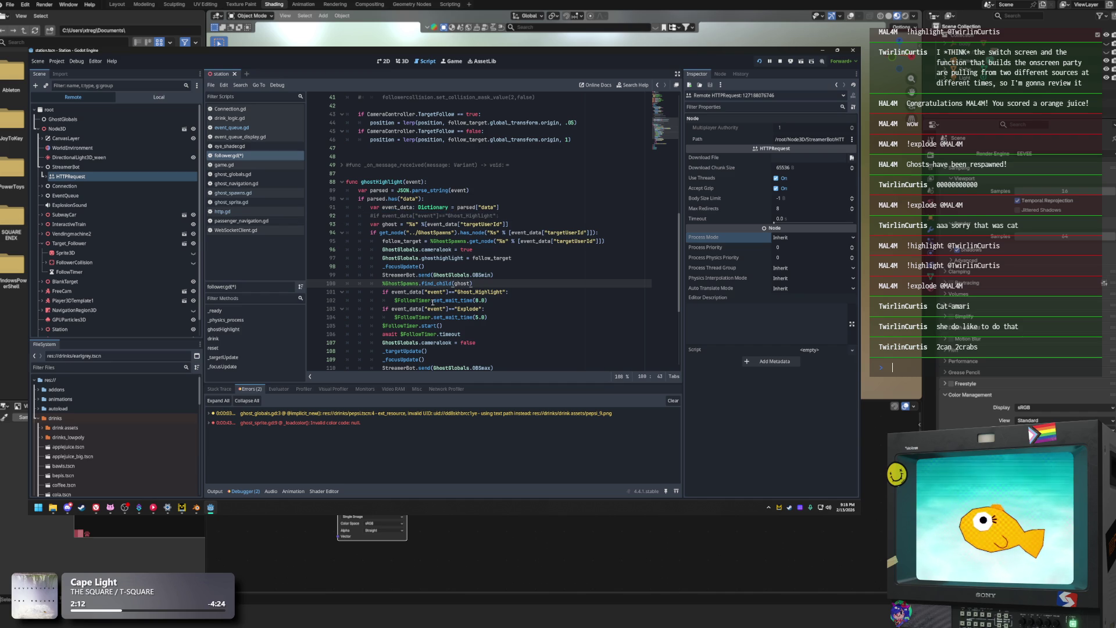
scroll(463, 286, "down", 1)
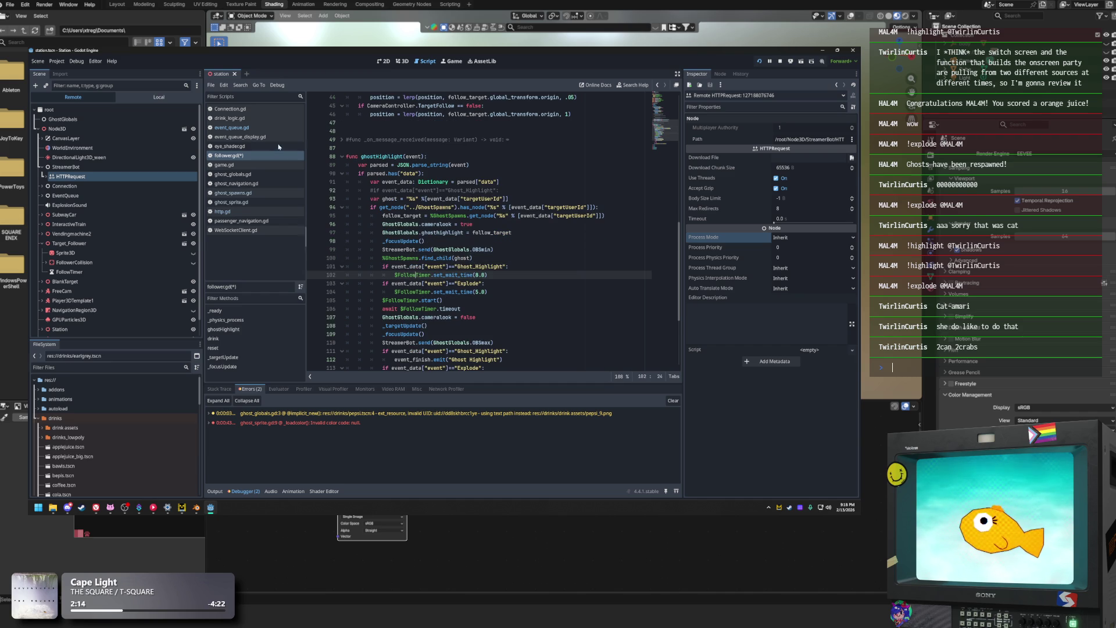
left_click(232, 193)
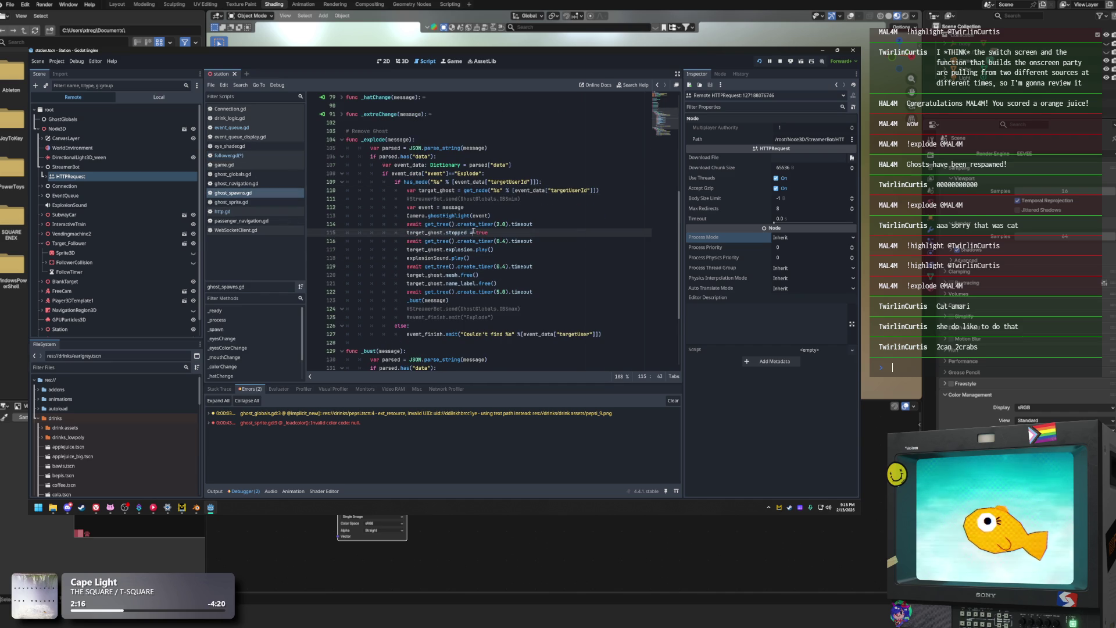
Replace Camera with %Target_Follower on lines 8 and 113 of ghost_spawns.gd
left_click(417, 216)
scroll(417, 217, "up", 8)
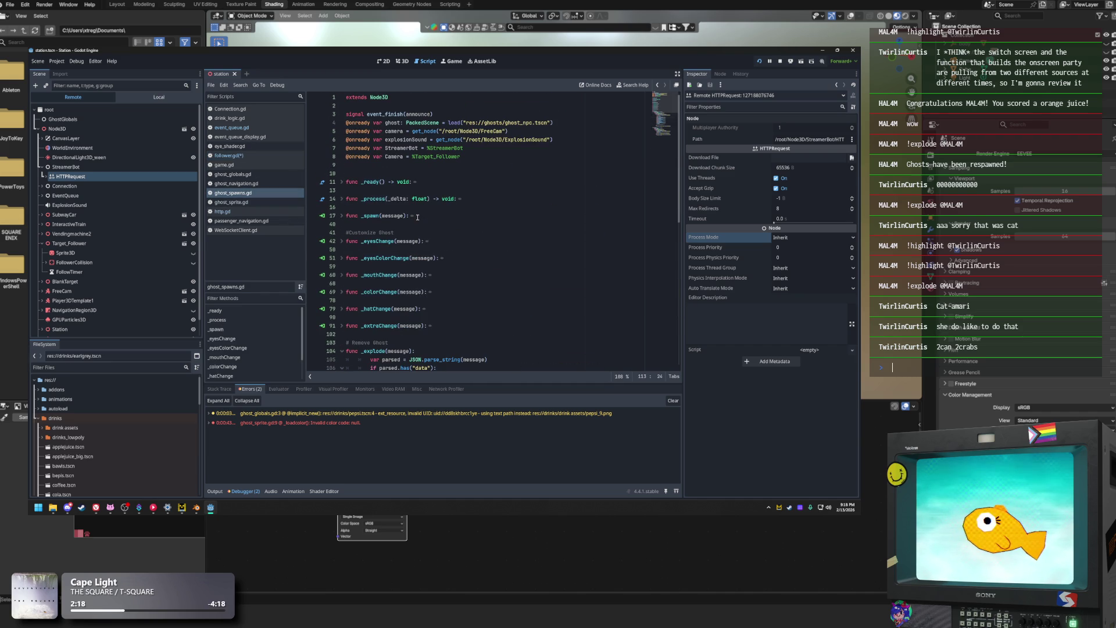
left_click_drag(413, 157, 462, 158)
key("ctrl+c")
double_click(389, 157)
key("ctrl+v")
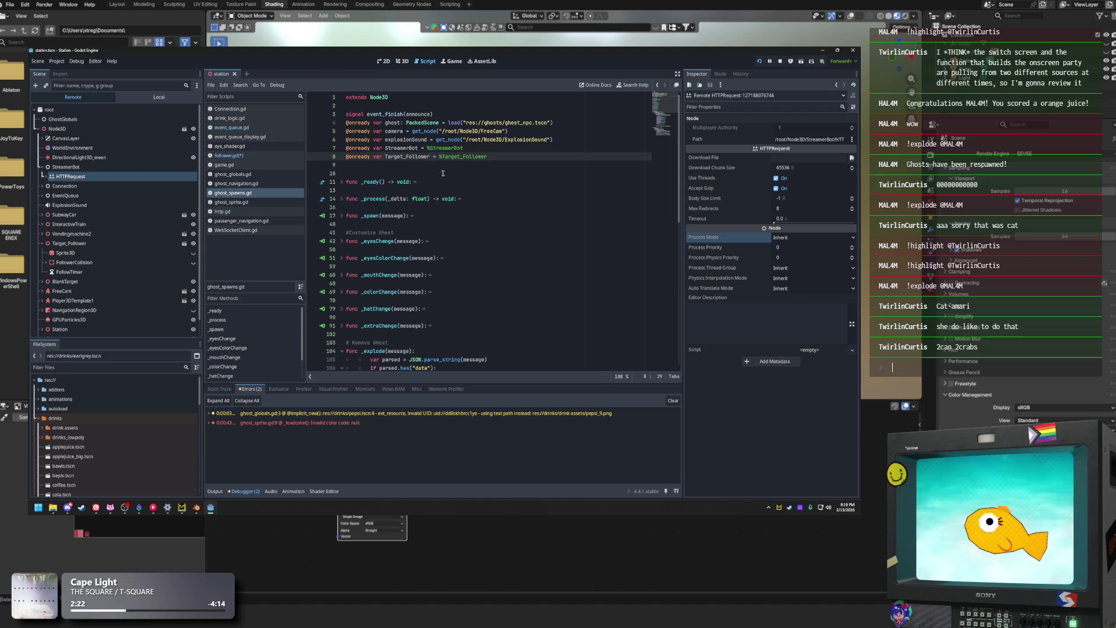
scroll(451, 228, "down", 8)
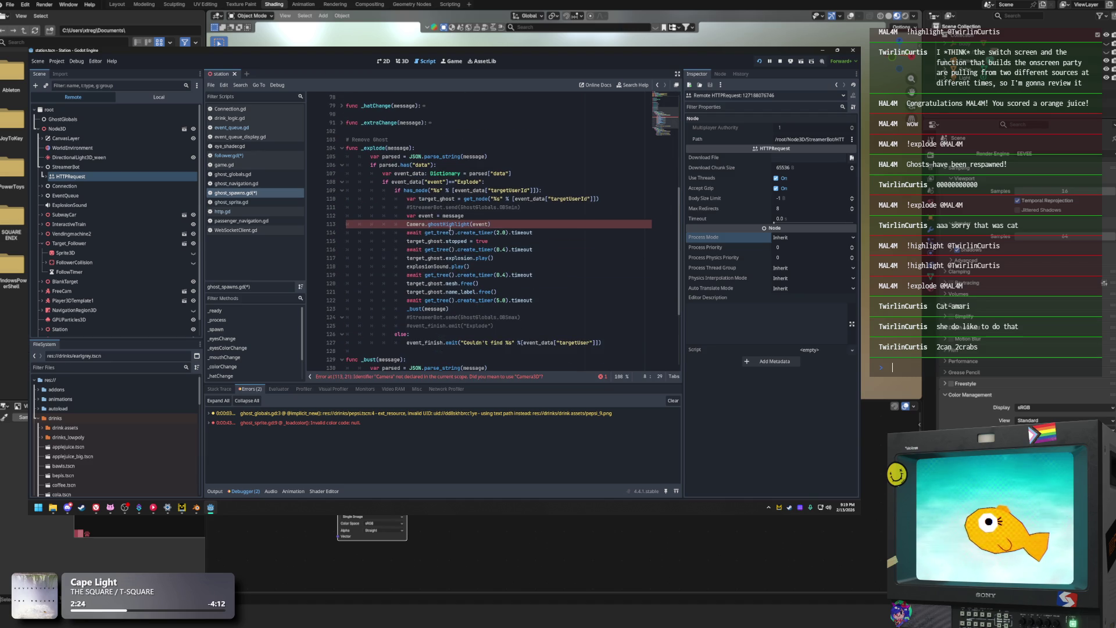
double_click(416, 225)
key("ctrl+v")
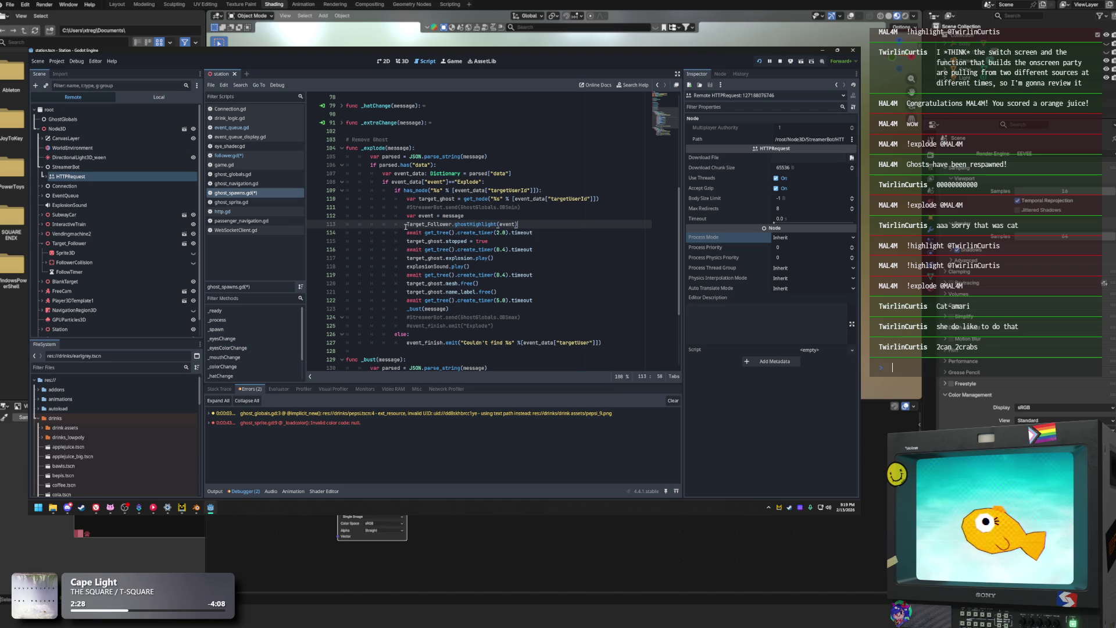
Change the ghostHighlight argument to message and select the var event = message line
double_click(507, 224)
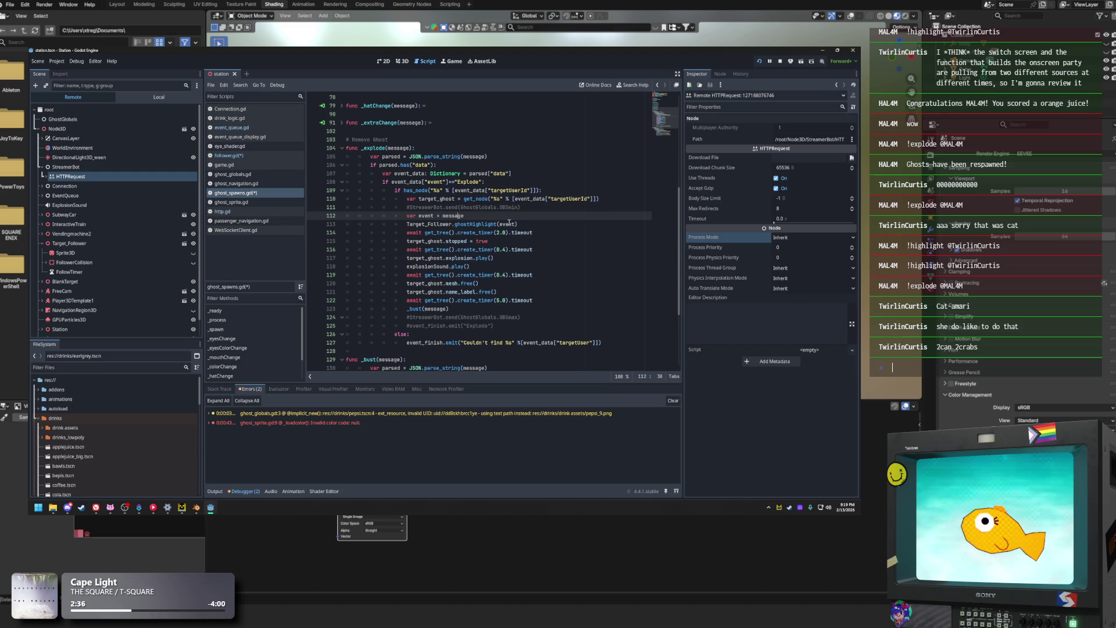
type("message")
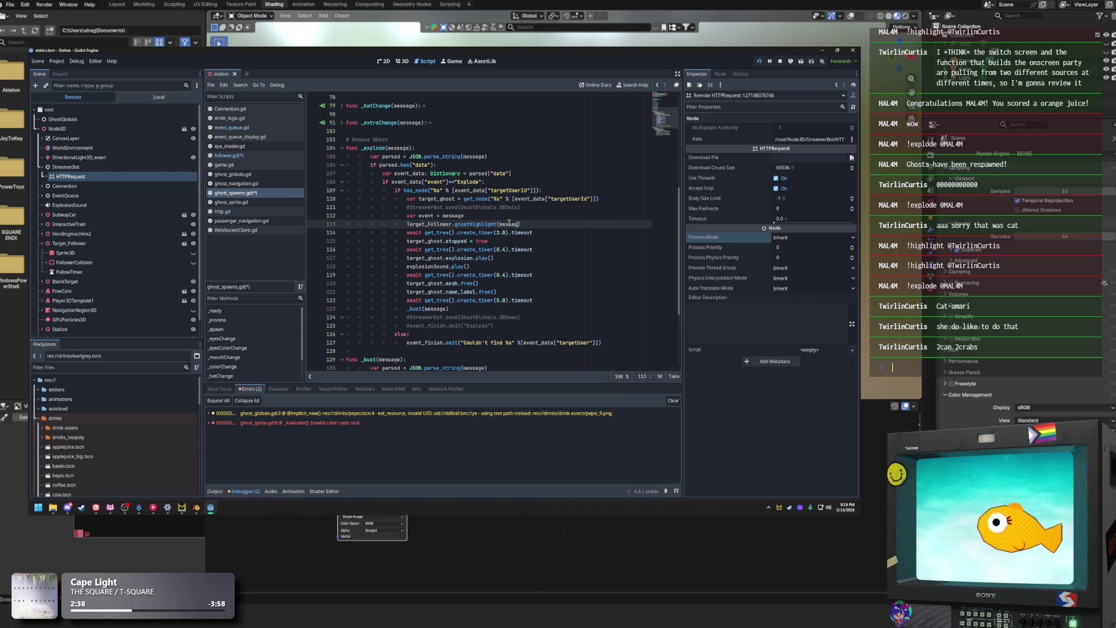
key("Escape")
left_click(466, 216)
left_click_drag(465, 216, 406, 215)
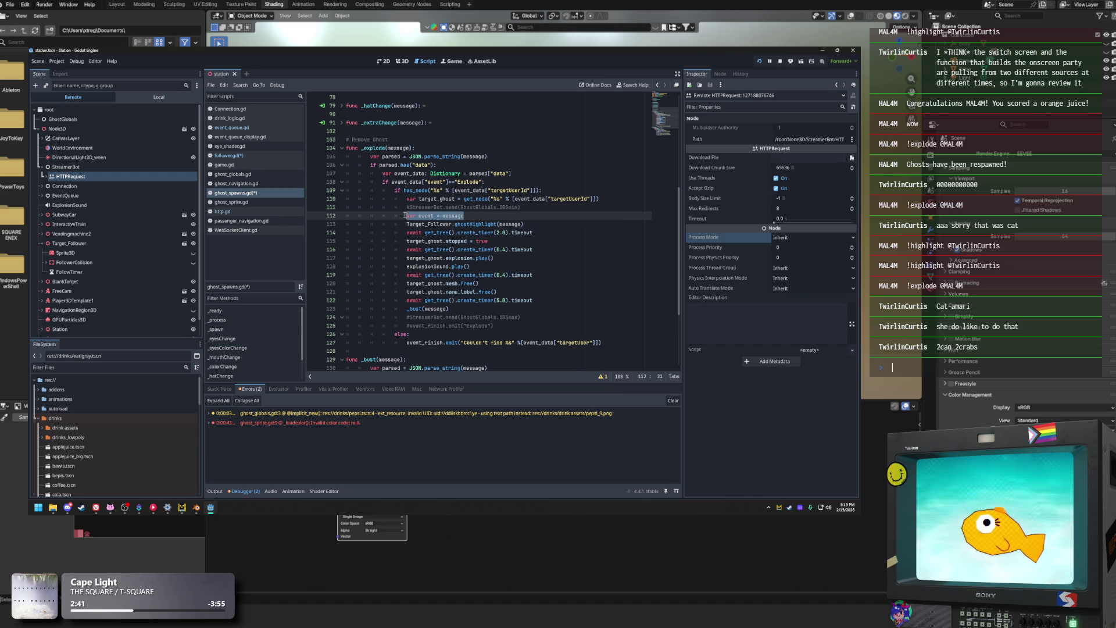
Check how events are passed in follower.gd and event_queue.gd, then return to ghost_spawns.gd
left_click(263, 156)
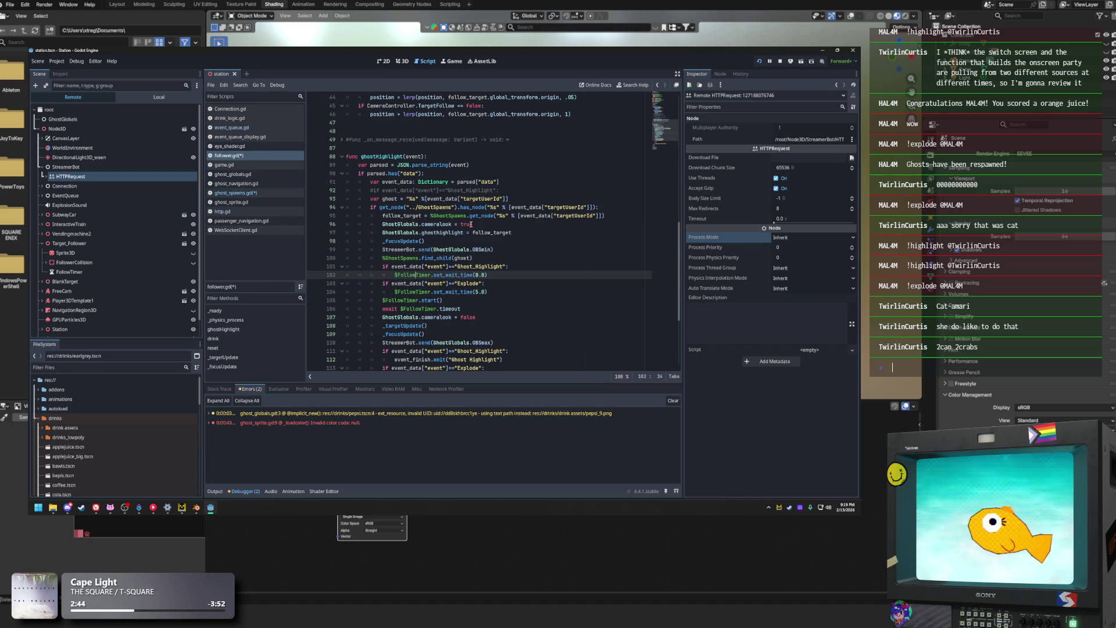
left_click(265, 136)
left_click(263, 128)
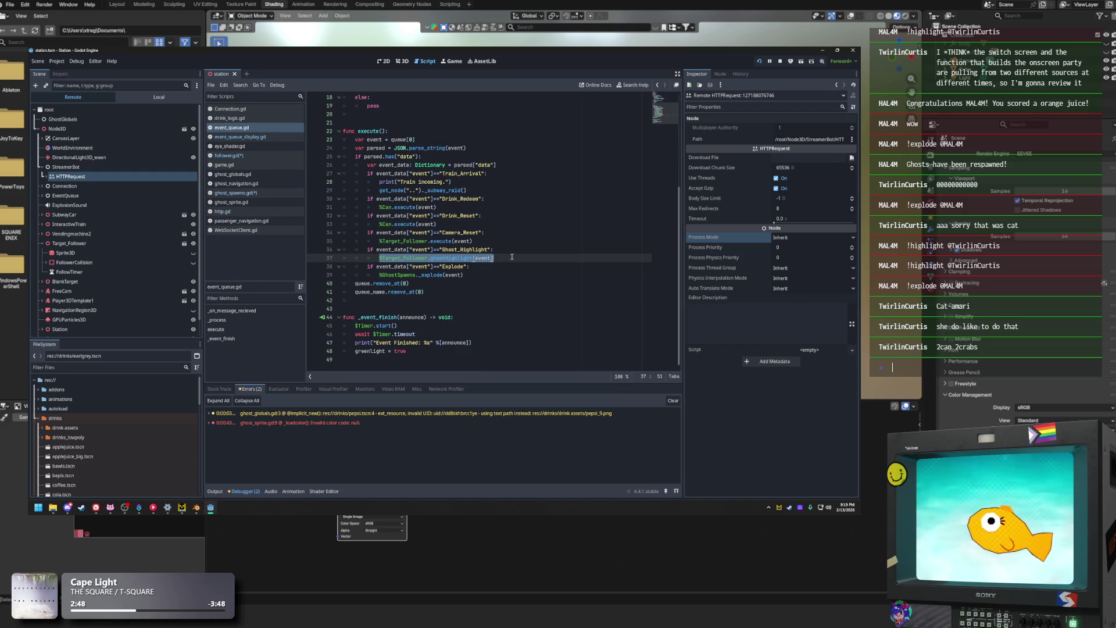
left_click(460, 211)
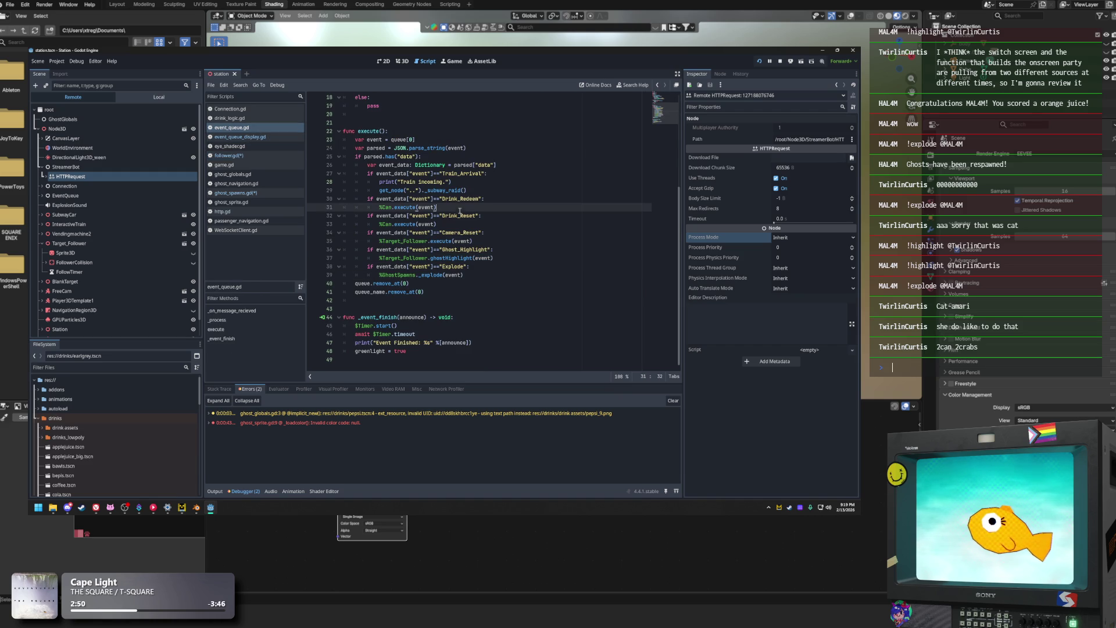
left_click(259, 156)
left_click(236, 192)
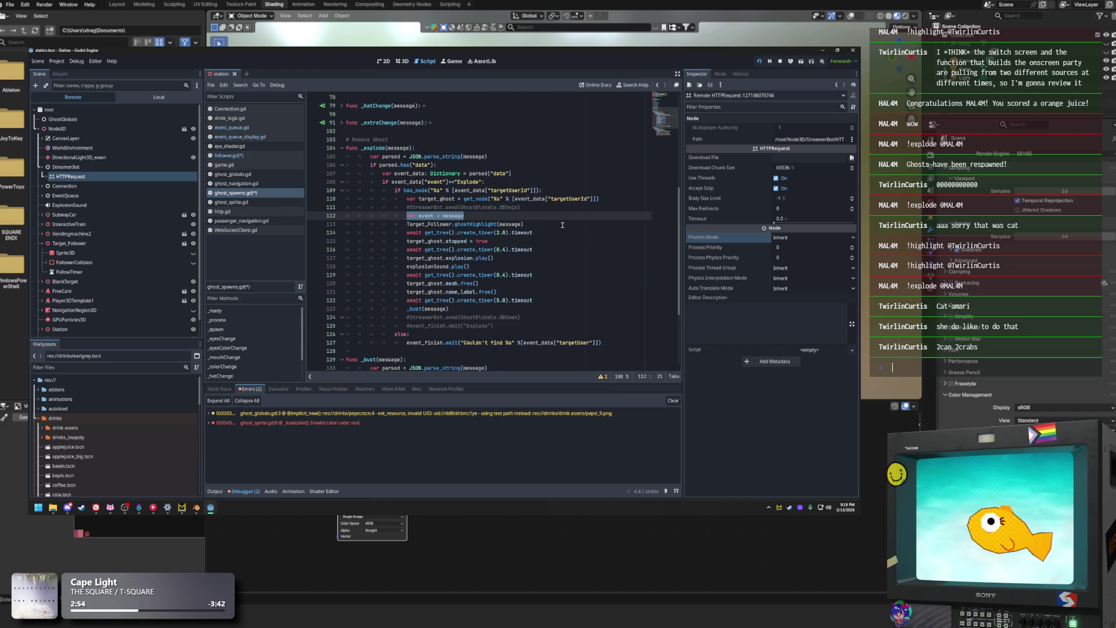
Rename _explode's message parameter and its JSON parse argument to event
left_click(472, 157)
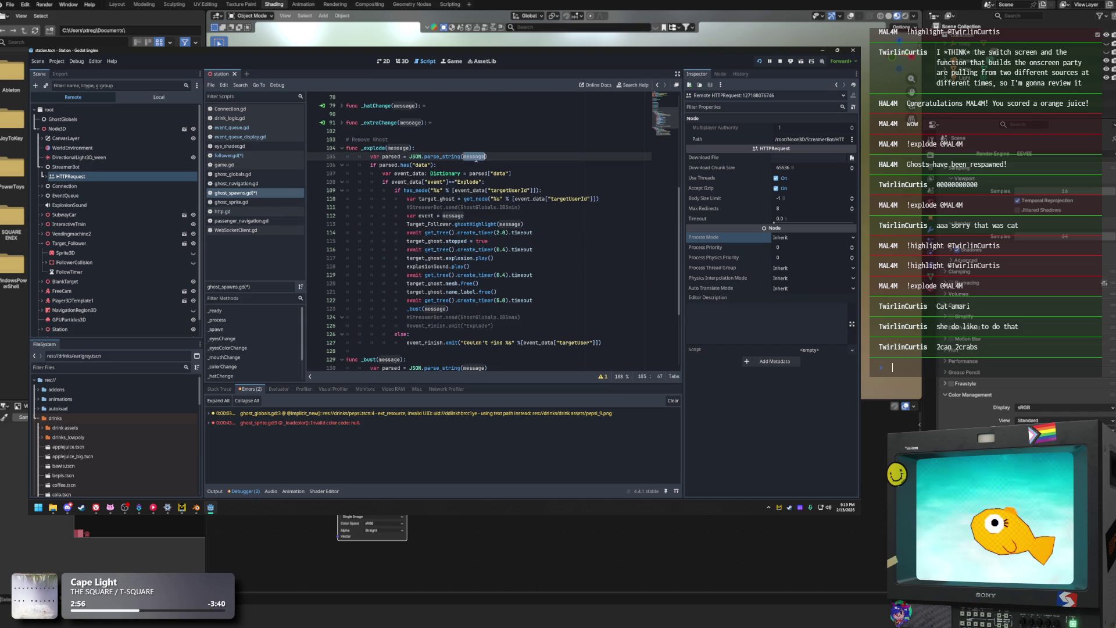
double_click(398, 147)
type("event")
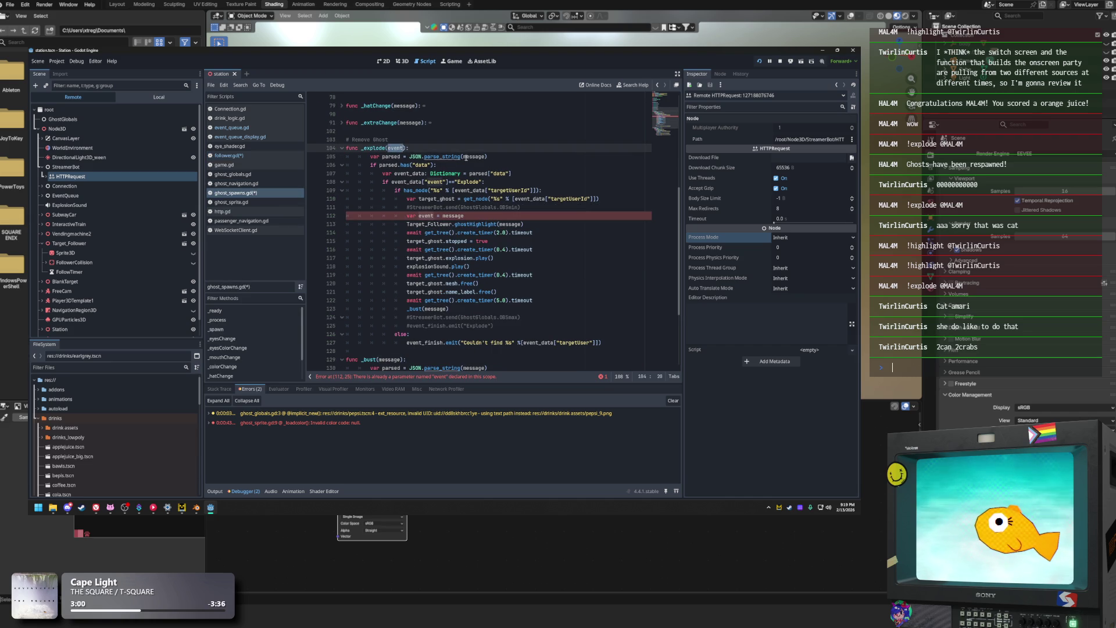
double_click(473, 156)
type("event")
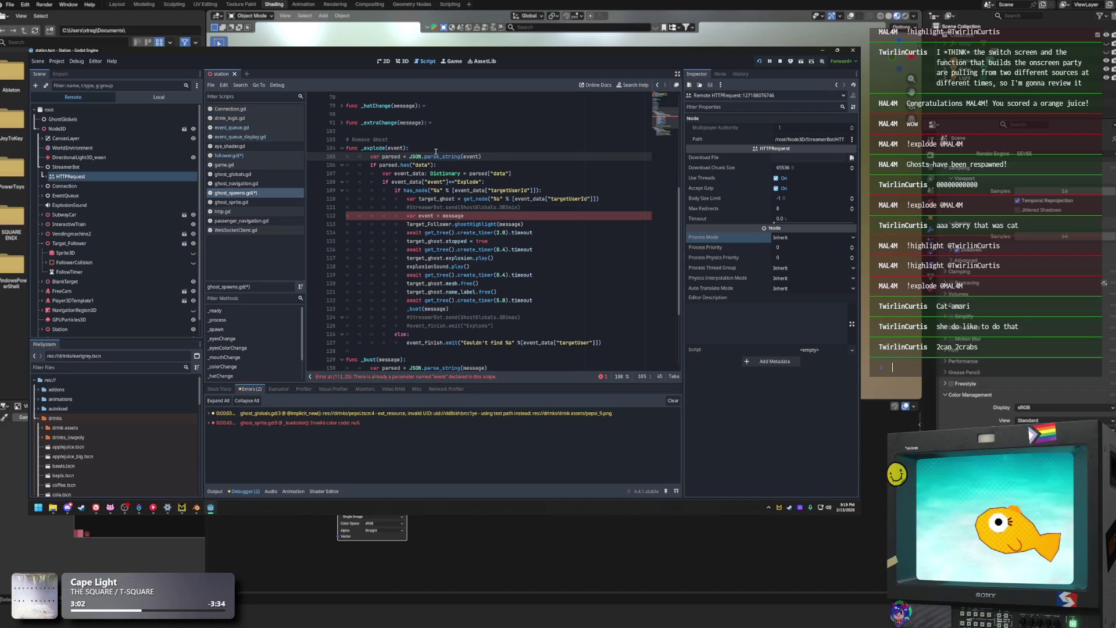
scroll(439, 152, "up", 10)
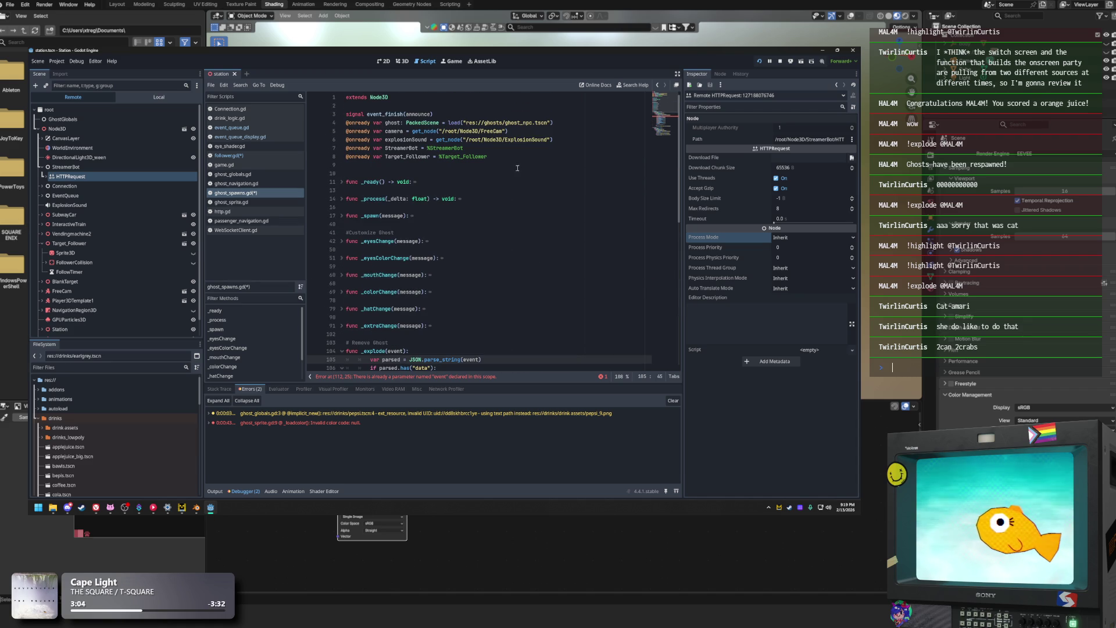
double_click(393, 131)
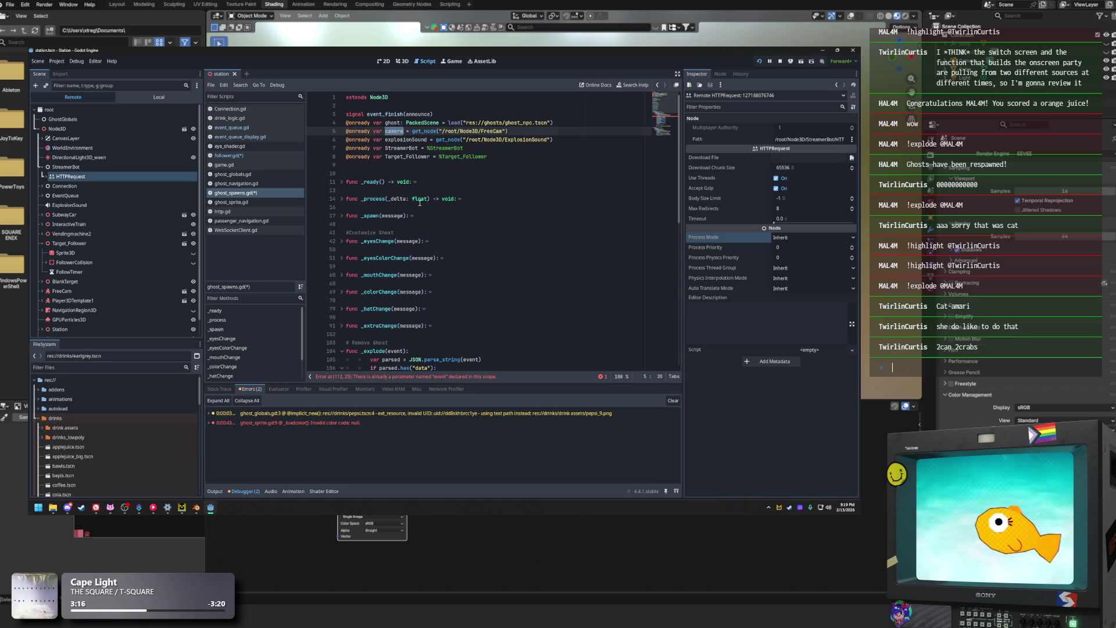
Pass event to the ghostHighlight call on line 113 and comment out var event = message
scroll(420, 202, "down", 7)
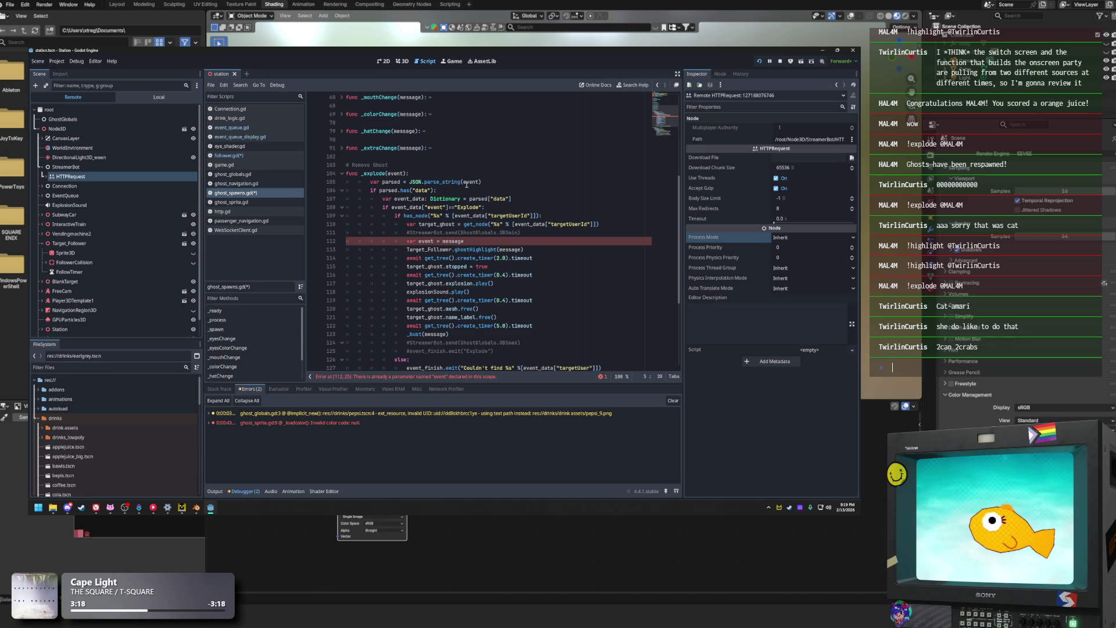
left_click(466, 182)
left_click(430, 225)
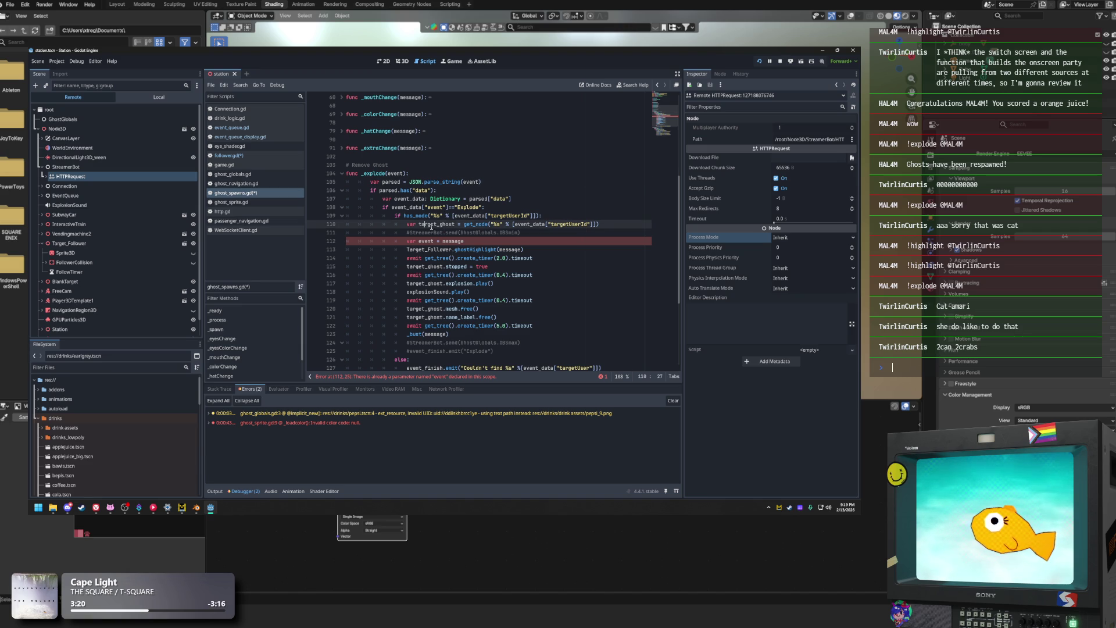
double_click(505, 249)
type("event")
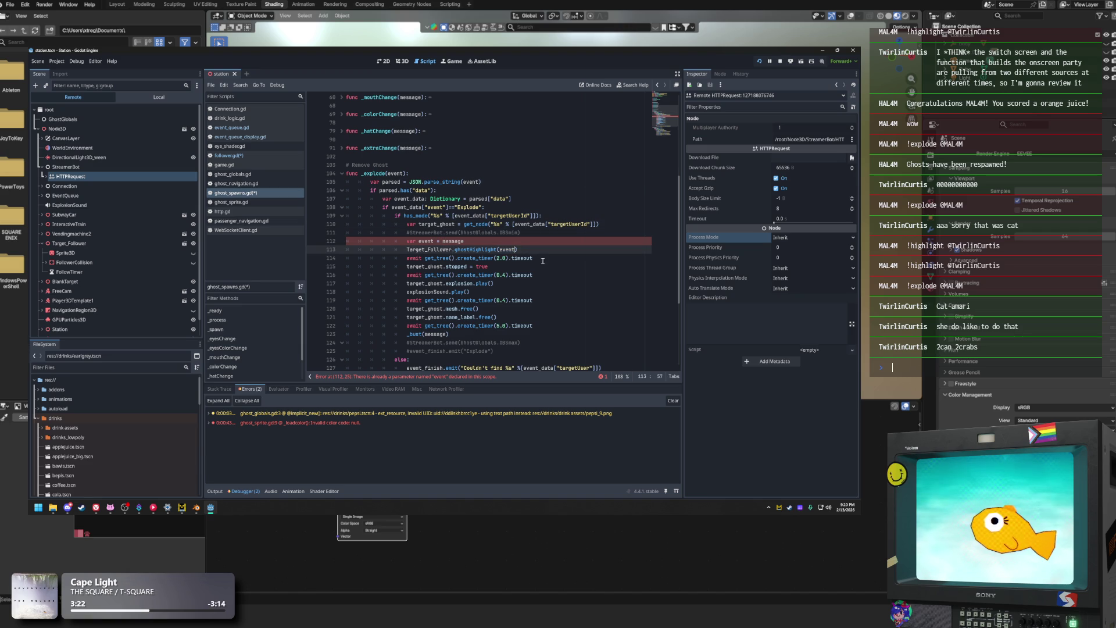
left_click_drag(473, 241, 407, 241)
key("ctrl+k")
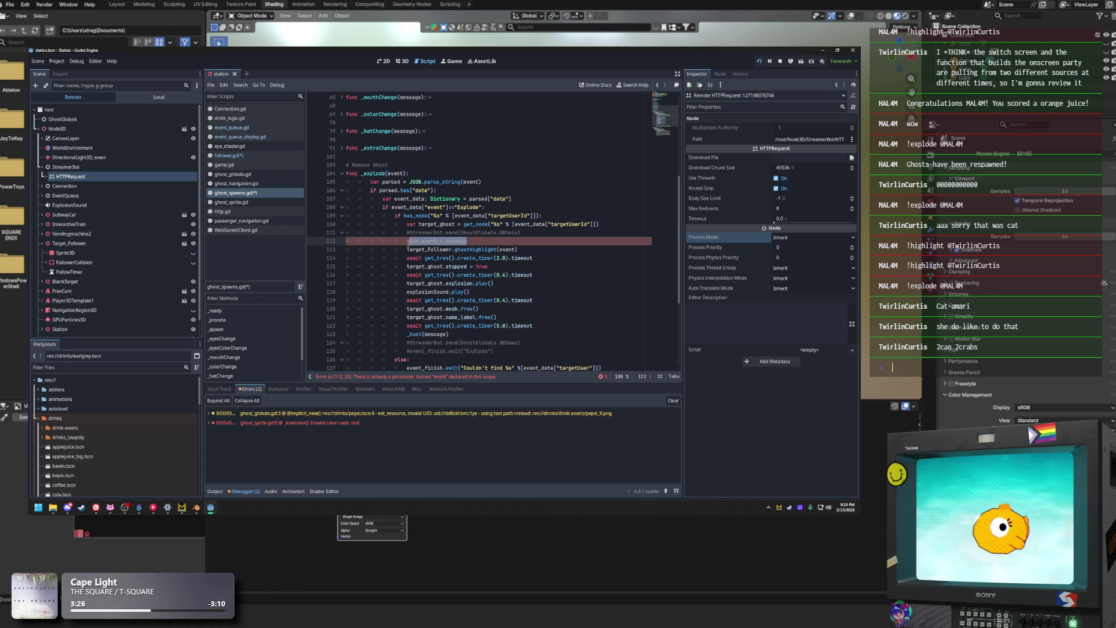
Pass event instead of message to the _bust call on line 123
left_click(541, 199)
double_click(437, 334)
type("event")
left_click(538, 300)
scroll(477, 290, "down", 2)
scroll(477, 290, "down", 1)
left_click(550, 252)
Look up the ghostHighlight function name on line 88 of follower.gd
scroll(549, 255, "up", 3)
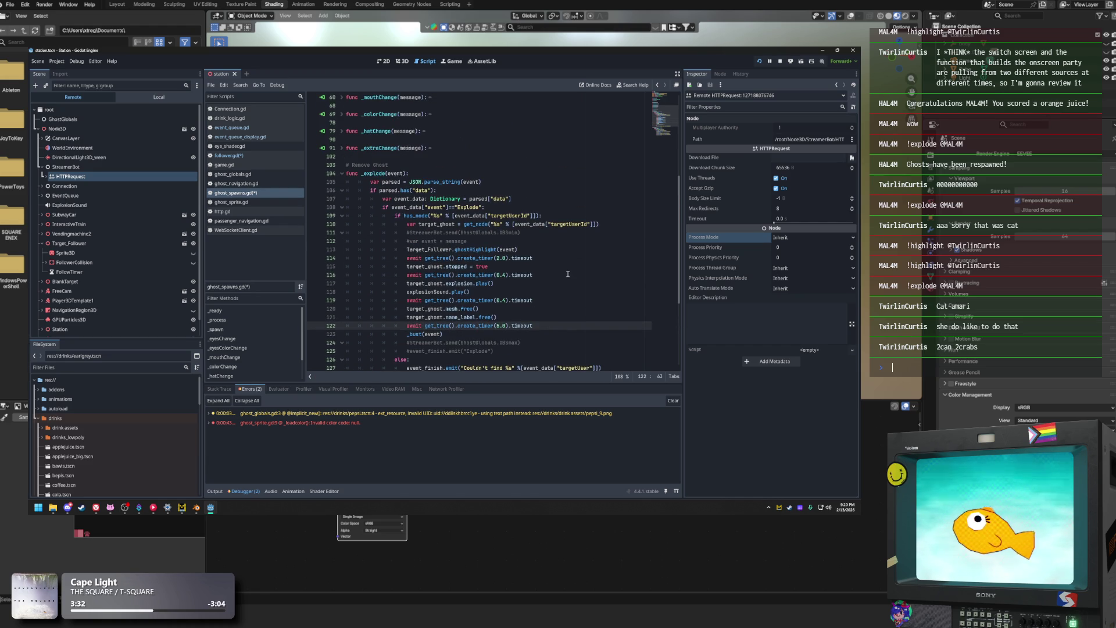
left_click(524, 249)
left_click(446, 318)
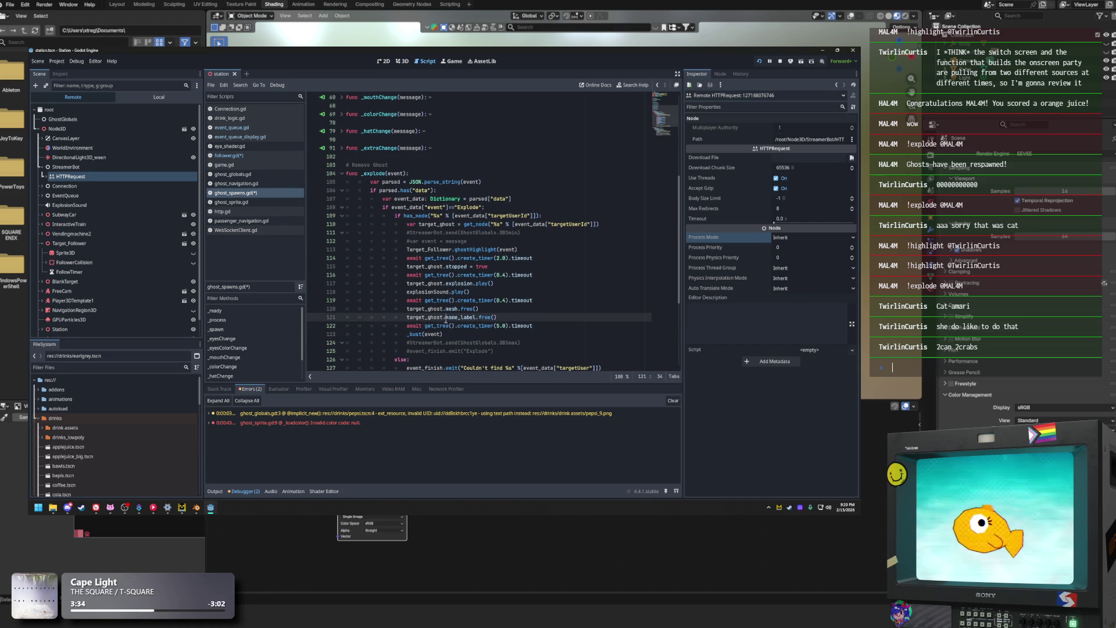
key("Up")
key("Up")
key("Up")
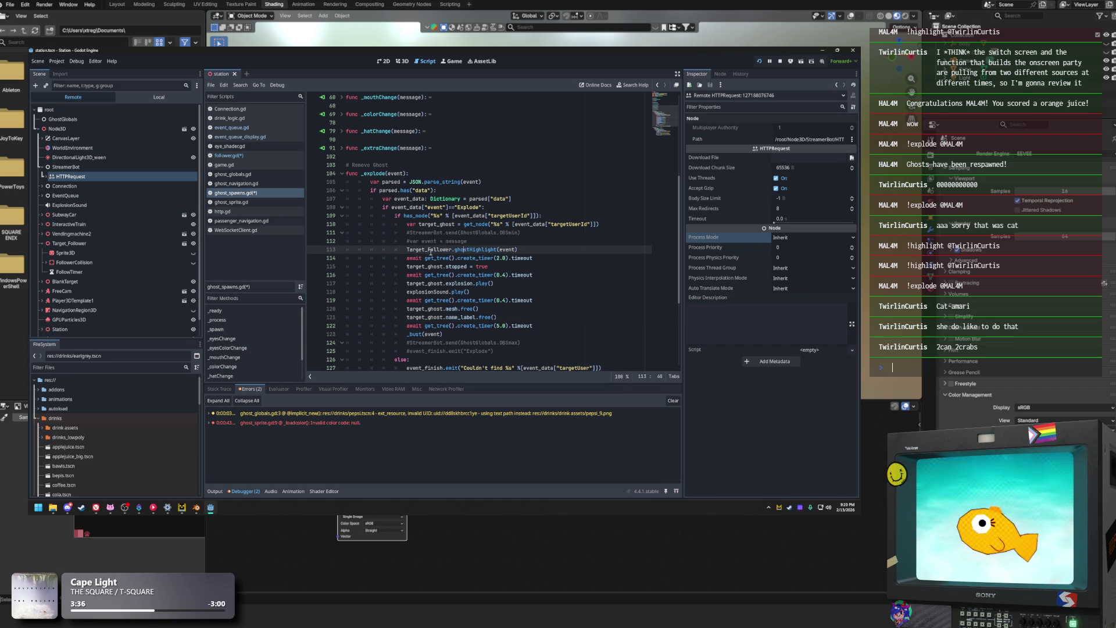
scroll(436, 252, "up", 15)
left_click(463, 156)
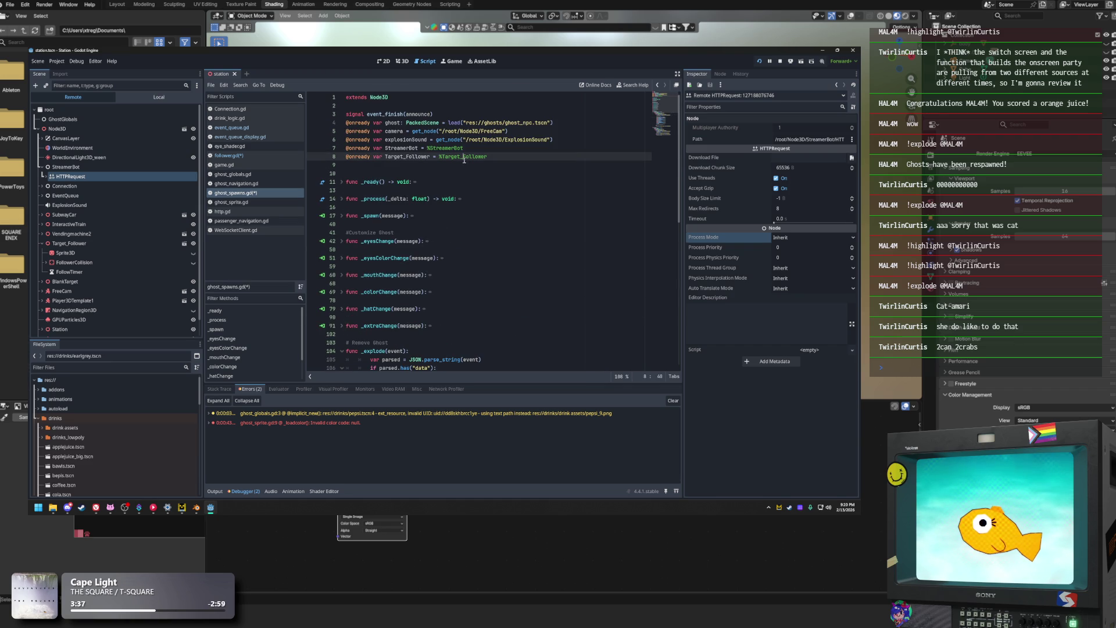
left_click(240, 157)
scroll(447, 215, "down", 5)
scroll(447, 215, "down", 2)
left_click_drag(362, 139, 419, 140)
double_click(379, 140)
Recheck ghost_spawns.gd's ghostHighlight call and jump to the first debugger error in ghost_globals.gd
left_click(235, 193)
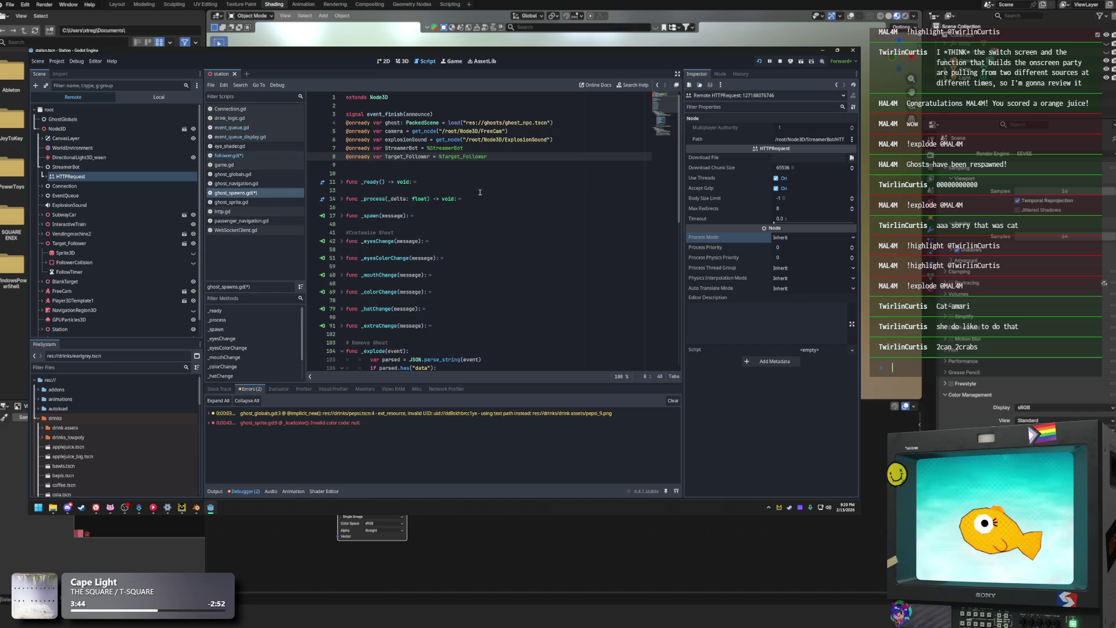
scroll(469, 230, "down", 10)
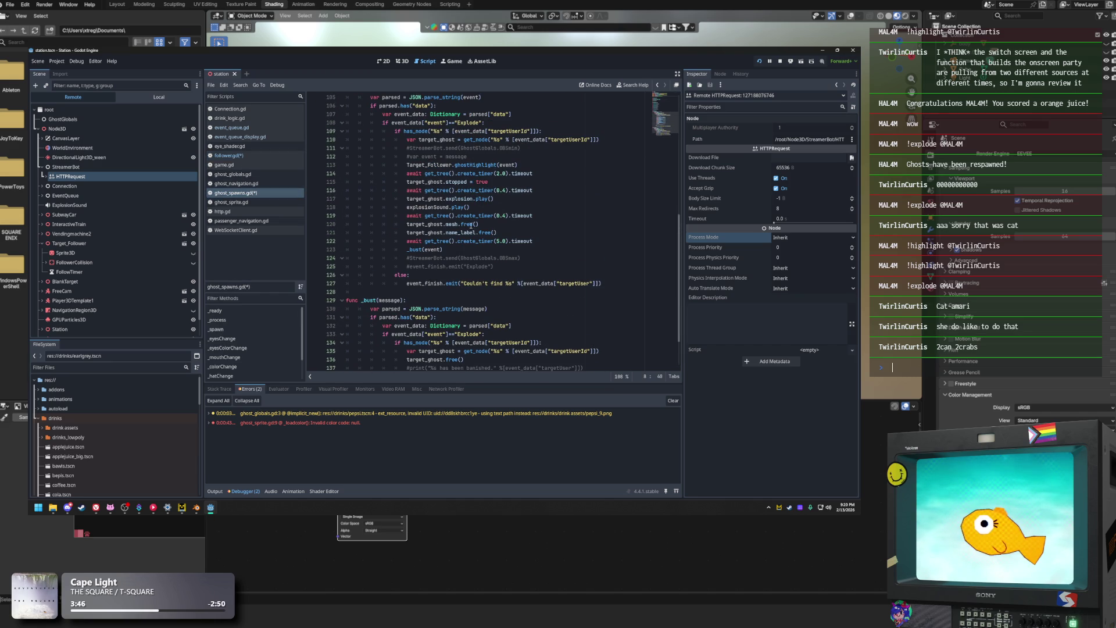
double_click(494, 166)
left_click(577, 177)
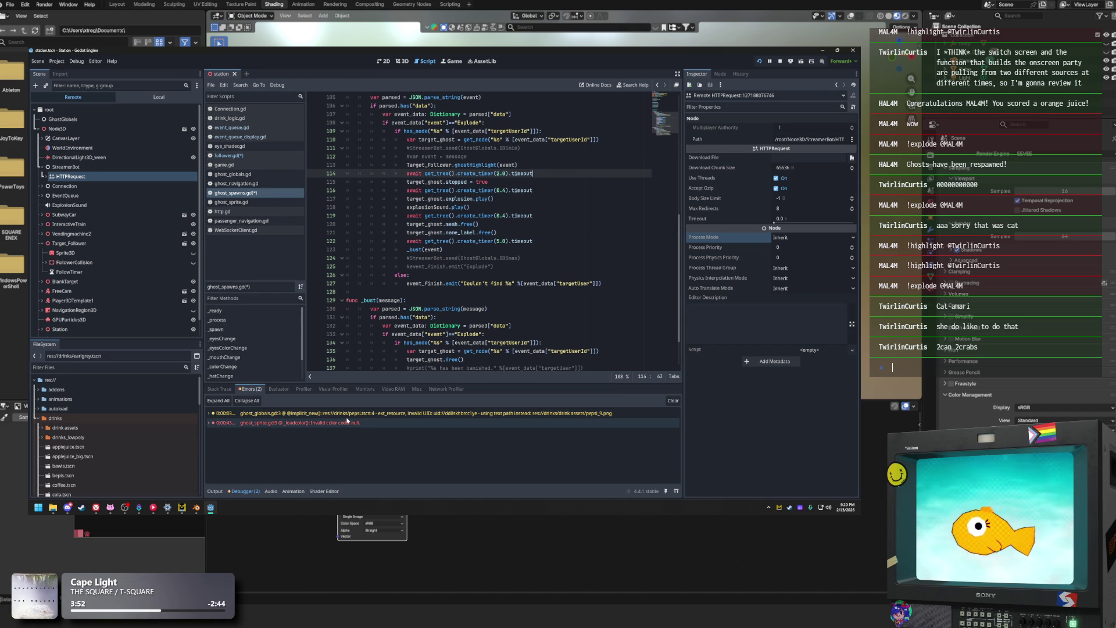
left_click(407, 415)
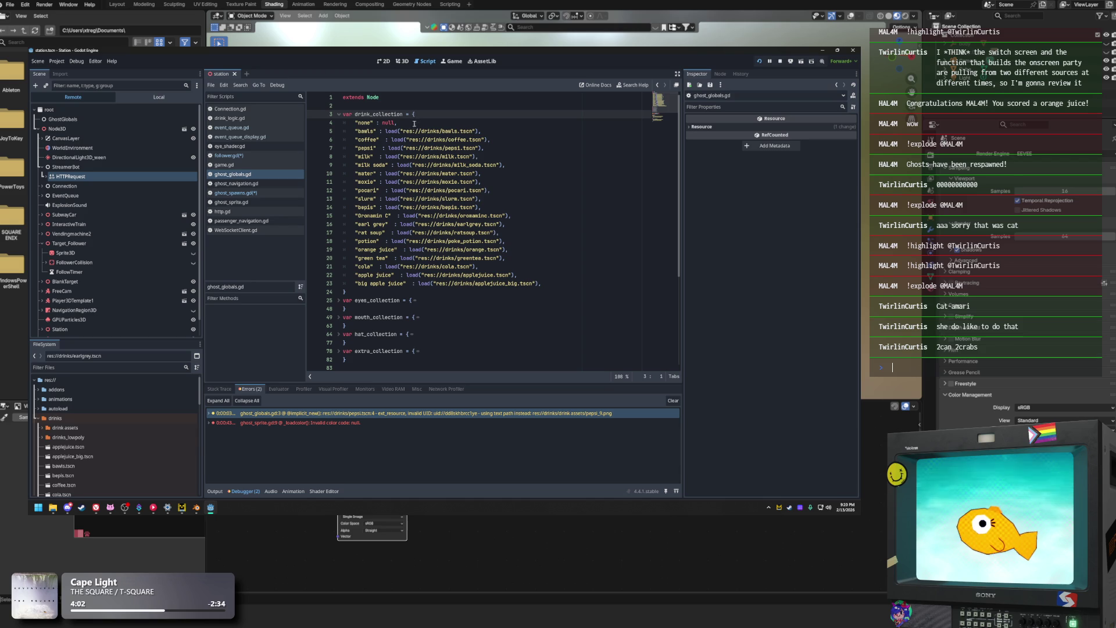
Run the project to launch the Station game with its chat-spawned ghosts
left_click(759, 61)
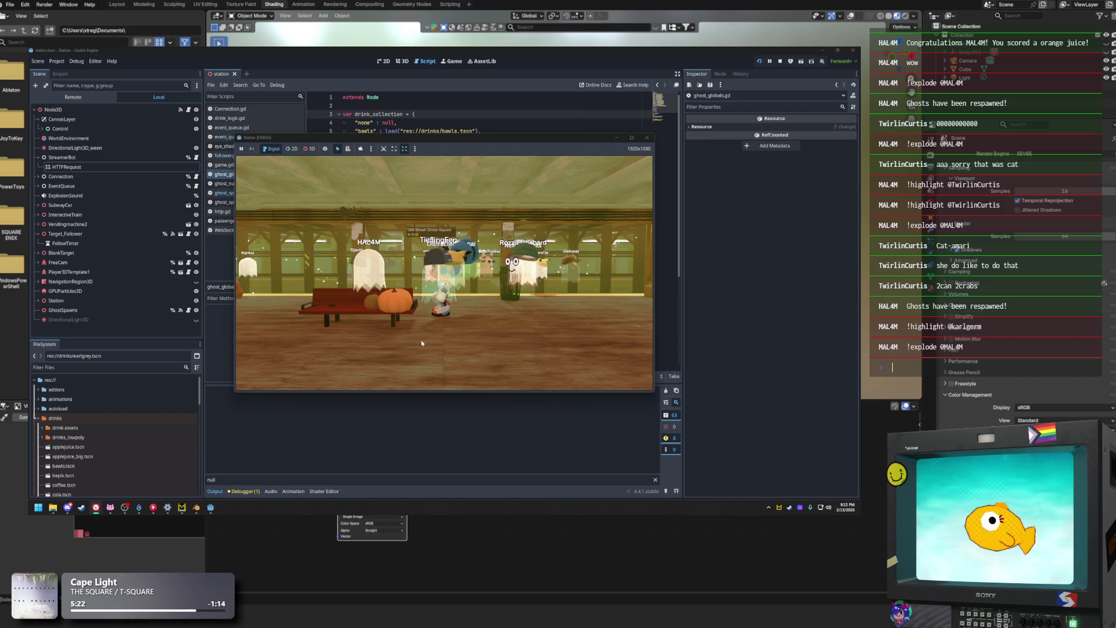
Back in the editor, check the debugger errors and clear the 'null' output log filter
left_click(295, 437)
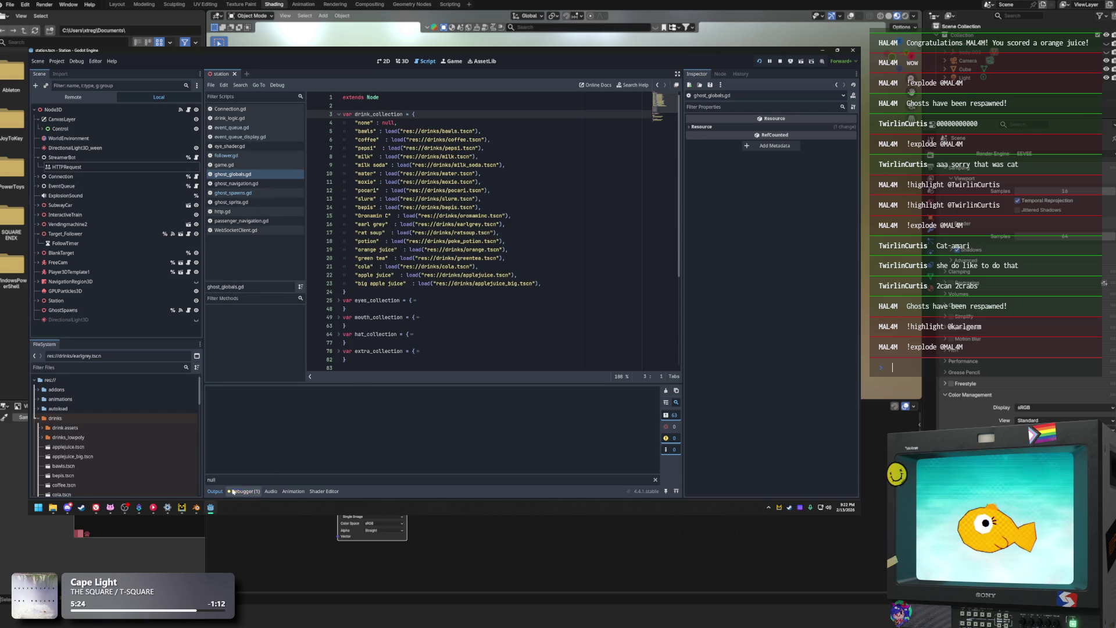
left_click(214, 492)
left_click(240, 492)
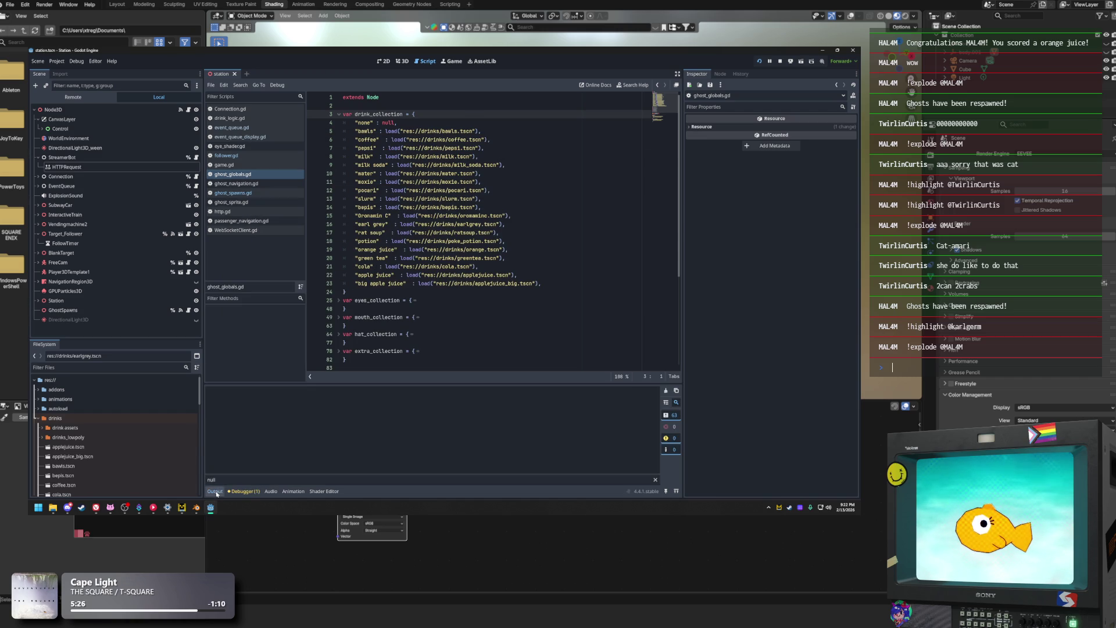
left_click(220, 389)
left_click(251, 389)
left_click(215, 492)
left_click(655, 480)
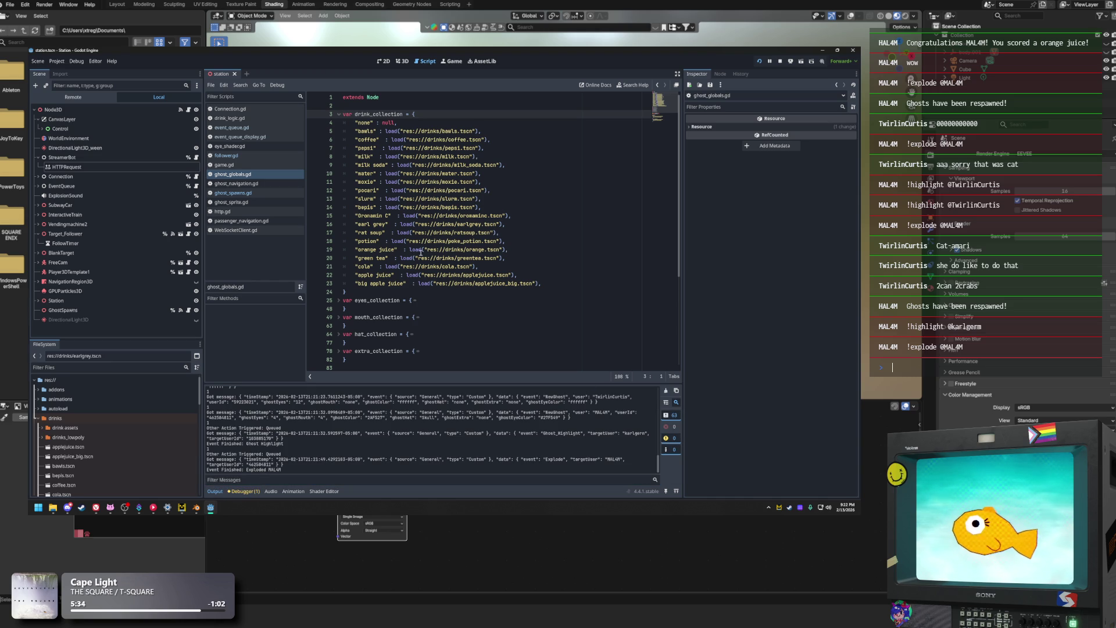
Select the HTTPRequest node to inspect its properties
left_click(454, 233)
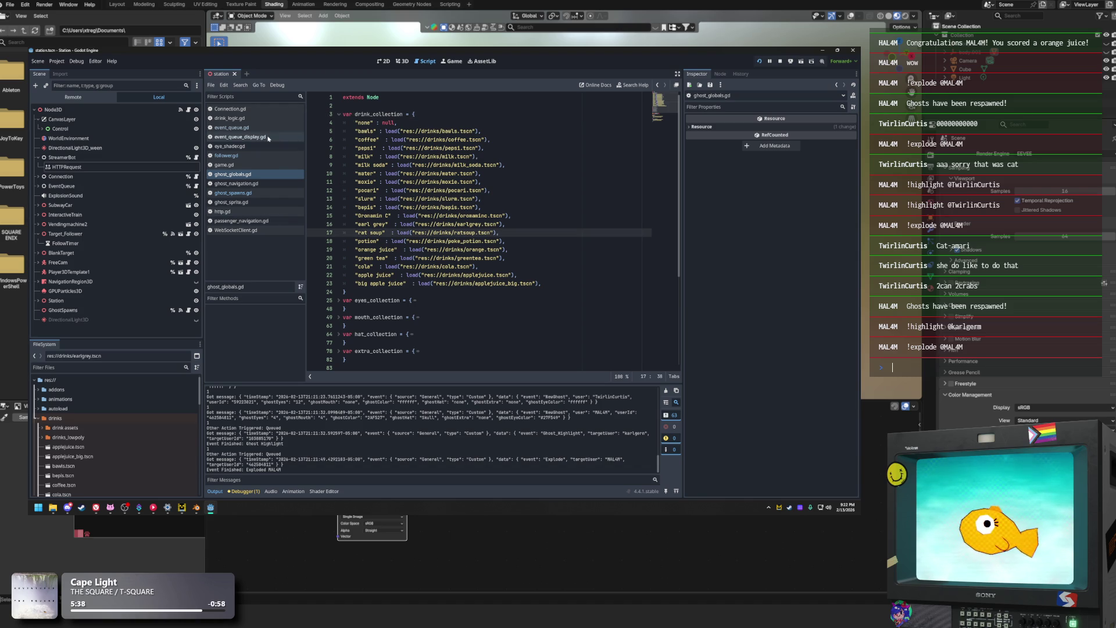
left_click(98, 158)
left_click(129, 167)
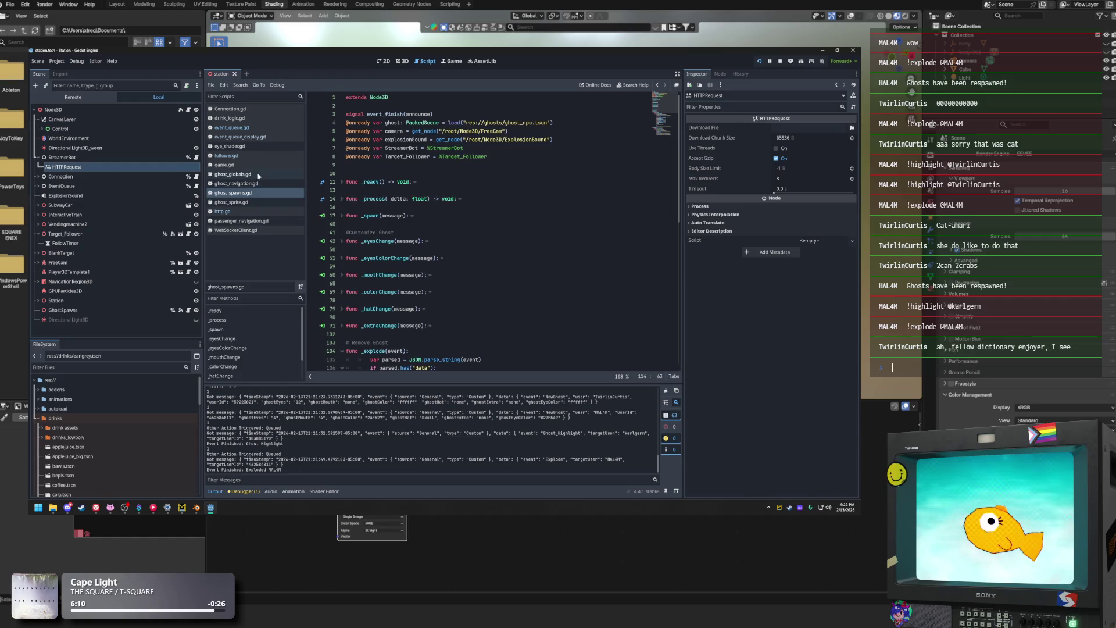
Fold the eyes_collection and drink_collection blocks in ghost_globals.gd
left_click(340, 301)
scroll(376, 251, "down", 1)
scroll(375, 251, "up", 1)
left_click(338, 301, "shift")
left_click(339, 114)
left_click(496, 138)
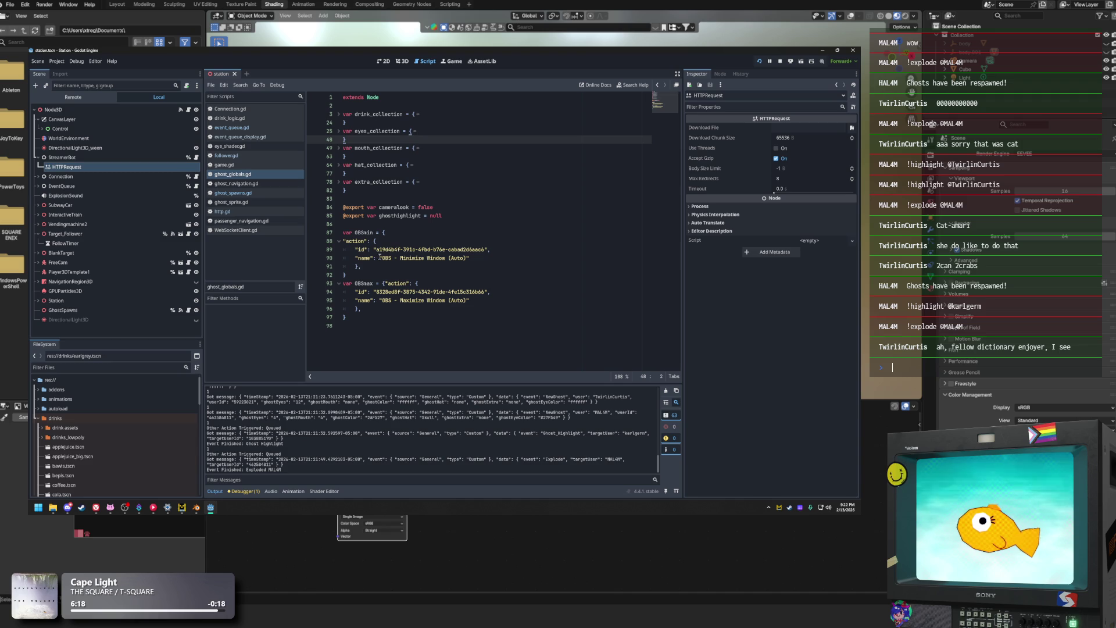
Select the OBSmin and OBSmax dictionaries on lines 87–97 of ghost_globals.gd
left_click(480, 257)
mouse_move(362, 266)
left_mouse_down()
mouse_move(336, 251)
mouse_move(342, 241)
left_mouse_up()
left_click(390, 231)
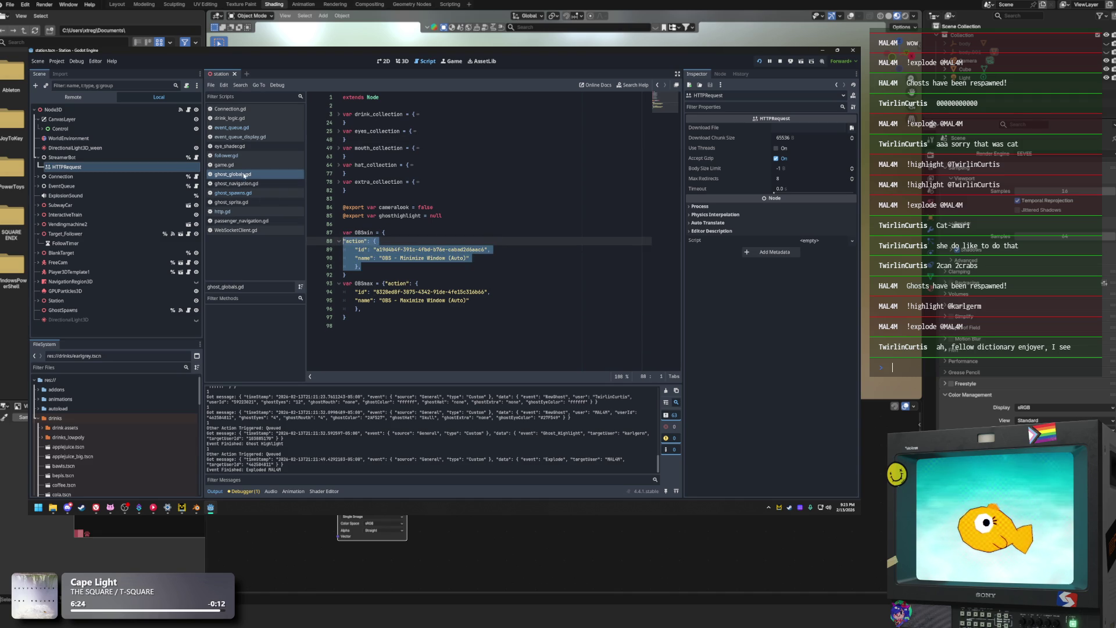
left_click(426, 234)
left_click_drag(399, 268, 343, 234)
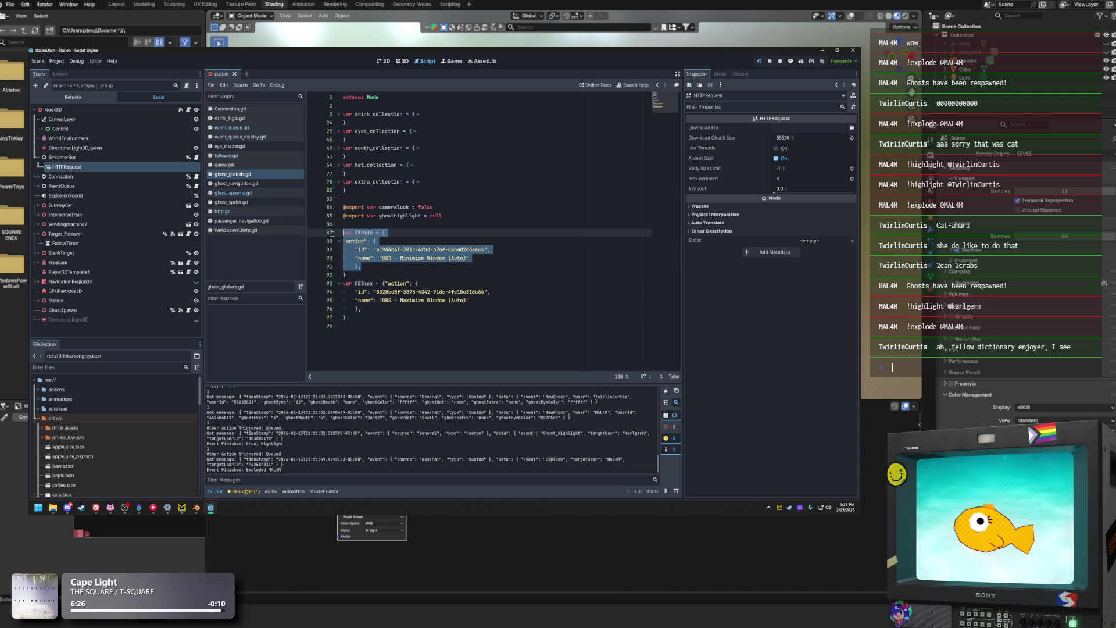
left_click(497, 283)
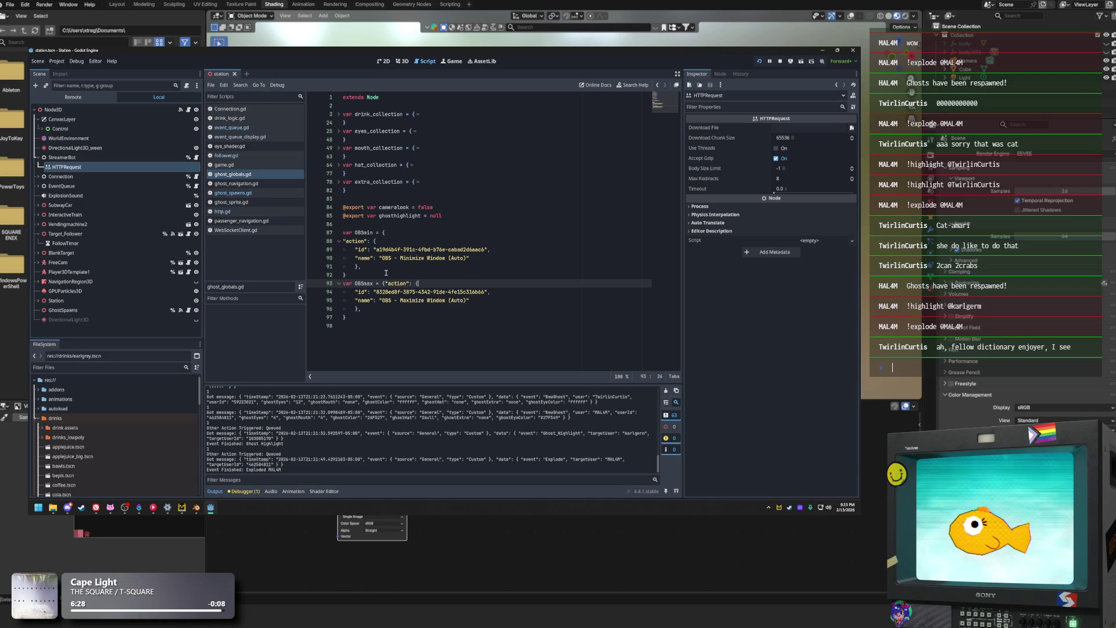
left_click(364, 324)
left_click(361, 319)
left_click_drag(366, 313, 328, 233)
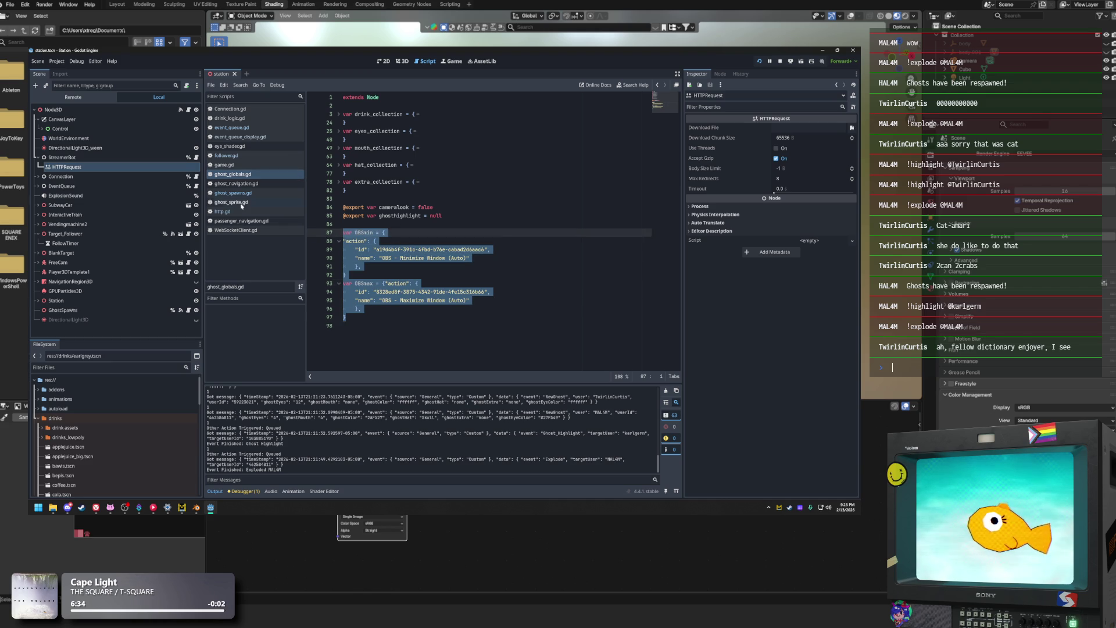
Paste the OBSmin and OBSmax dictionaries at line 9 of http.gd
left_click(223, 211)
left_click(382, 154)
left_click(424, 163)
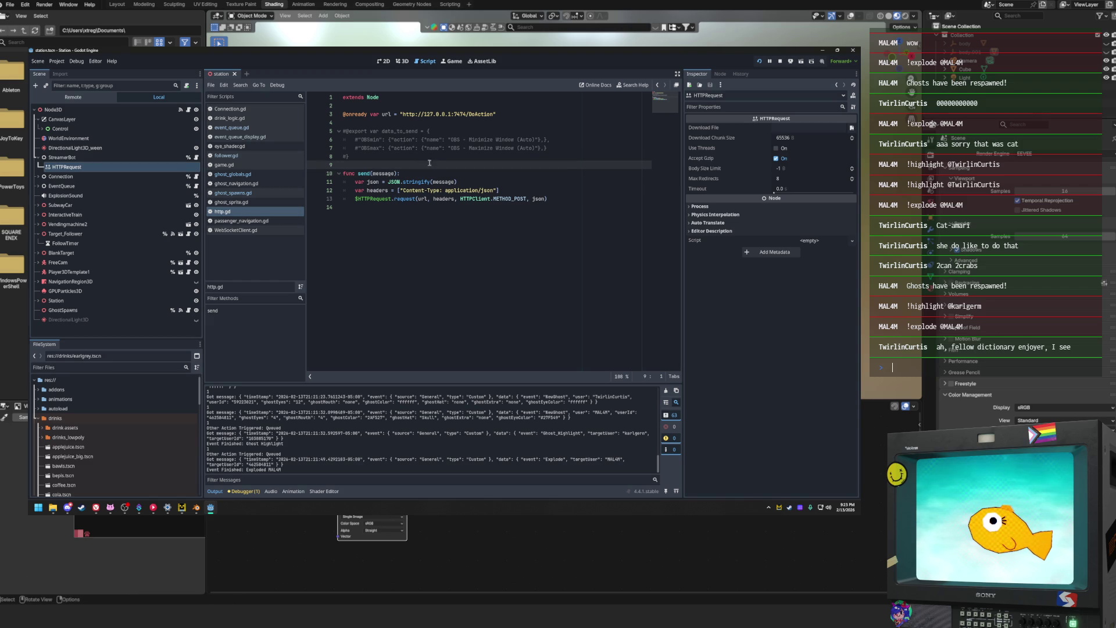
key("ctrl+v")
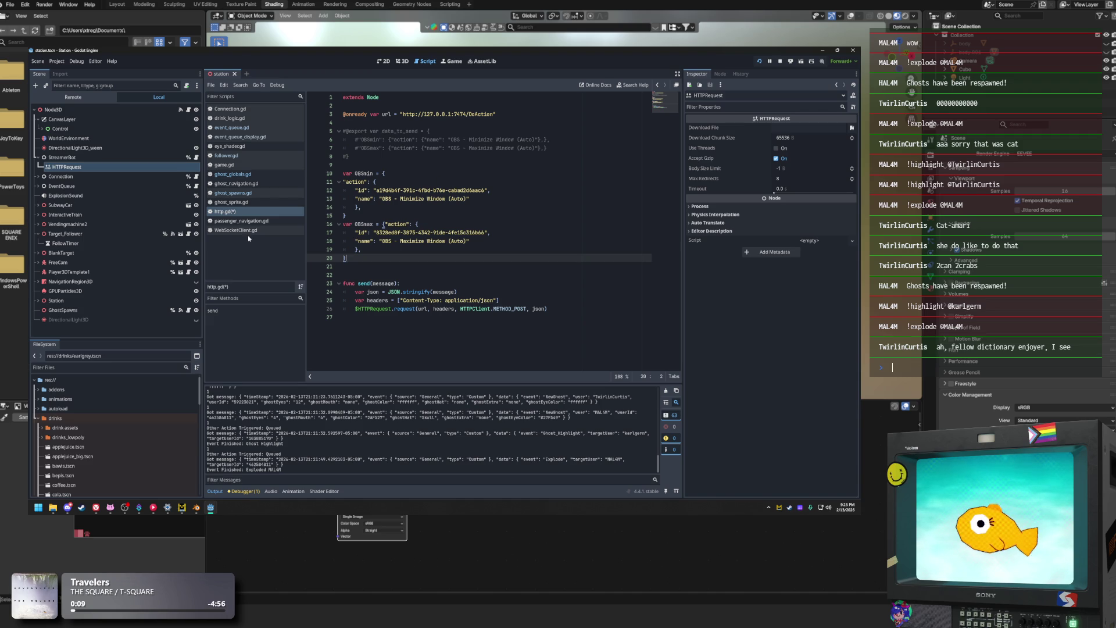
Look over http.gd's send() function, then bring up ghostHighlight in follower.gd
left_click(400, 292)
left_click(395, 275)
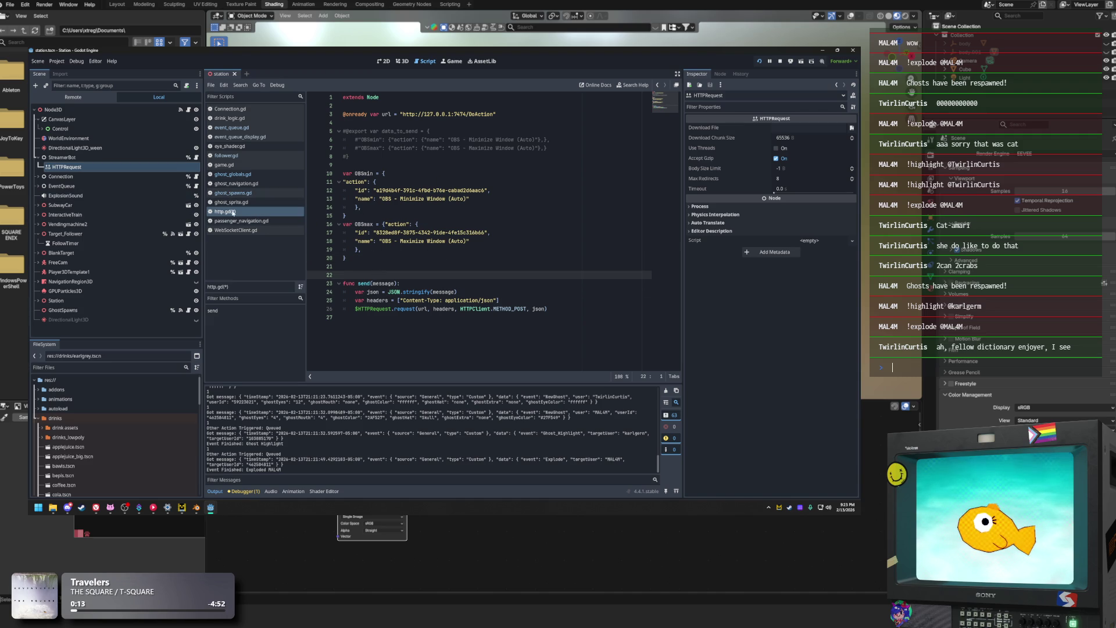
left_click(389, 268)
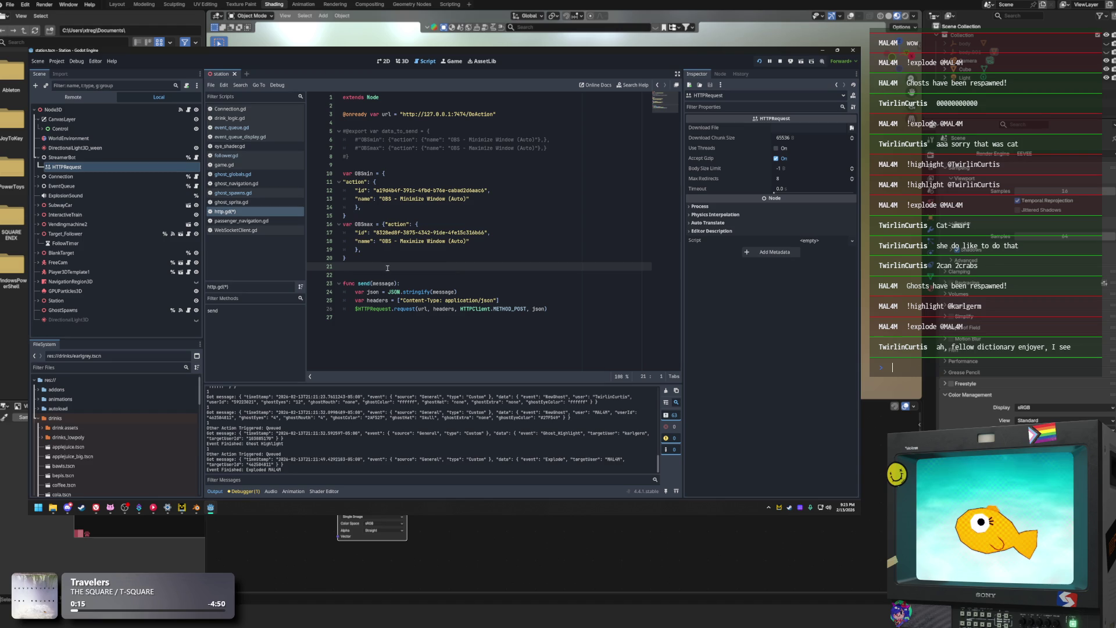
left_click(446, 285)
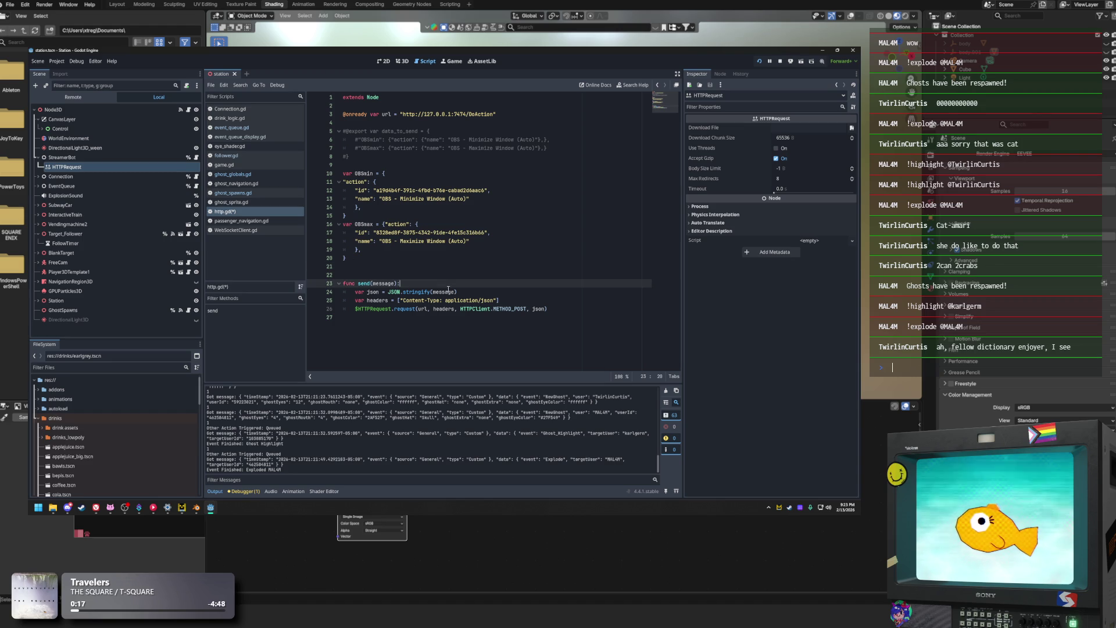
left_click(384, 248)
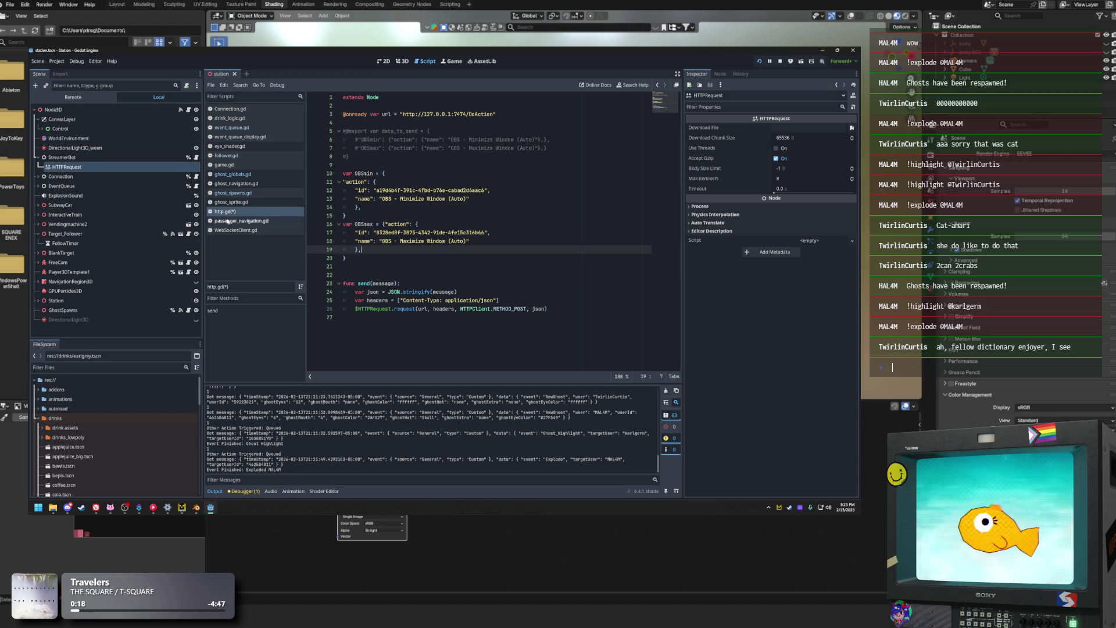
left_click(248, 155)
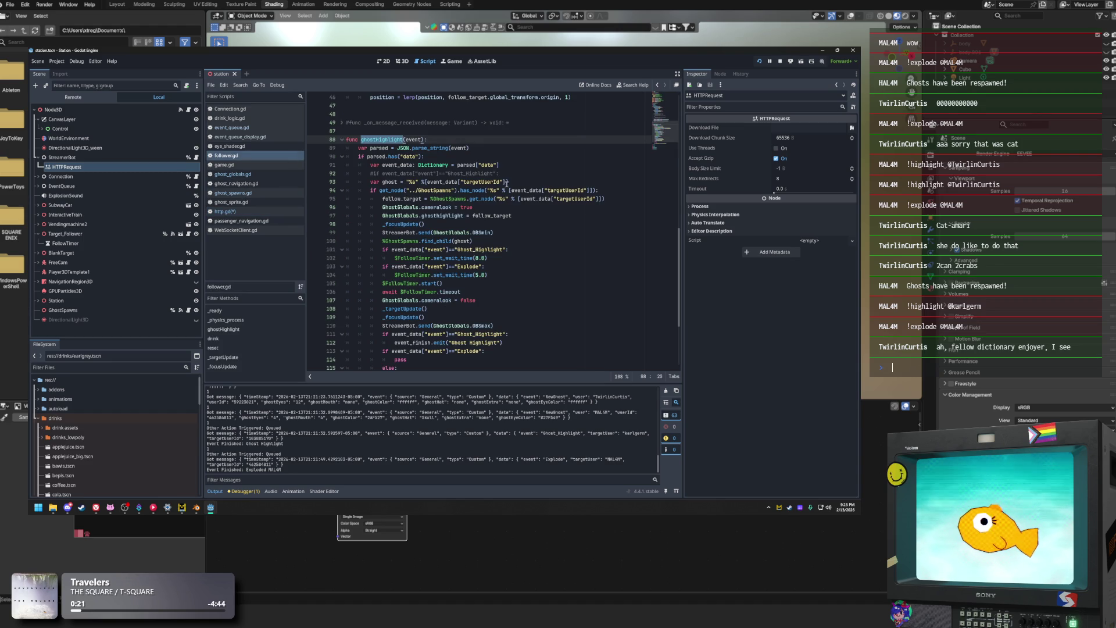
left_click(450, 232)
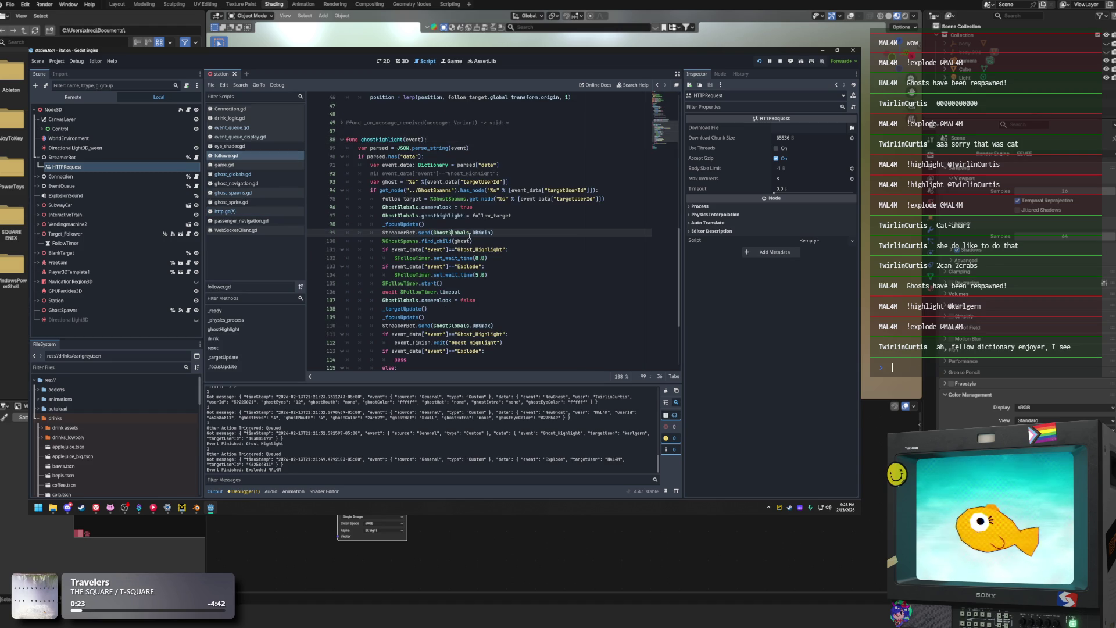
Replace GhostGlobals with StreamerBot in the send calls on lines 99 and 110
left_click_drag(470, 232, 382, 233)
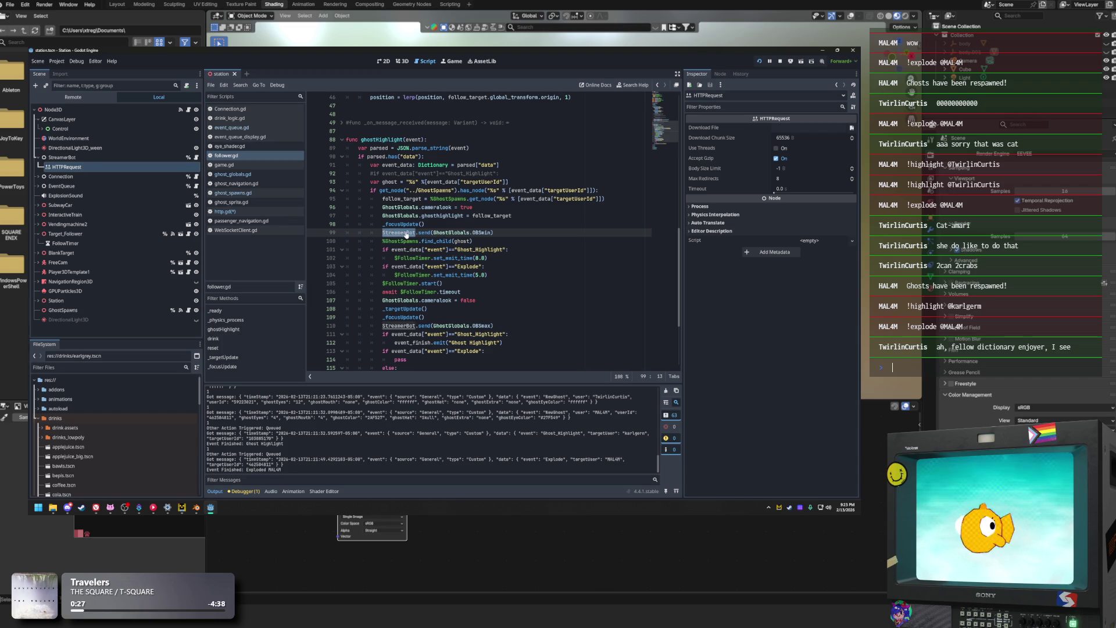
key("ctrl+c")
double_click(456, 232)
key("ctrl+v")
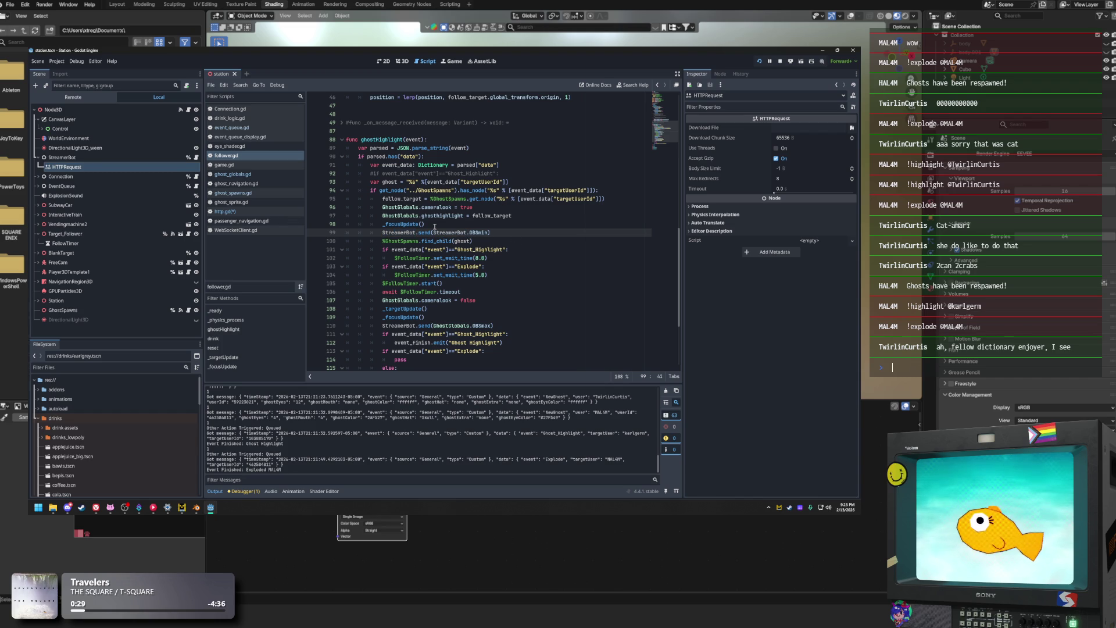
left_click(505, 242)
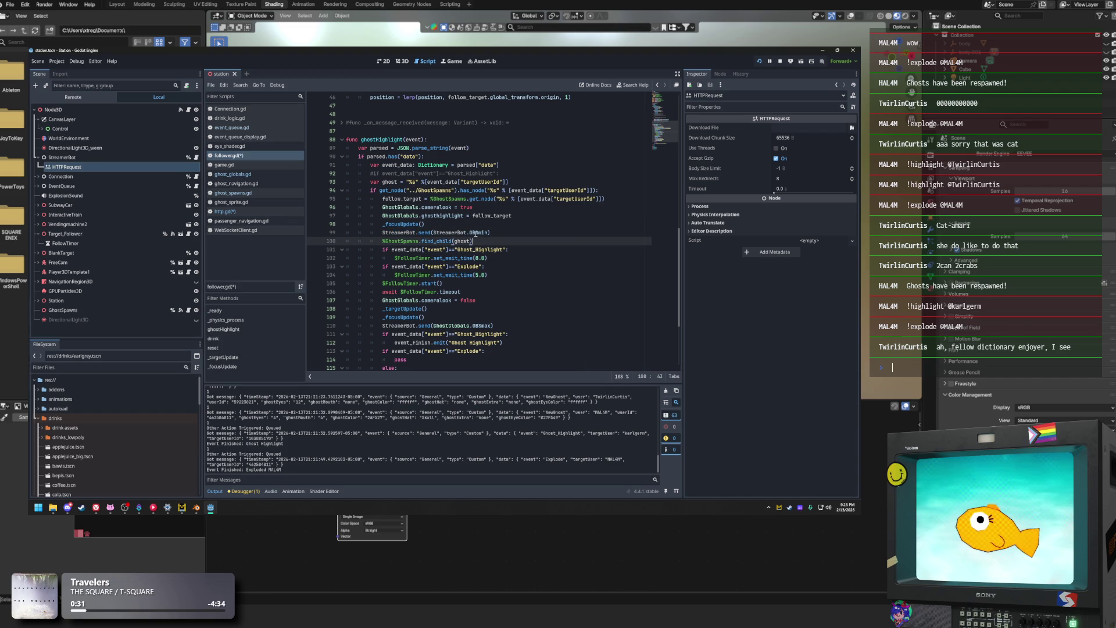
left_click(450, 232)
double_click(451, 233)
double_click(454, 326)
key("ctrl+v")
left_click(545, 284)
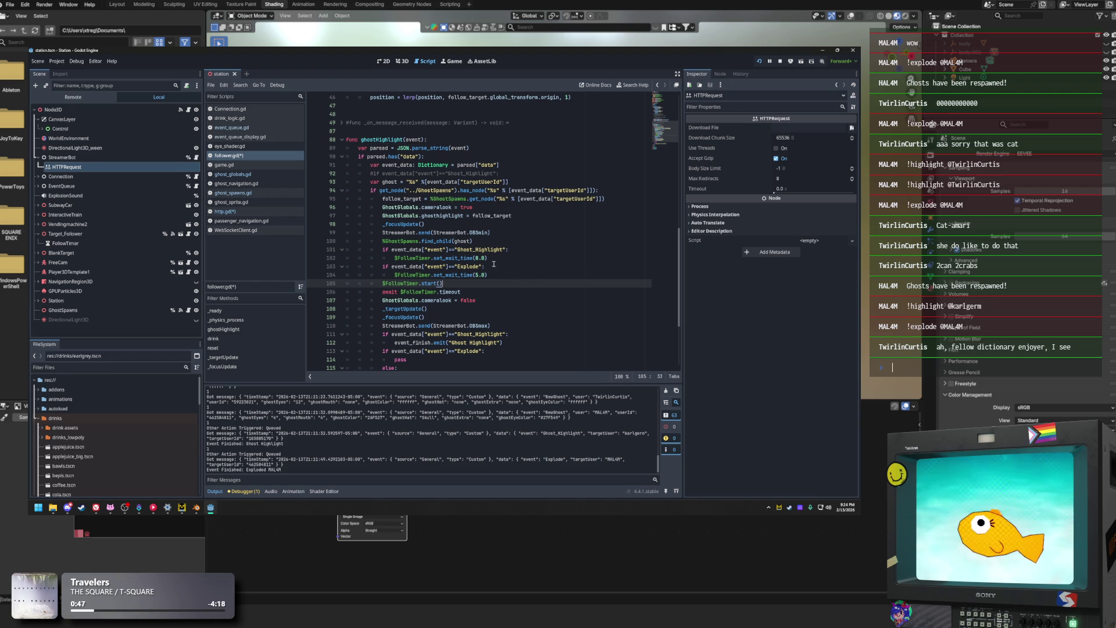
Close the find_child(ghost) call with the missing ')'
left_click(402, 208)
left_click(525, 241)
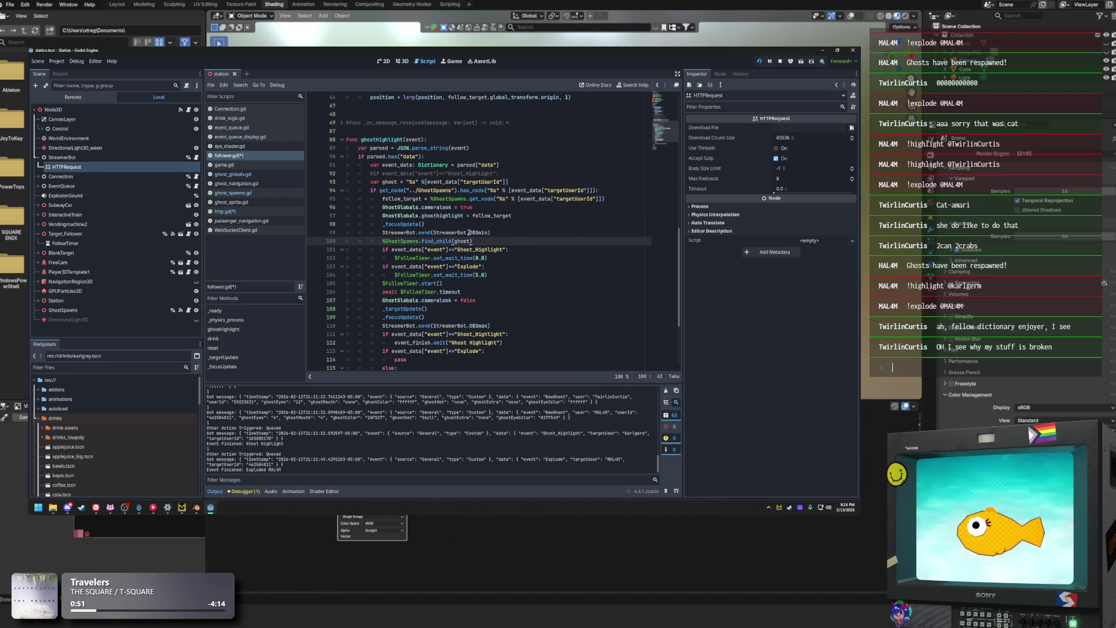
left_click(401, 207)
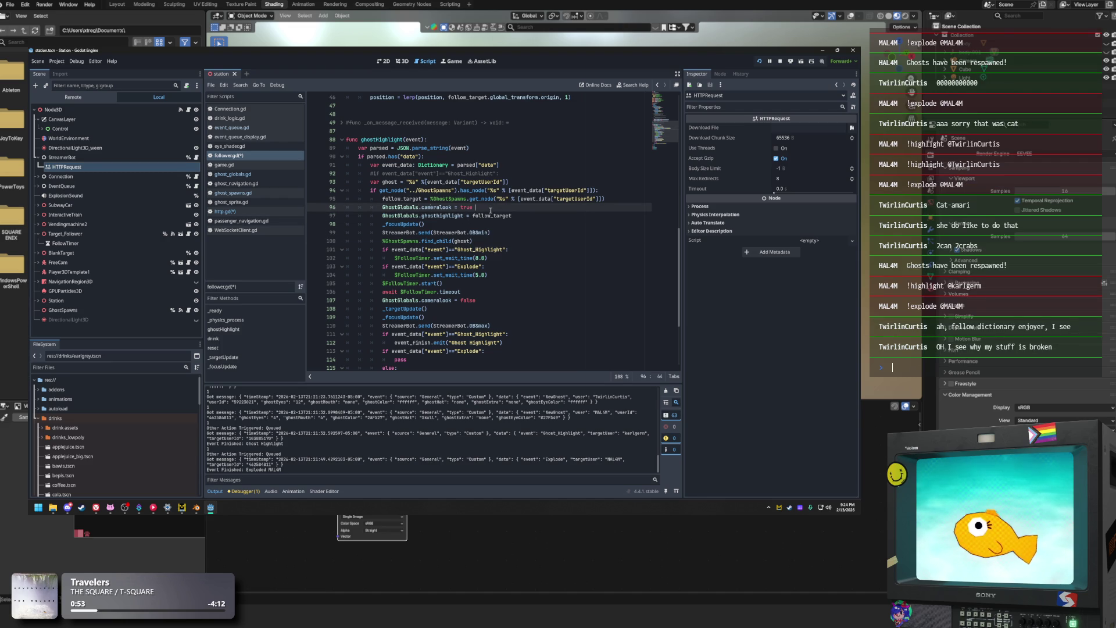
left_click(443, 216)
type(")")
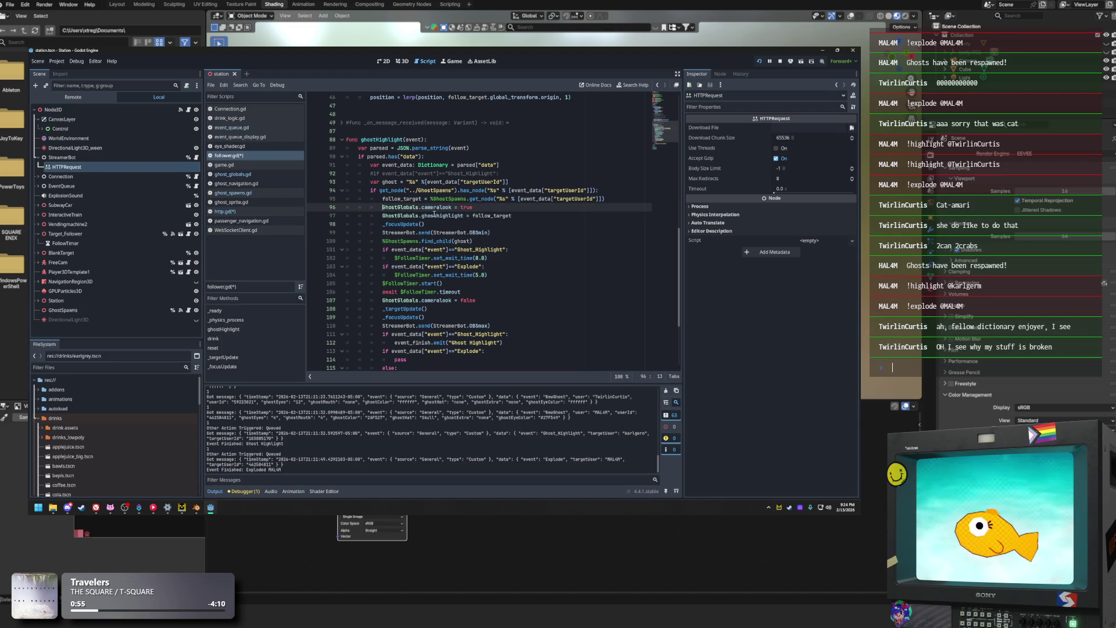
left_click(521, 256)
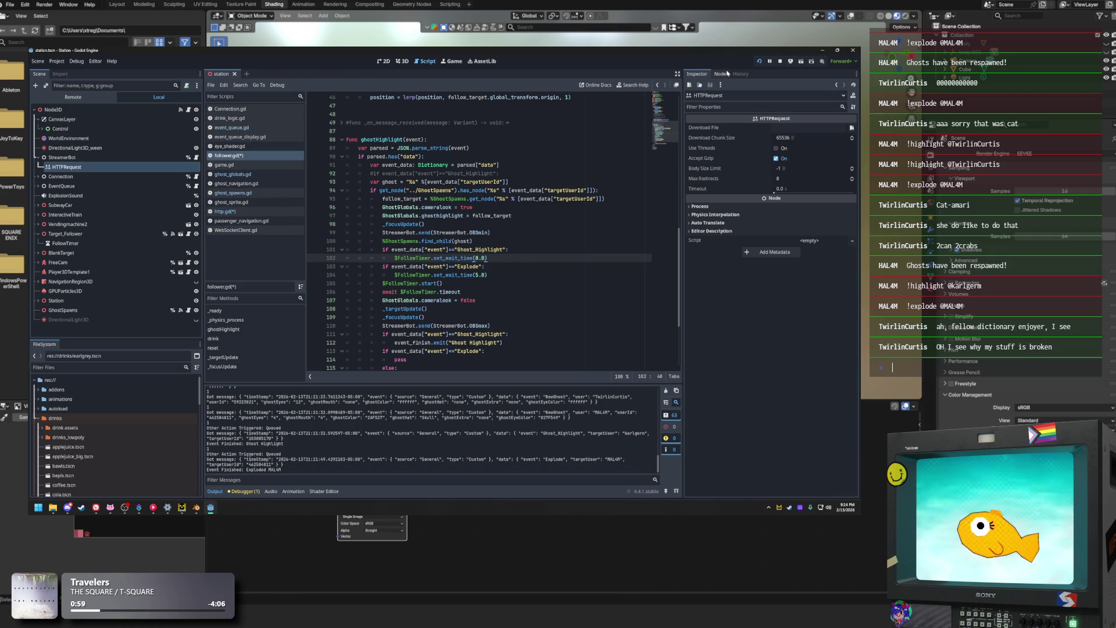
Rerun the Station game, watch the Ghost_Highlight and Explode events, and return to the editor
left_click(758, 61)
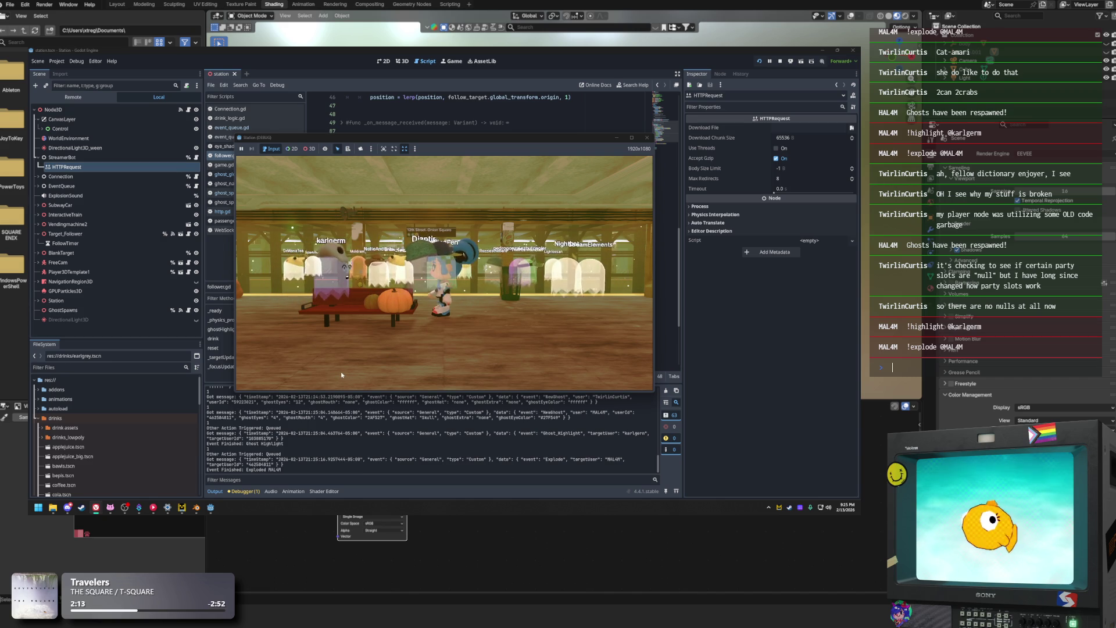
left_click(297, 468)
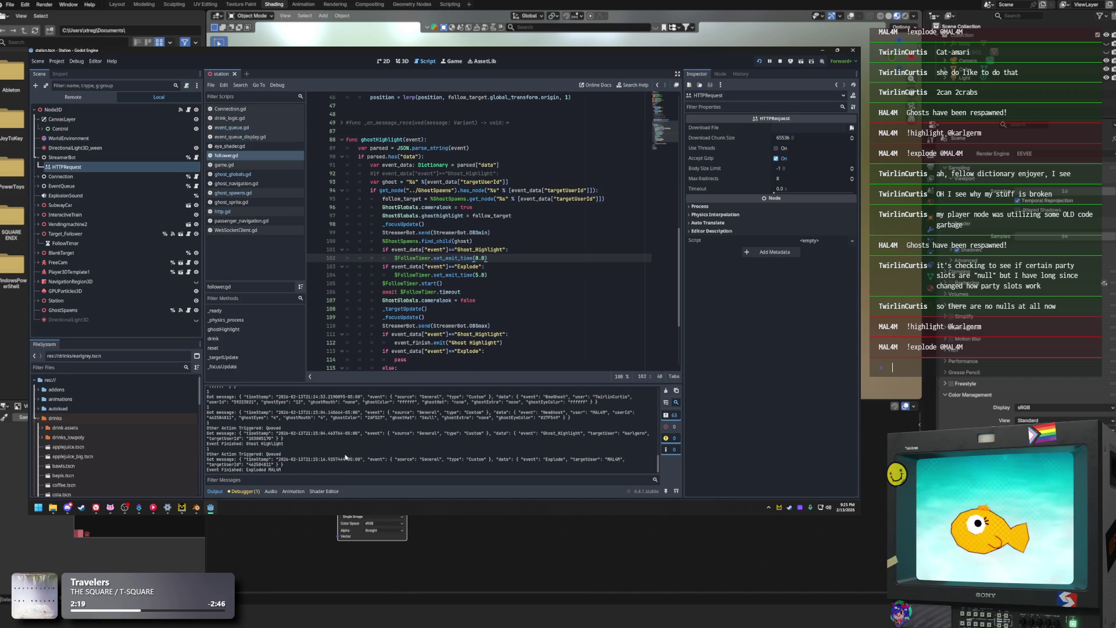
left_click_drag(299, 465, 269, 448)
left_click(314, 453)
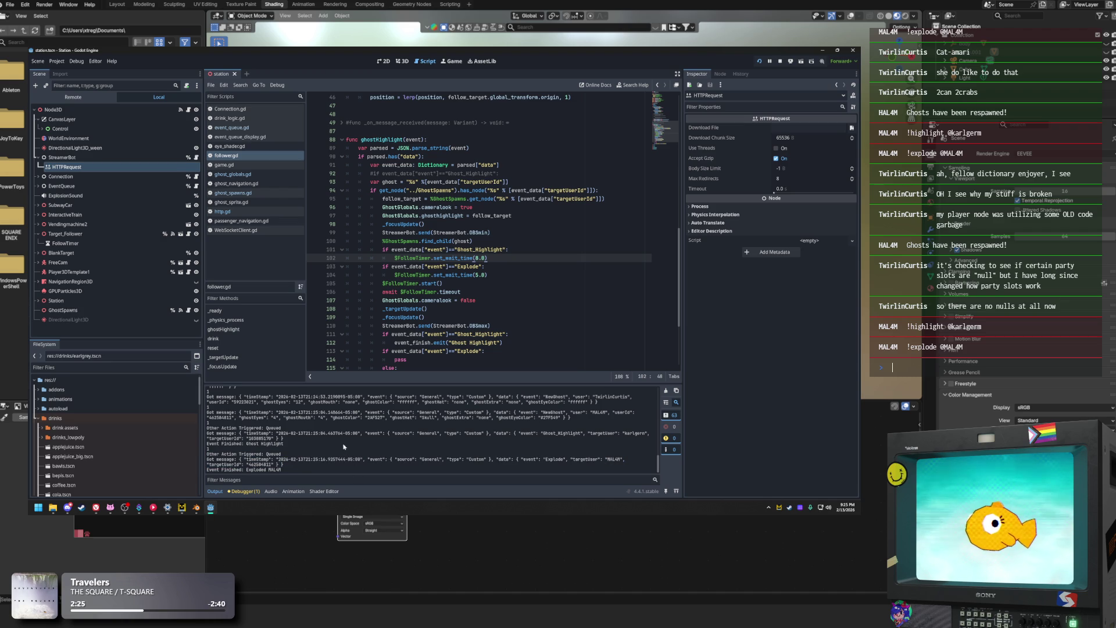
left_click_drag(307, 463, 353, 467)
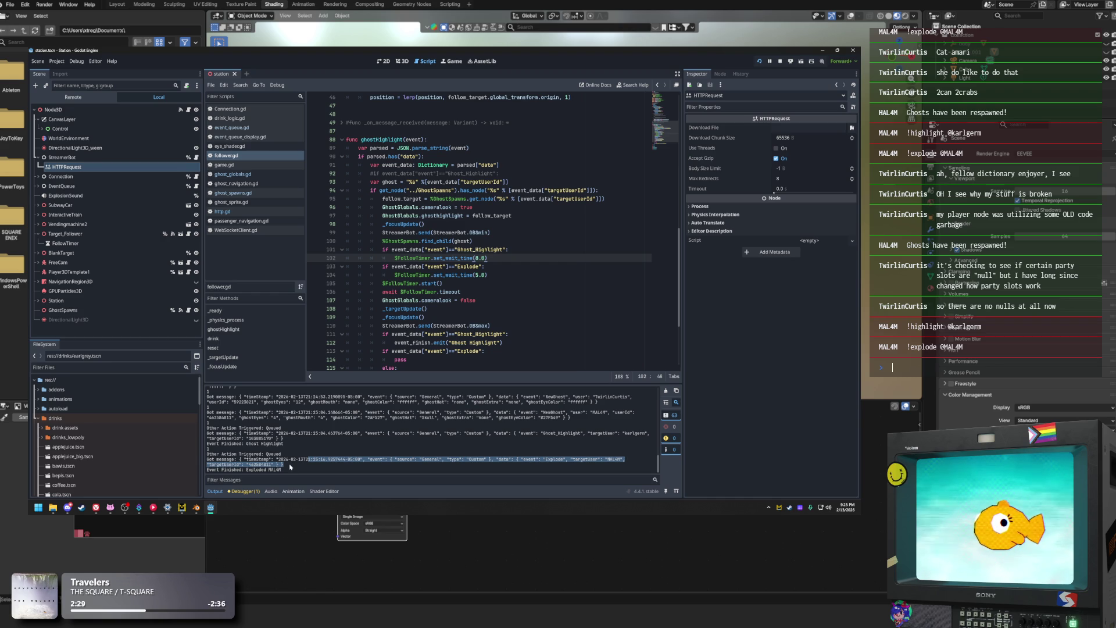
left_click(374, 462)
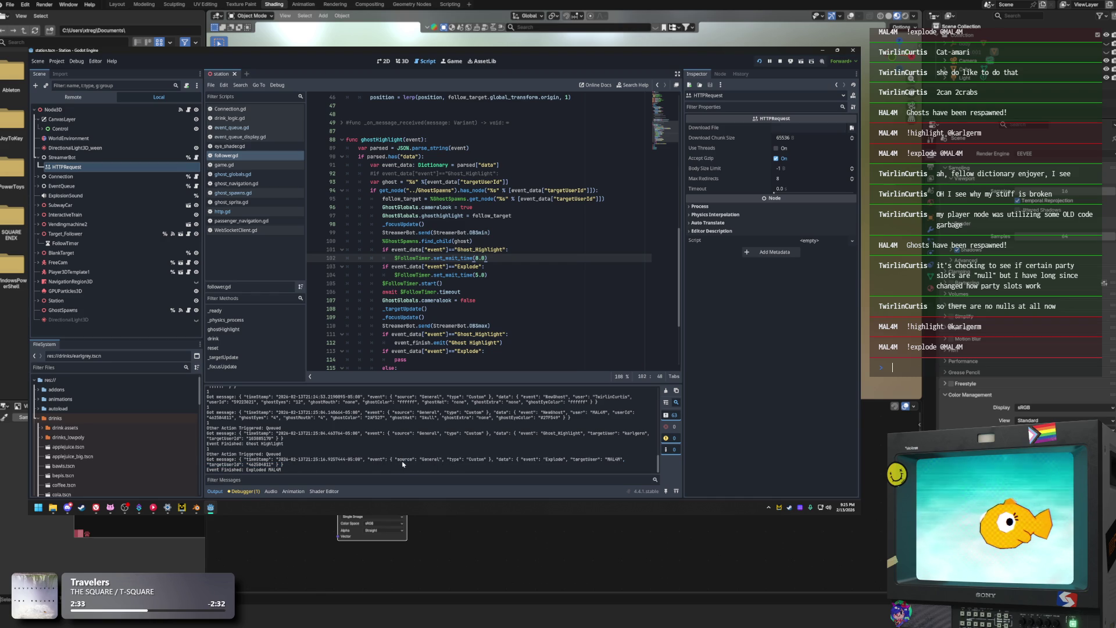
left_click_drag(285, 465, 202, 460)
left_click(278, 465)
Highlight the received Explode message in the output log
left_click_drag(284, 465, 203, 458)
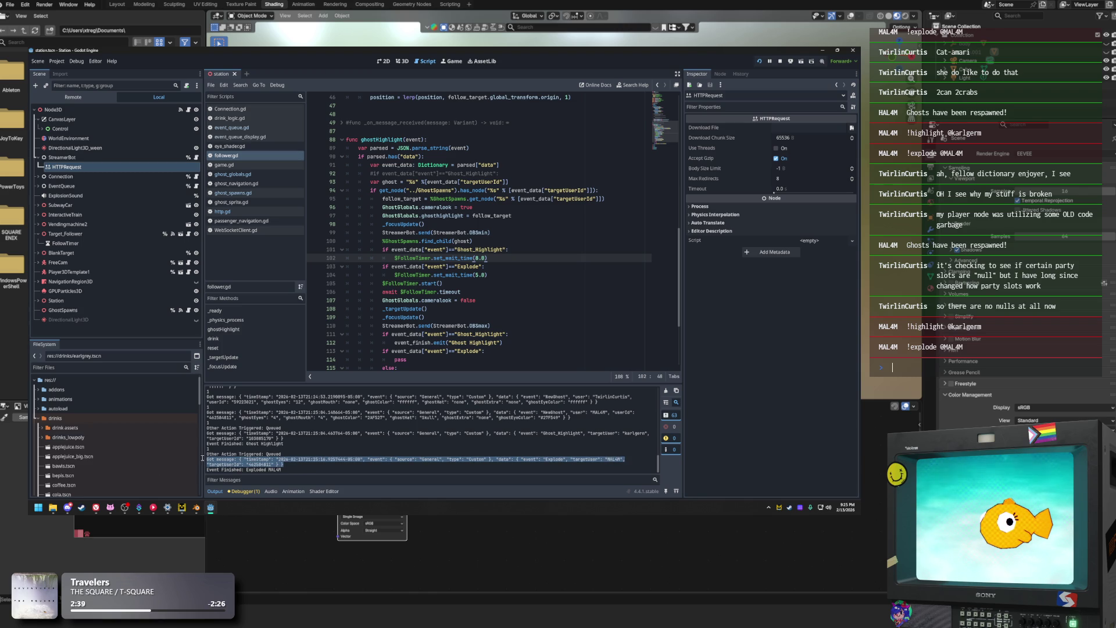
left_click(281, 459)
left_click_drag(285, 464, 202, 459)
left_click(341, 471)
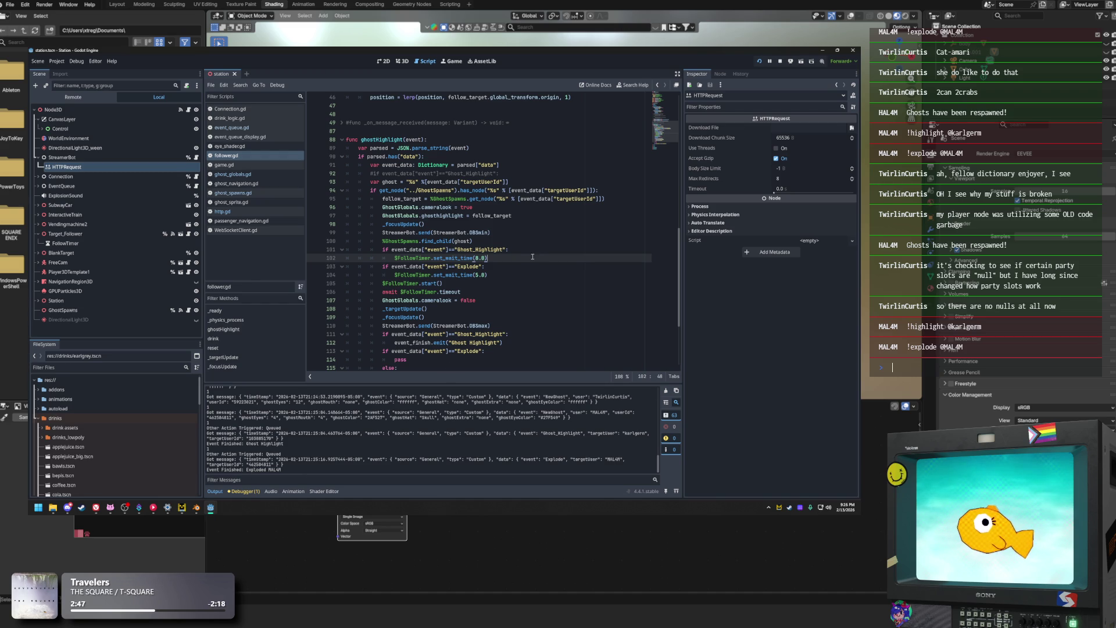
Read through ghostHighlight's ghost id, OBSmin send and 5.0-second explode timer lines
left_click(455, 240)
scroll(465, 240, "up", 2)
left_click(474, 224)
scroll(523, 239, "down", 2)
left_click(550, 274)
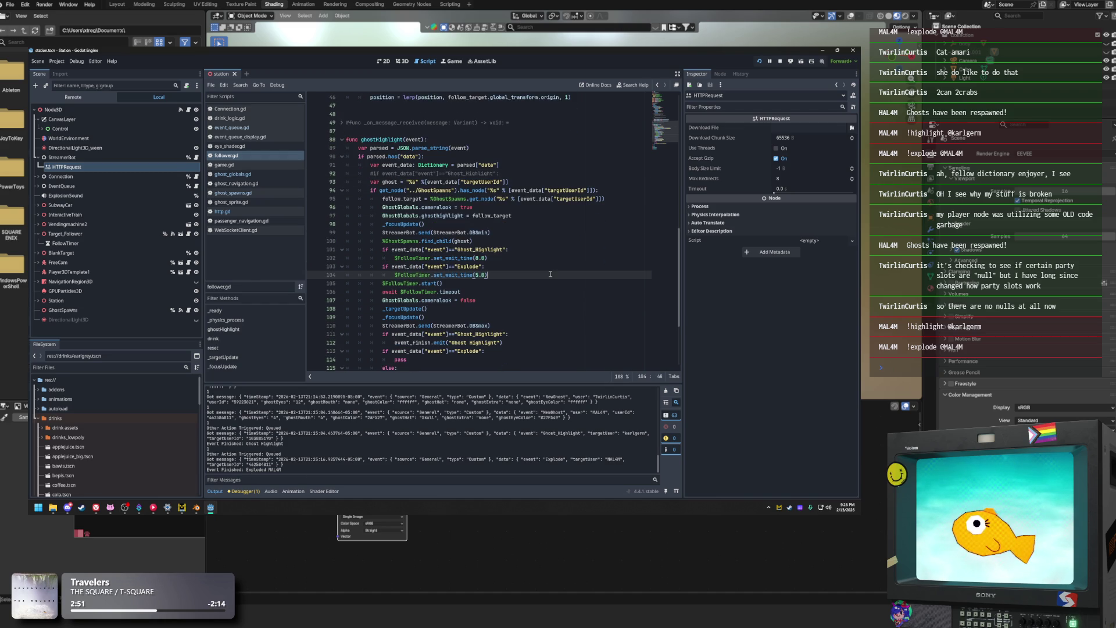
left_click(516, 233)
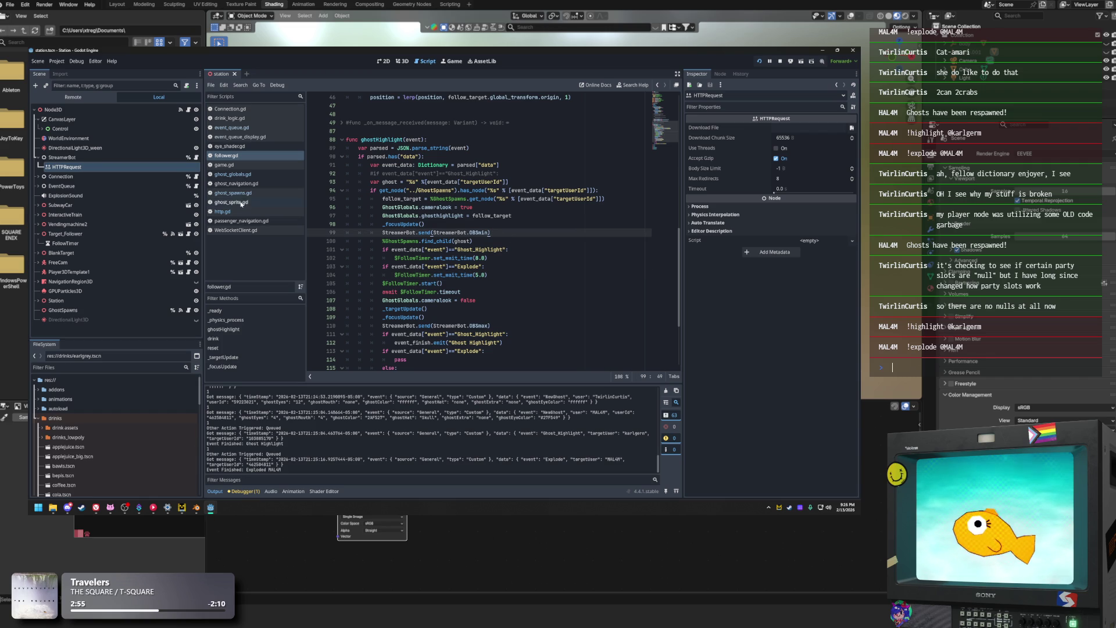
scroll(507, 270, "up", 1)
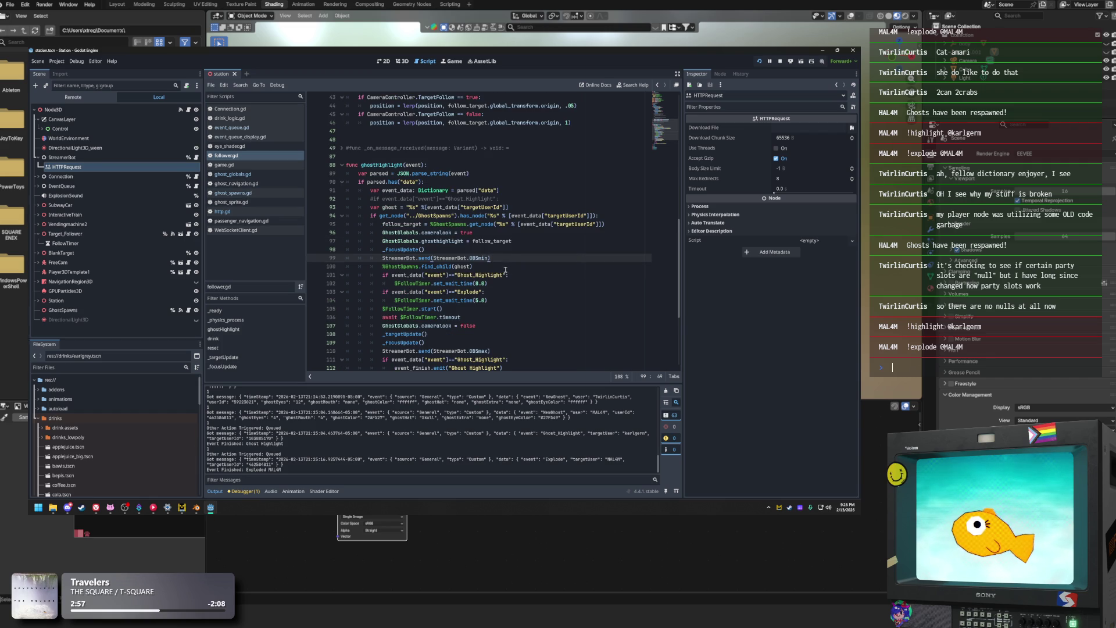
left_click(419, 190)
left_click(421, 182)
scroll(432, 207, "up", 1)
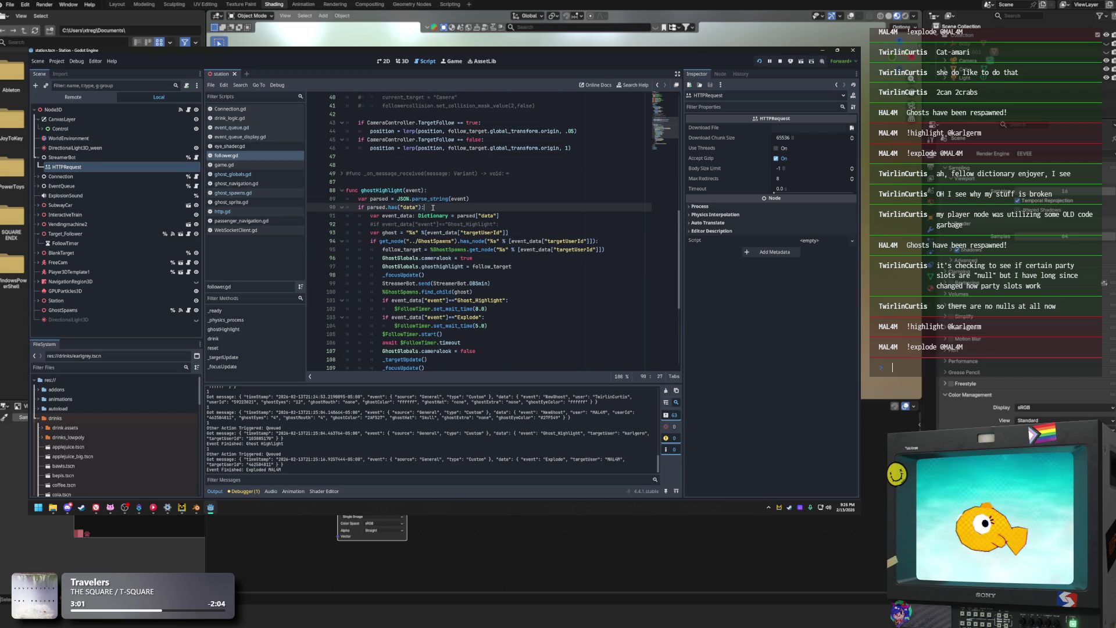
Search follower.gd for 'green', find no match, and open event_queue_display.gd
key("ctrl+f")
type("green")
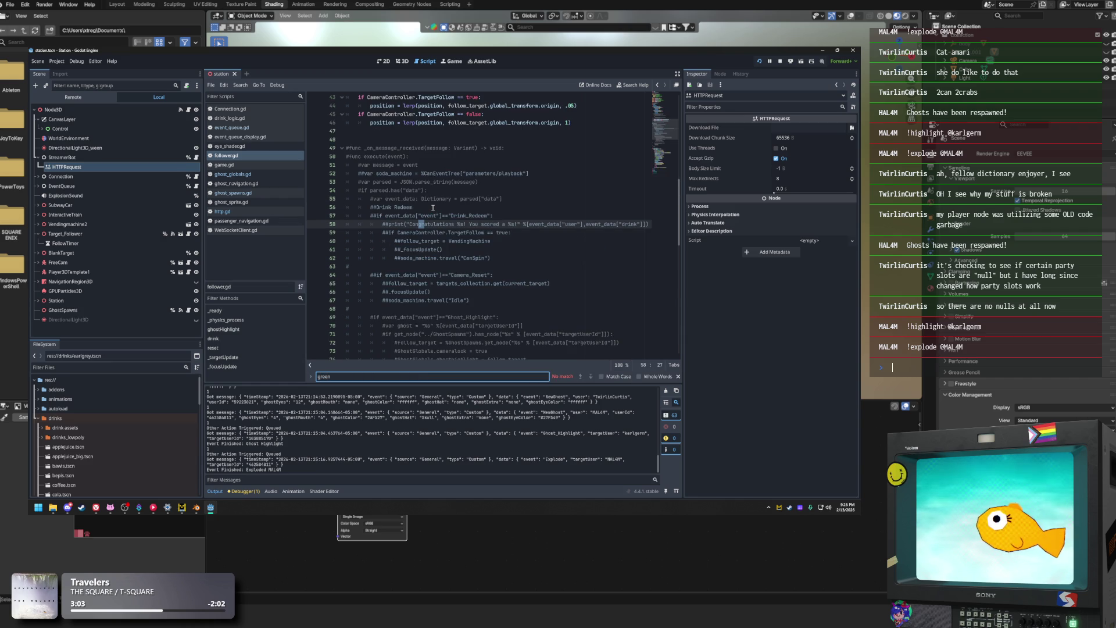
scroll(433, 207, "up", 14)
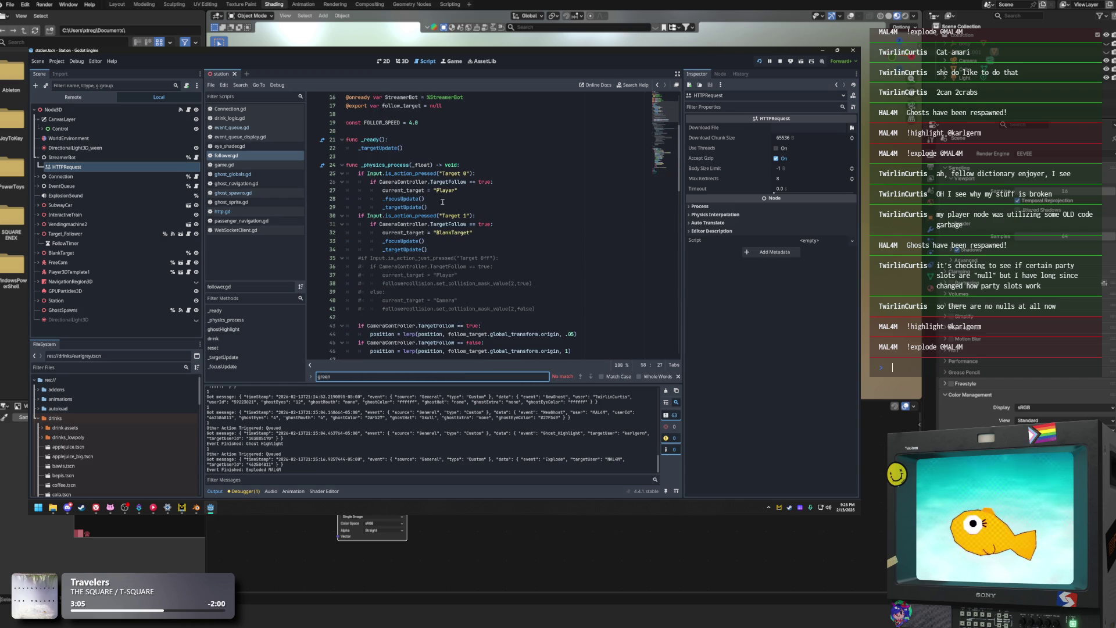
left_click(540, 192)
scroll(414, 255, "down", 20)
scroll(489, 268, "down", 9)
left_click(524, 253)
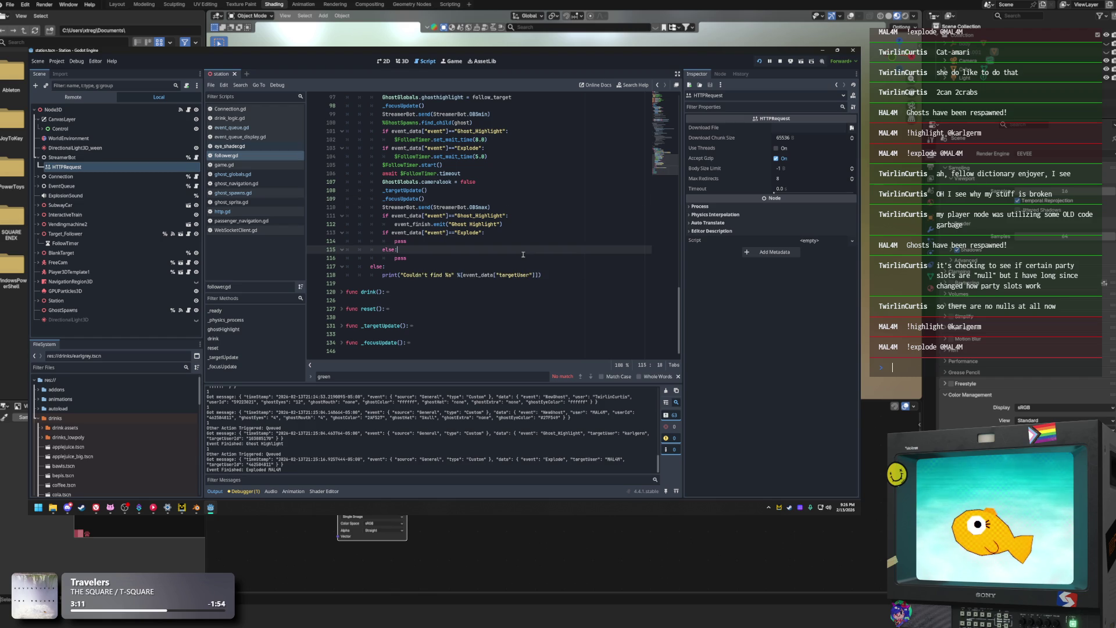
left_click(267, 176)
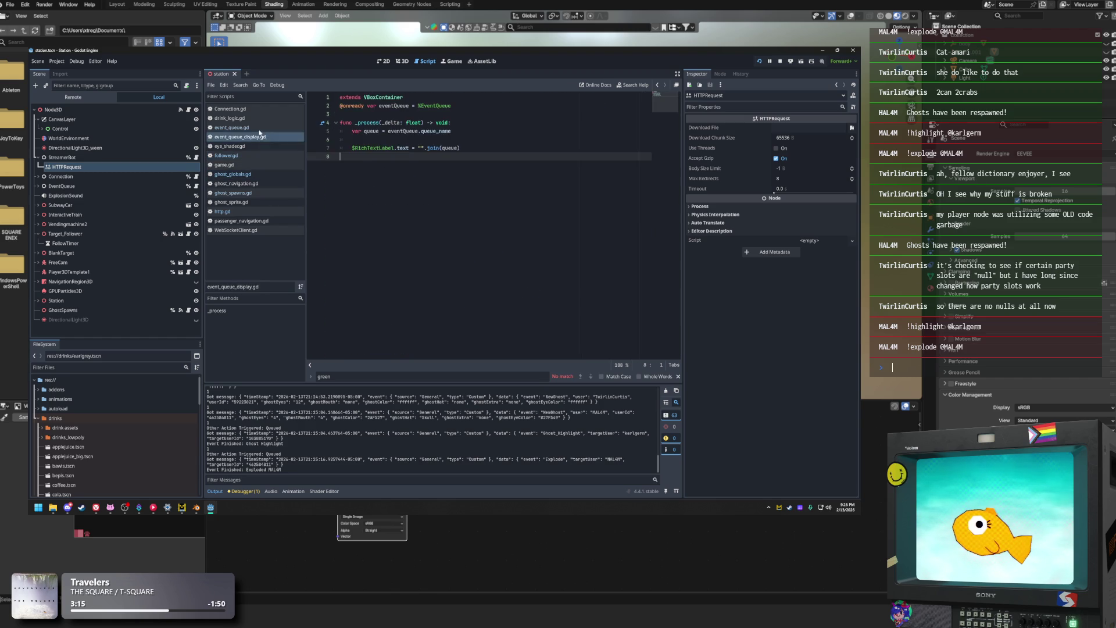
Review the Ghost_Highlight and Explode branches of execute() in event_queue.gd
left_click(233, 127)
left_click_drag(493, 249, 347, 248)
left_click_drag(495, 258, 324, 250)
left_click(523, 242)
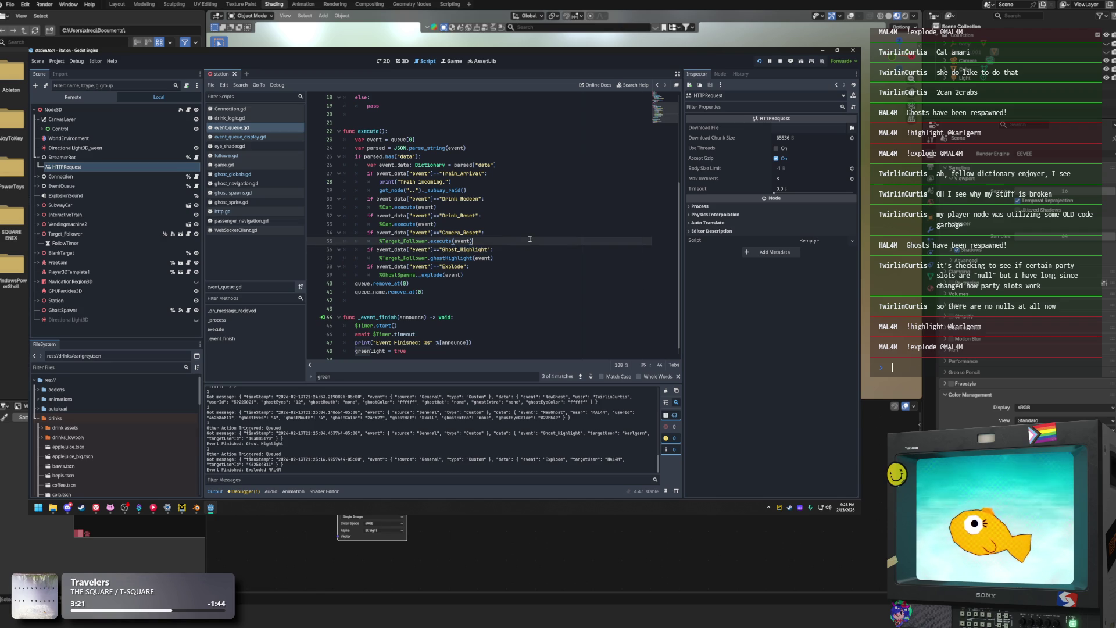
left_click(499, 248)
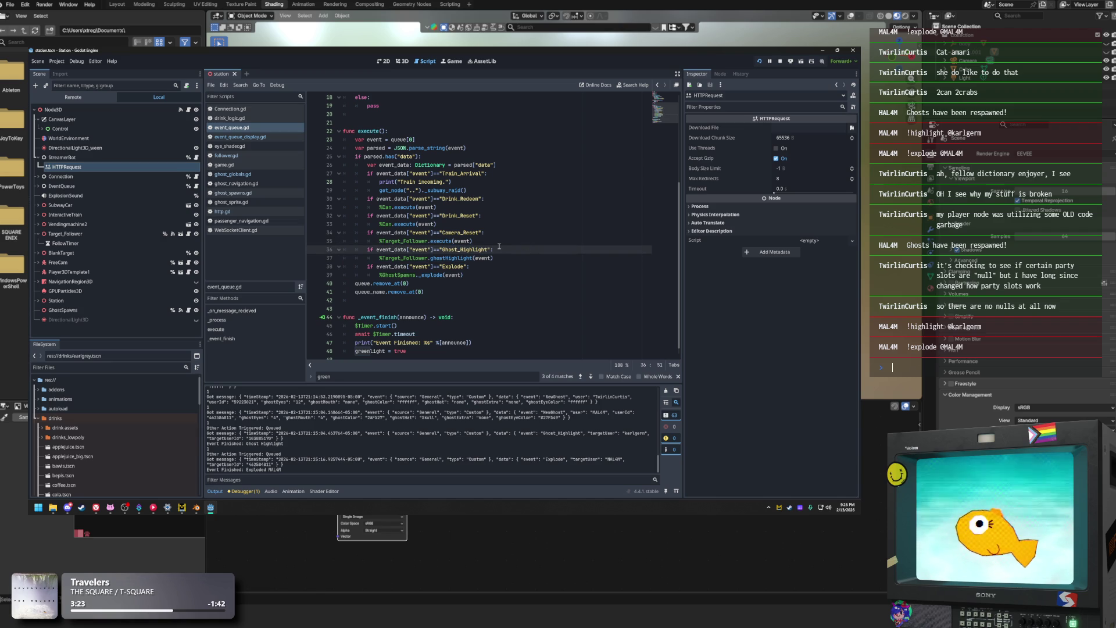
left_click(474, 269)
left_click_drag(474, 274, 344, 266)
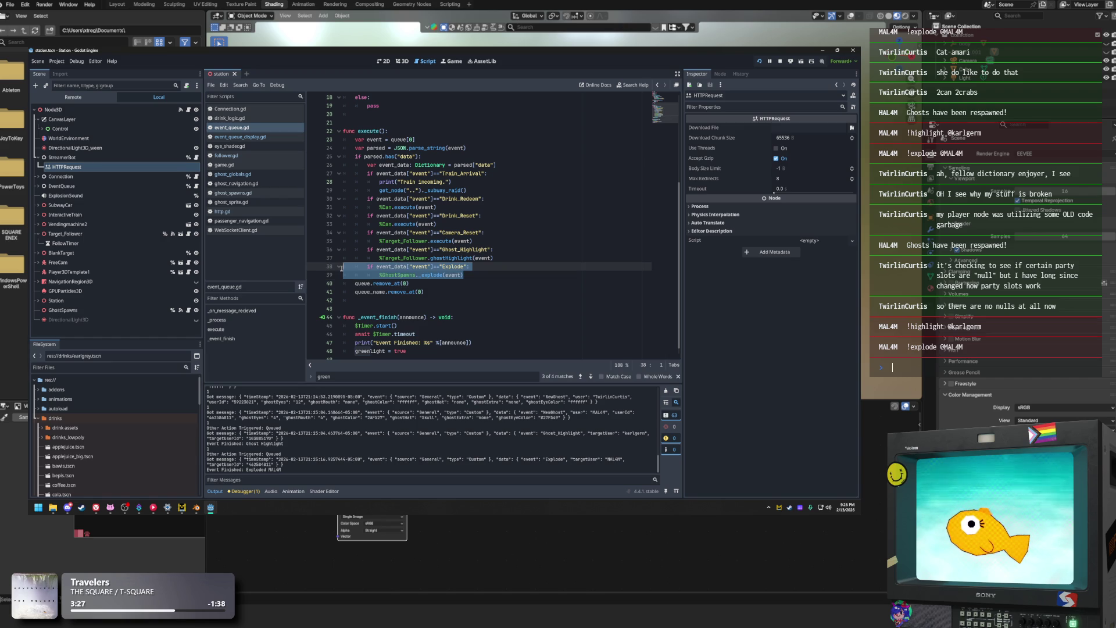
left_click(465, 275)
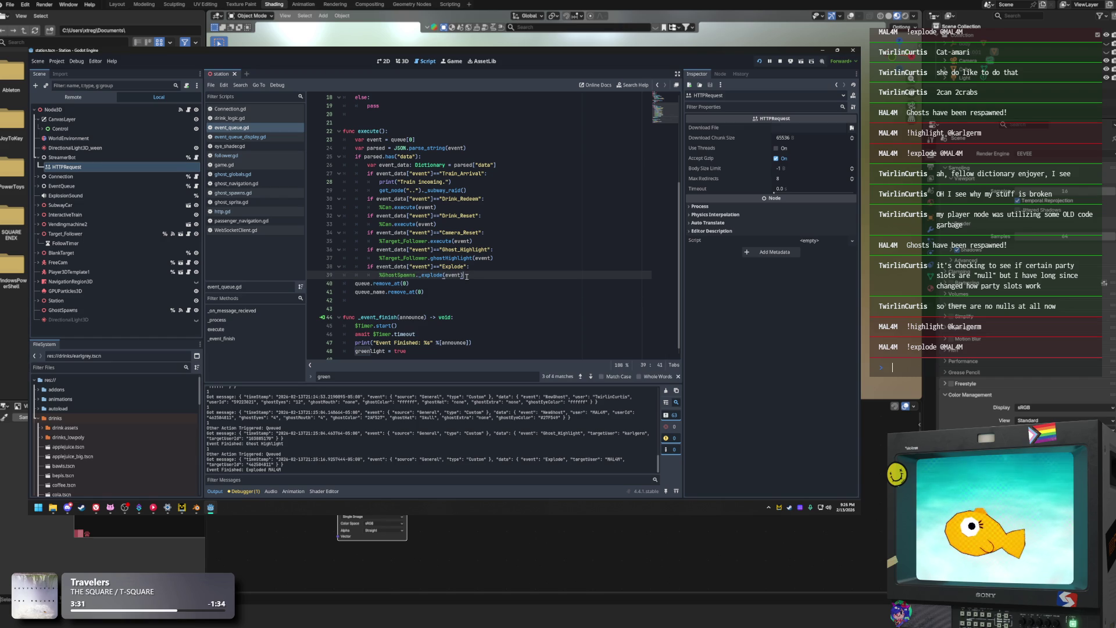
Check the greenLight reset and queue removal lines, then switch to ghost_spawns.gd
scroll(453, 308, "down", 1)
left_click(421, 343)
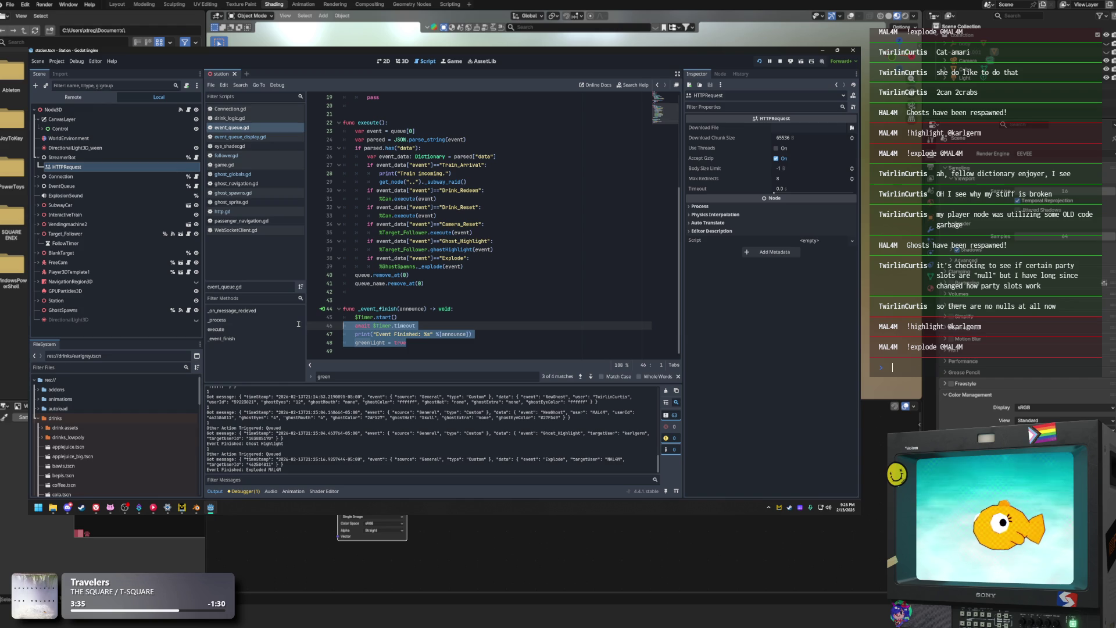
left_click(501, 274)
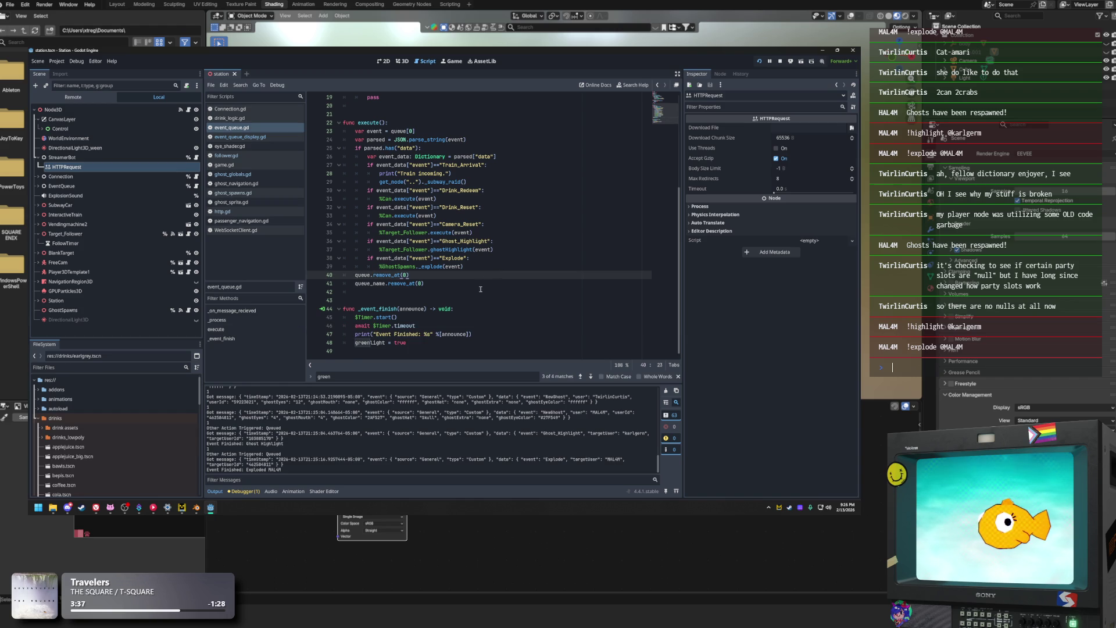
scroll(484, 284, "up", 2)
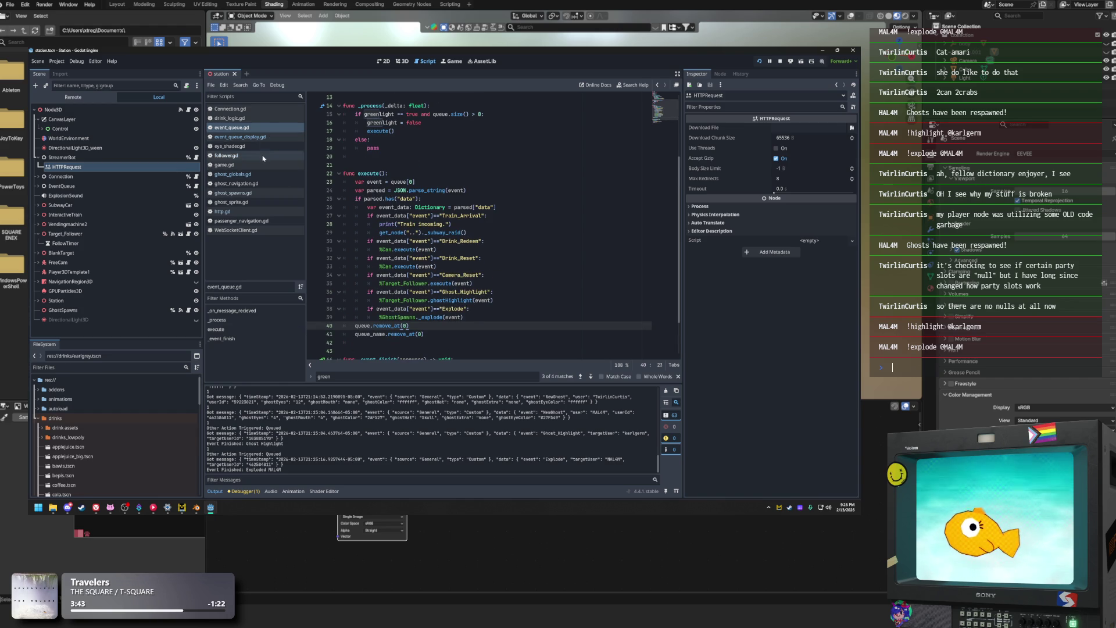
left_click(250, 193)
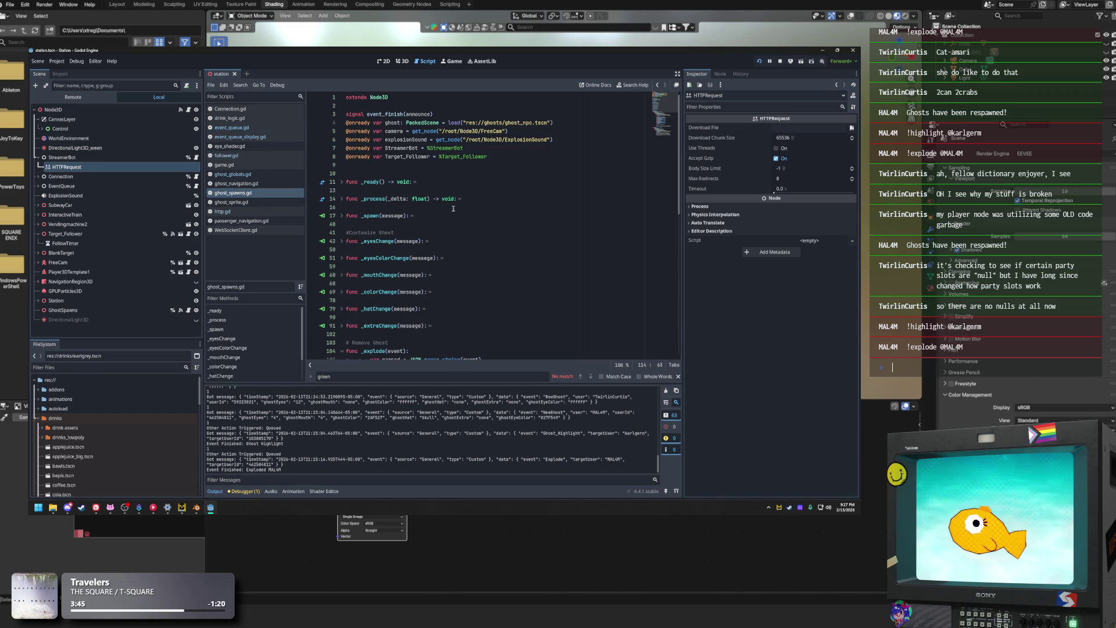
Review _explode's ghostHighlight call, not-found emit and commented StreamerBot send line
scroll(396, 177, "down", 10)
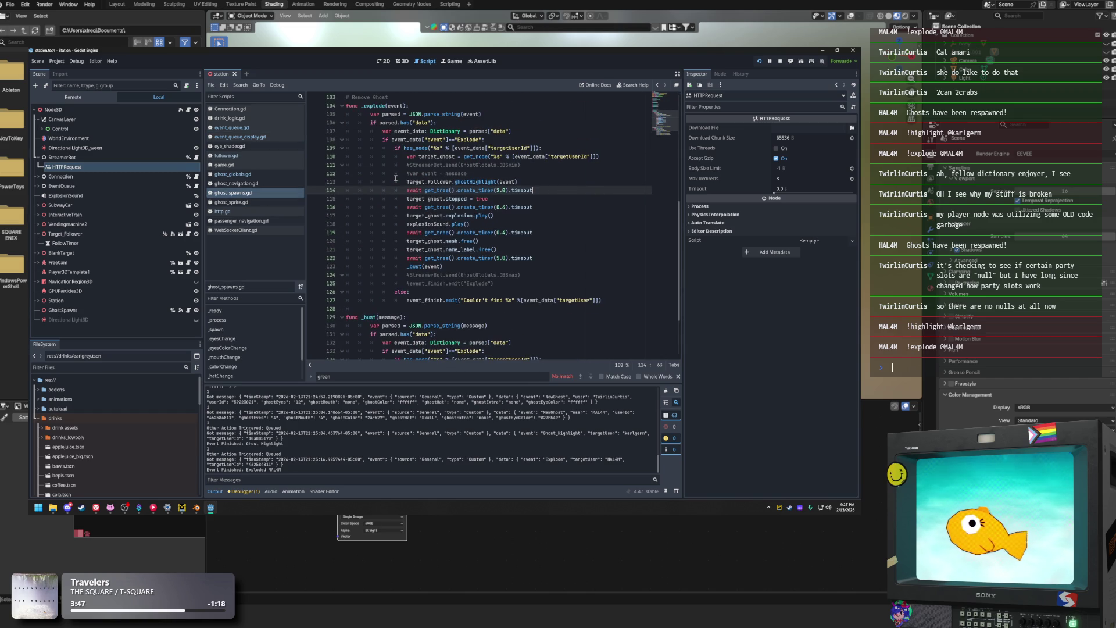
left_click(545, 185)
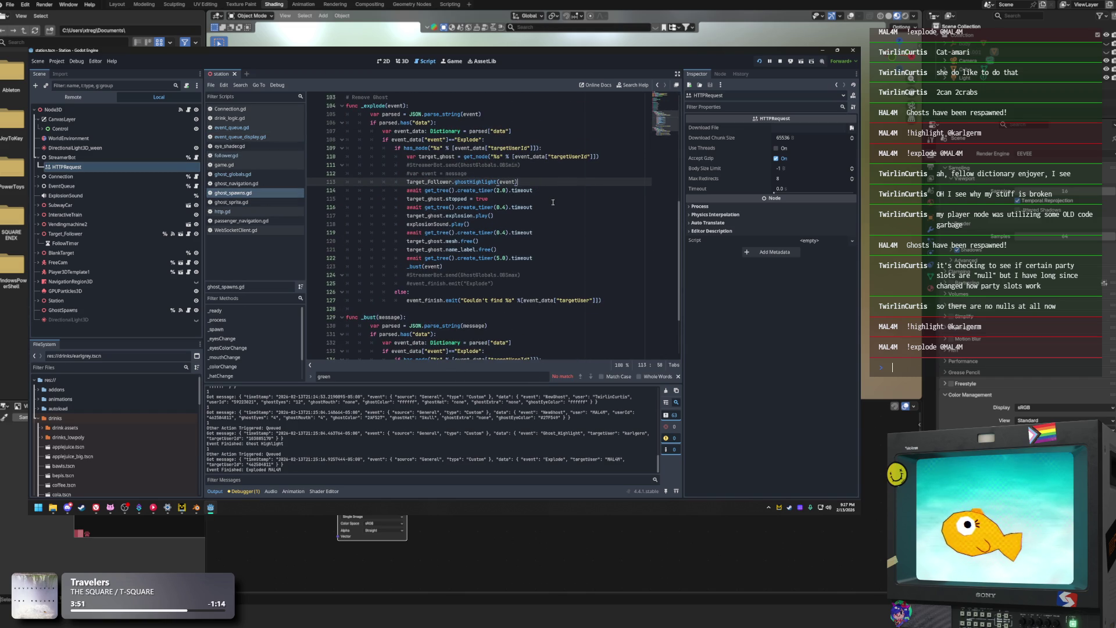
left_click(491, 174)
scroll(511, 191, "up", 2)
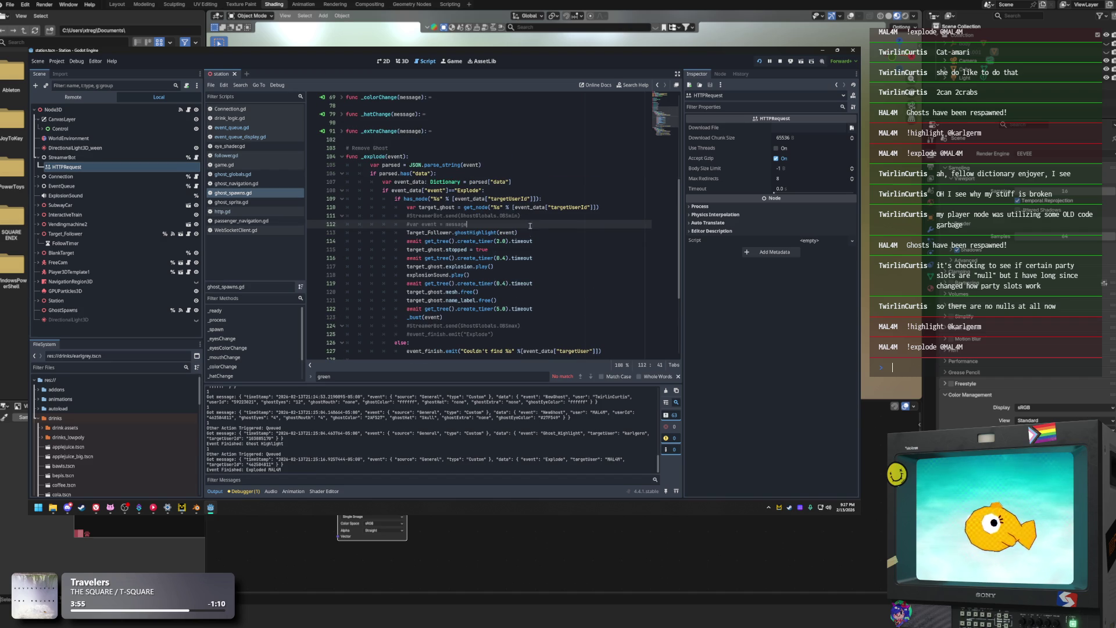
scroll(532, 227, "down", 3)
left_click_drag(439, 274, 551, 277)
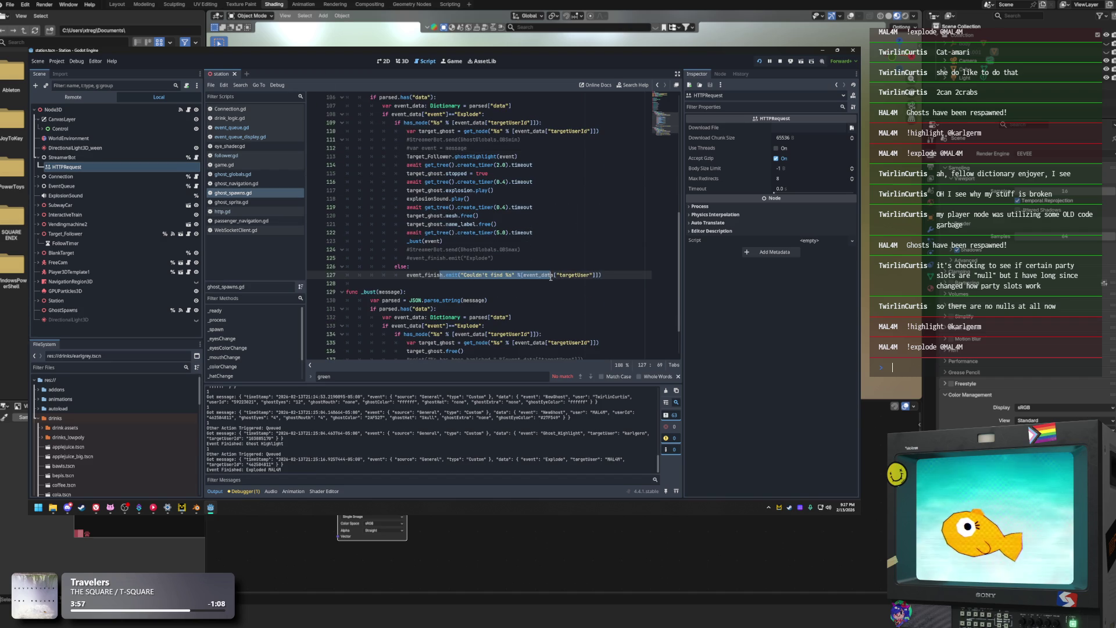
left_click(594, 276)
left_click(528, 283)
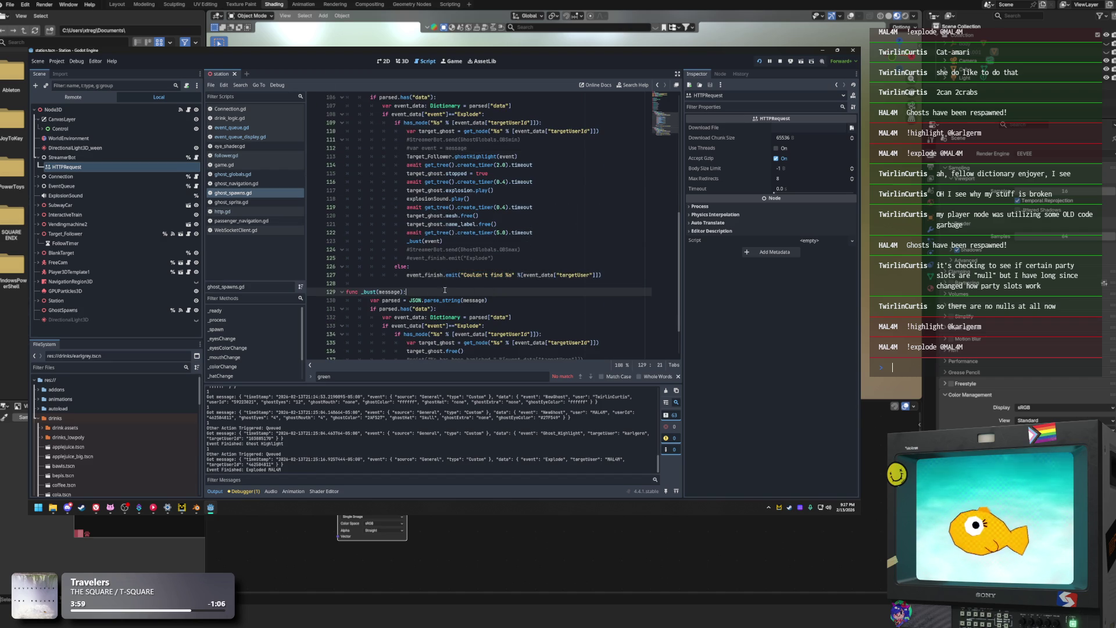
left_click_drag(412, 277, 534, 284)
left_click(541, 270)
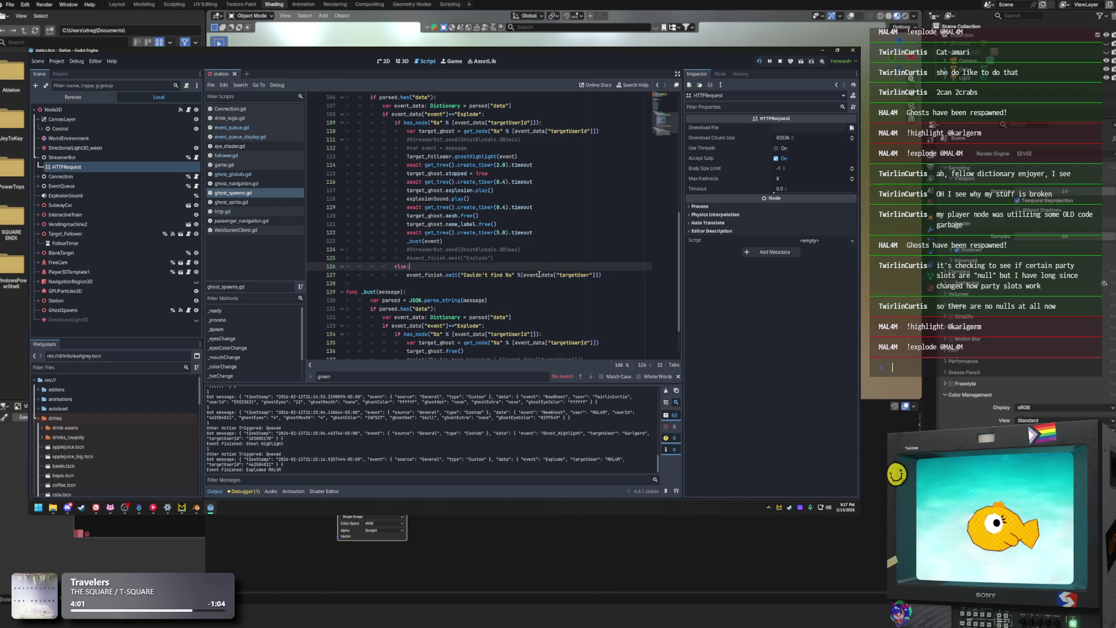
left_click(532, 250)
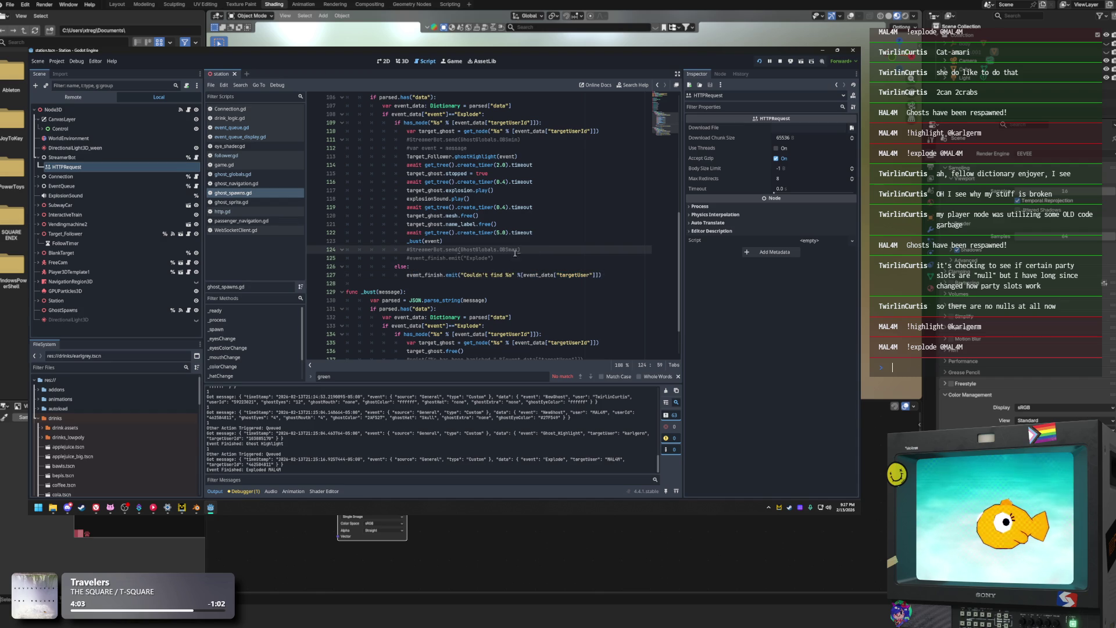
Select the Exploded finish emit in _bust, then return to event_queue.gd
scroll(474, 276, "down", 2)
left_click_drag(413, 329, 588, 318)
left_click(571, 326)
left_click_drag(406, 317, 606, 320)
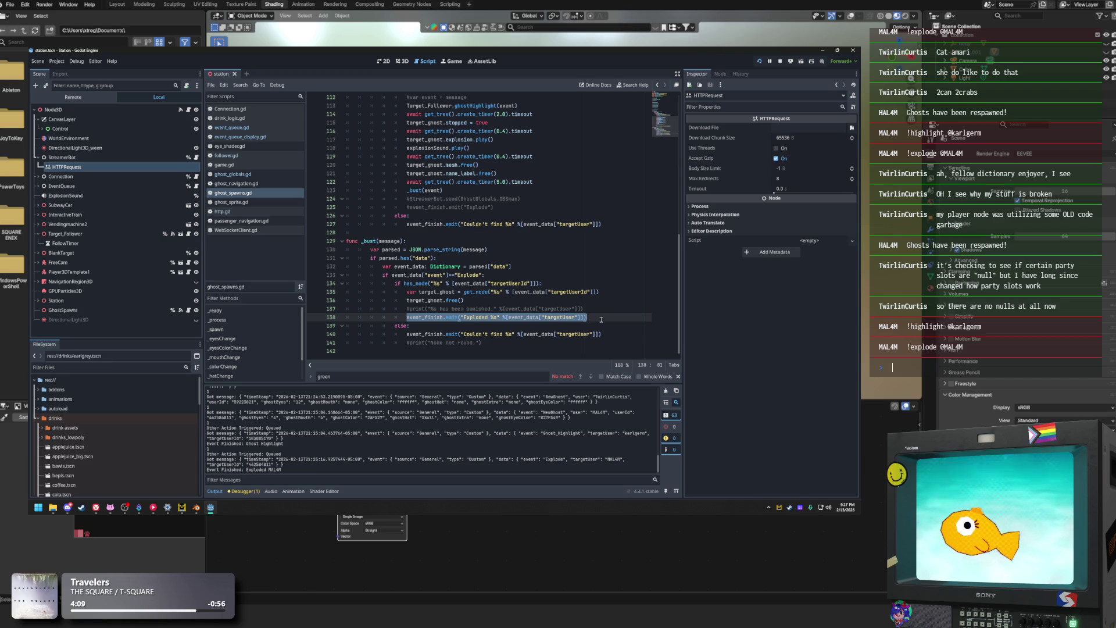
left_click(264, 137)
left_click(263, 129)
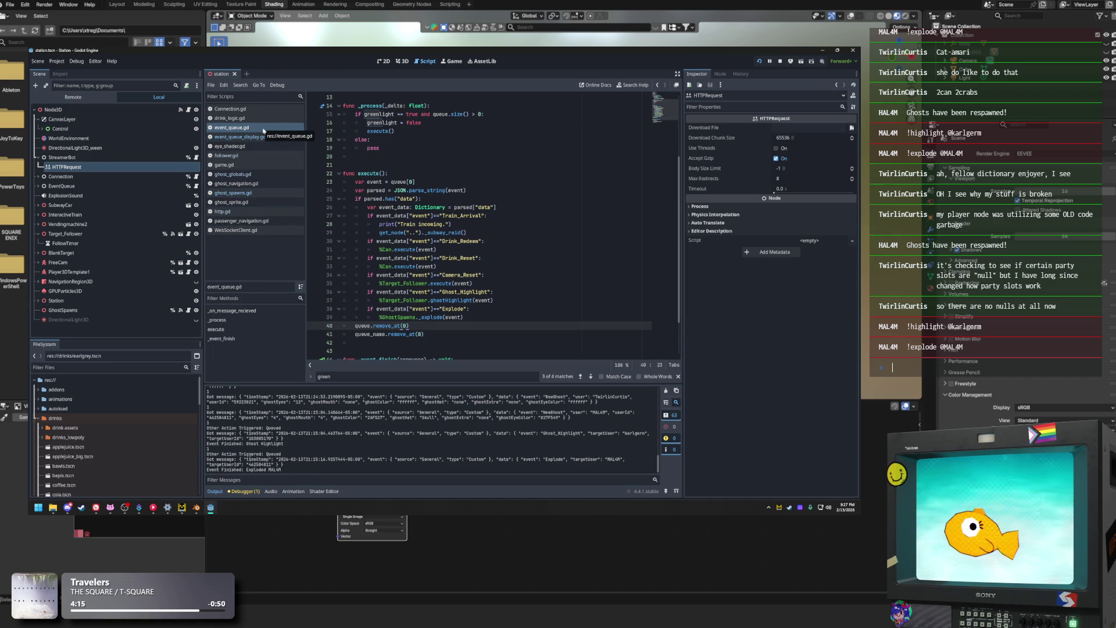
Check follower.gd's 5.0-second explode timer line and the FollowTimer node's timer settings
left_click(227, 155)
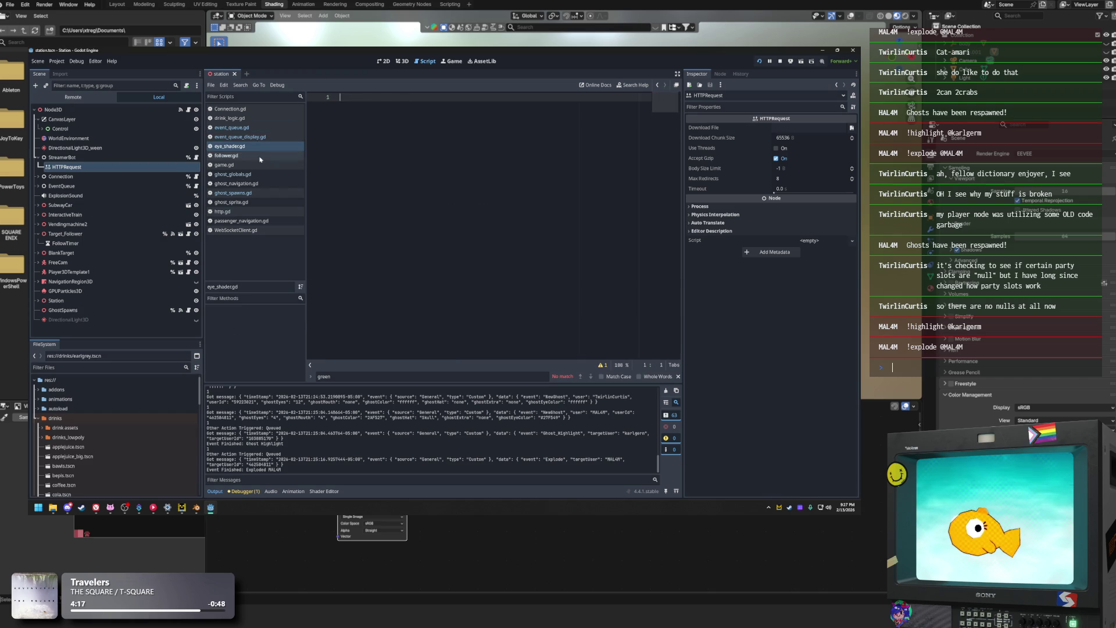
scroll(473, 277, "up", 3)
left_click(486, 249)
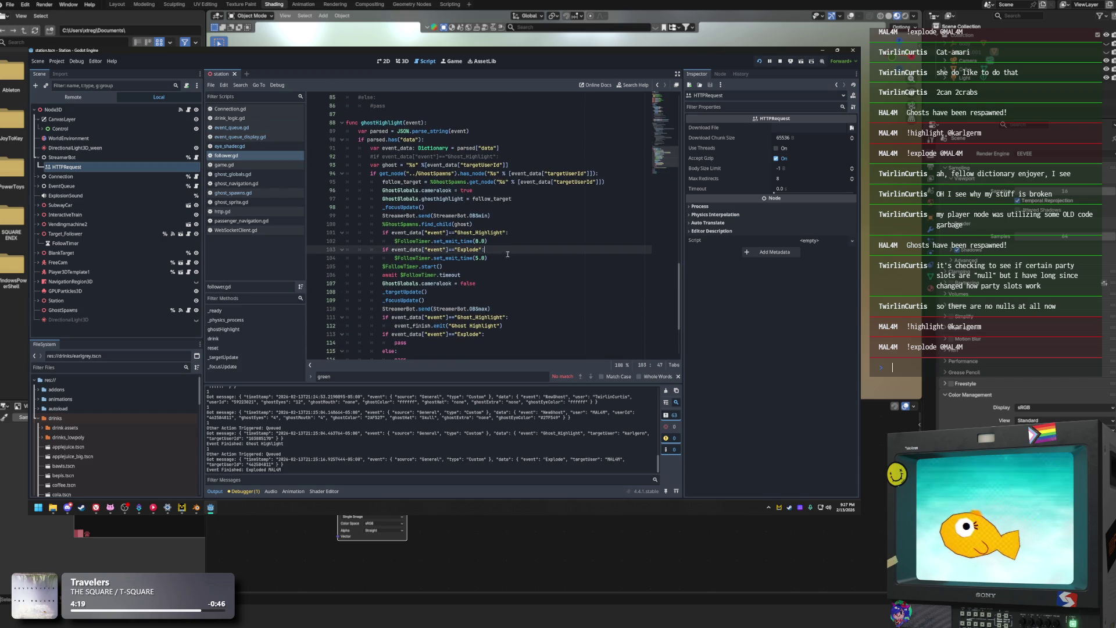
left_click(493, 260)
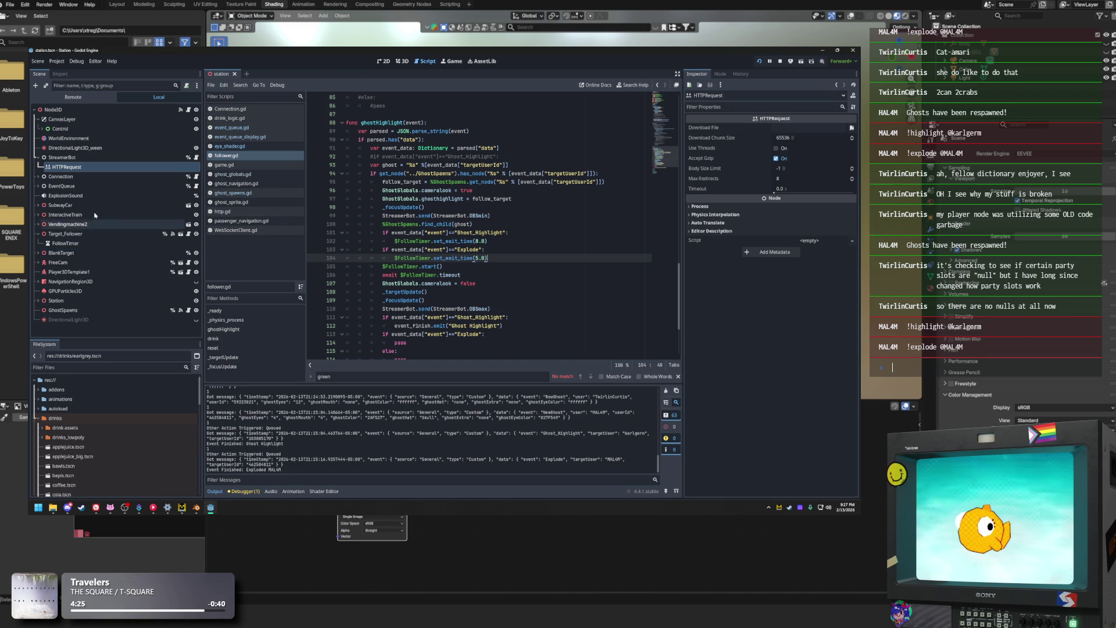
left_click(66, 243)
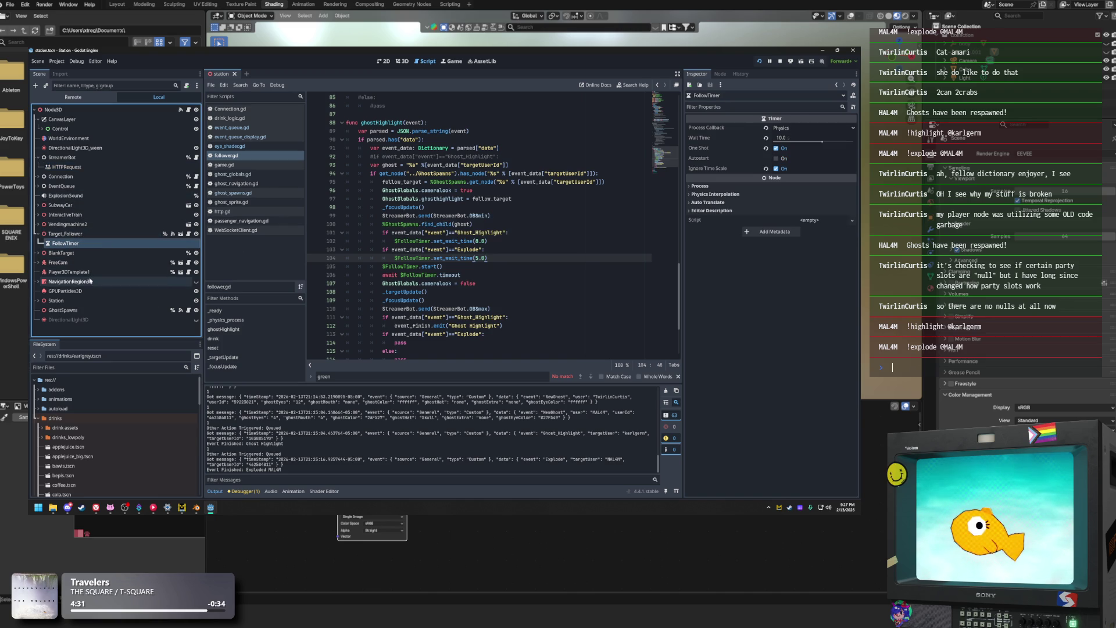
left_click(69, 235)
left_click(68, 244)
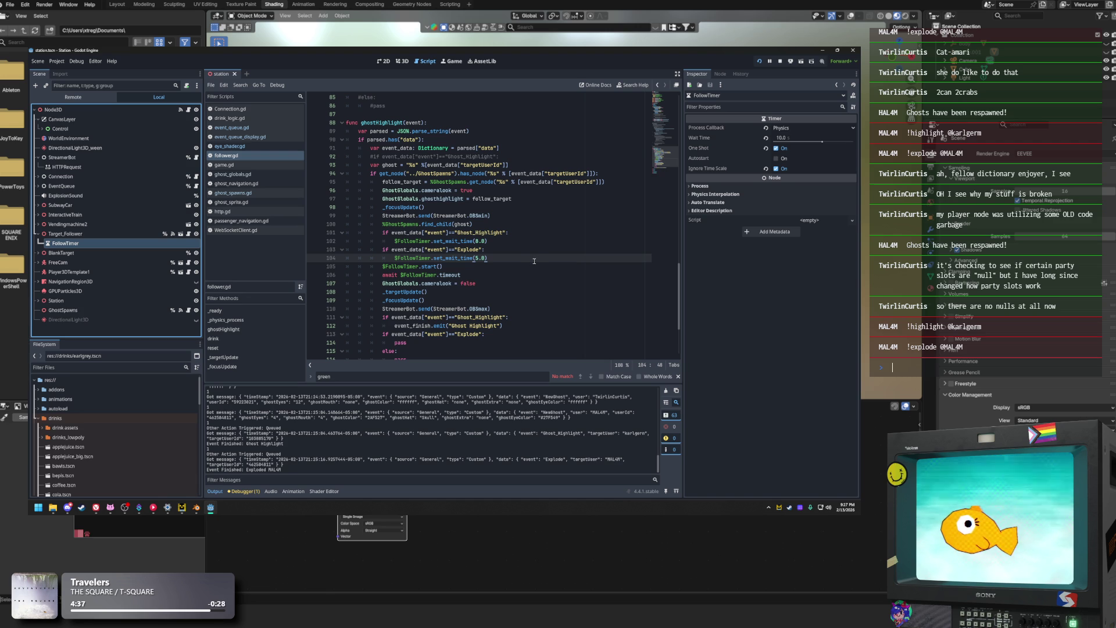
Expand Node3D and Target_Follower in the Remote scene tree, then bring the music player forward
left_click(72, 97)
left_click(42, 127)
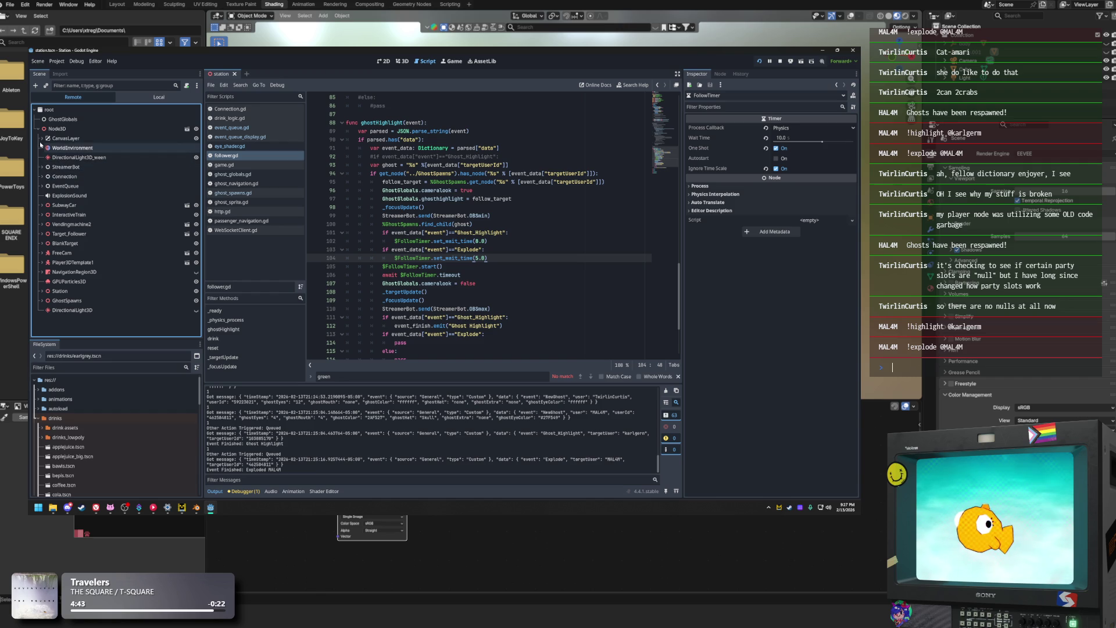
left_click(42, 234)
left_click(153, 507)
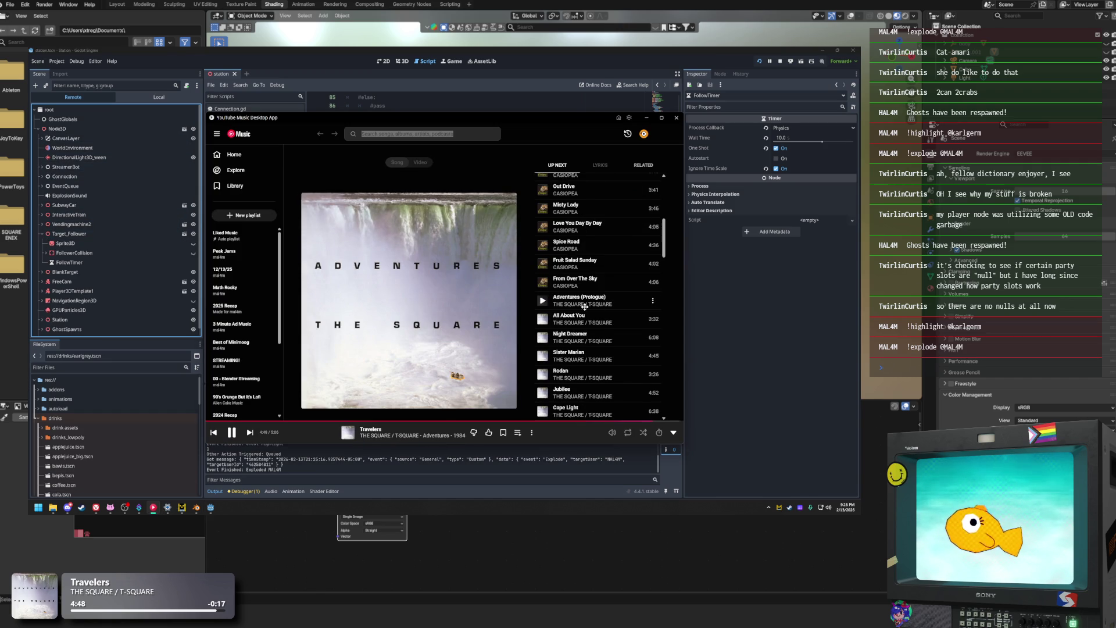
scroll(613, 279, "down", 3)
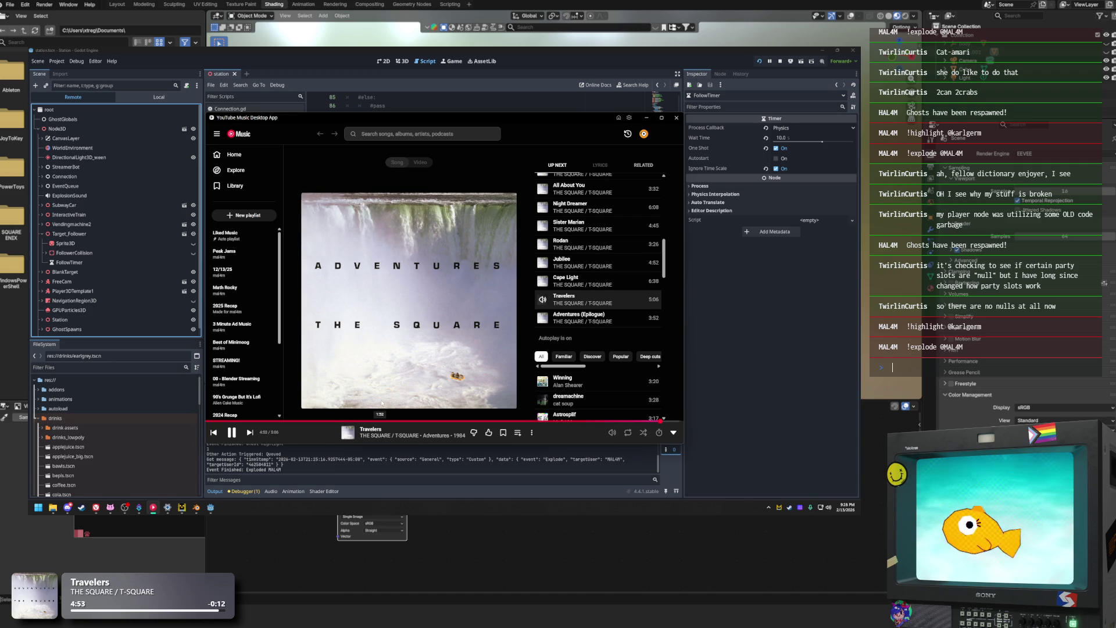
left_click(399, 436)
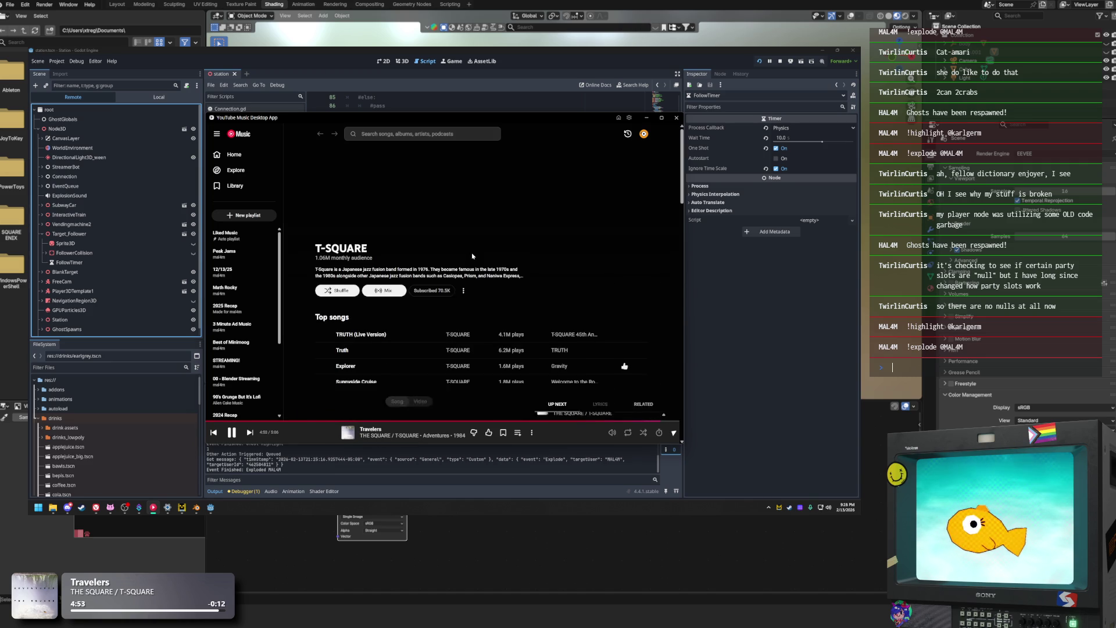
scroll(367, 352, "down", 3)
scroll(368, 352, "down", 3)
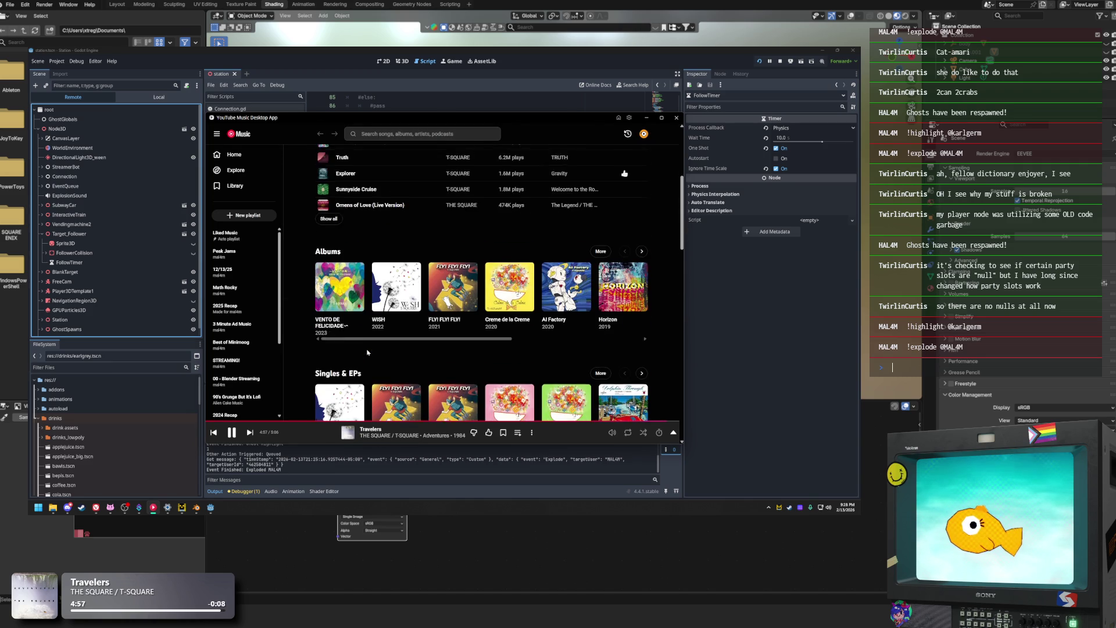
left_click(646, 117)
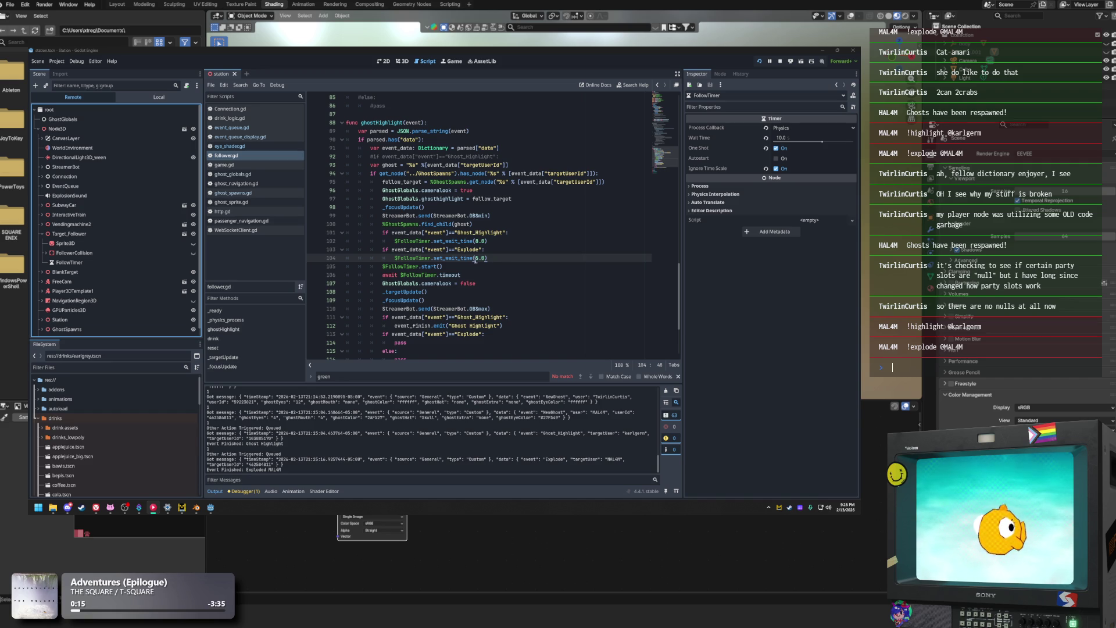
Show the live FollowTimer properties and compare them with the explode wait-time lines 103–104
left_click(572, 231)
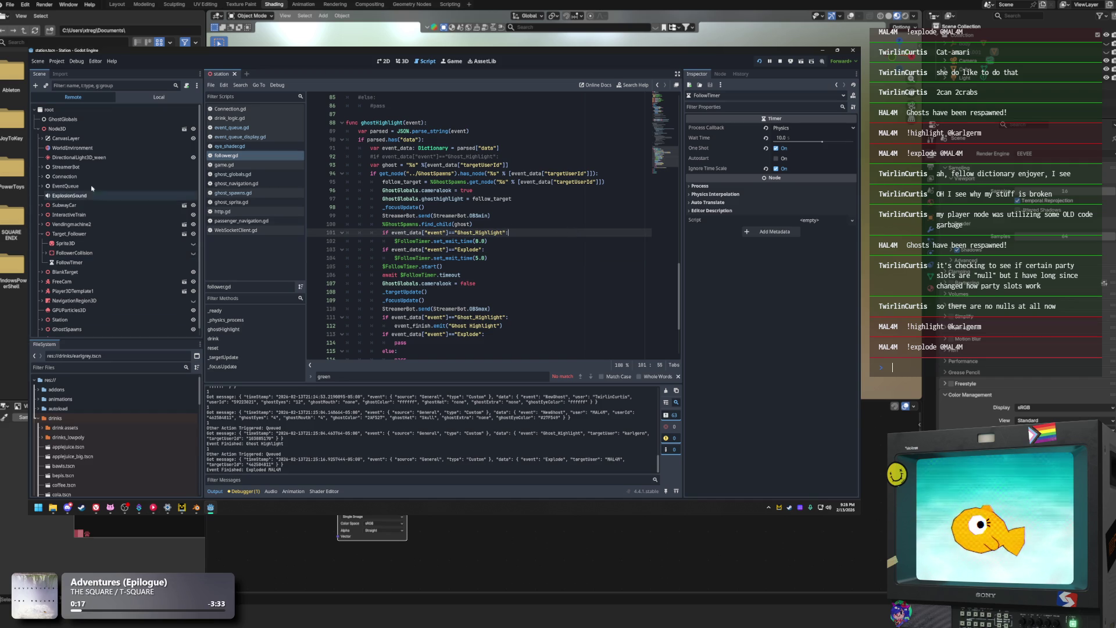
left_click(78, 265)
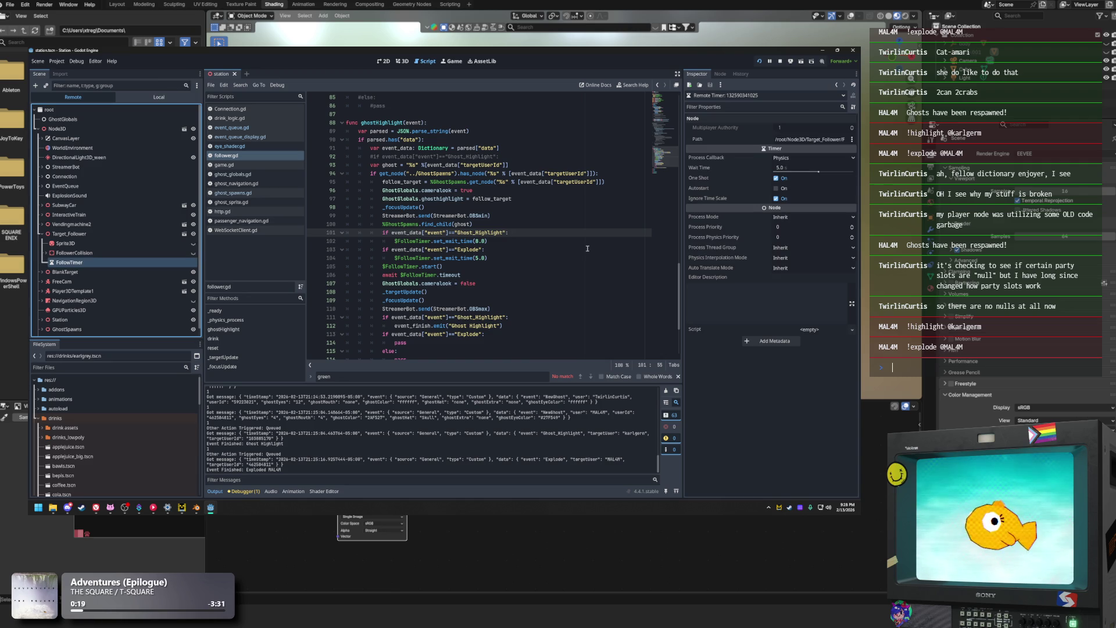
left_click(495, 258)
left_click_drag(488, 258, 368, 249)
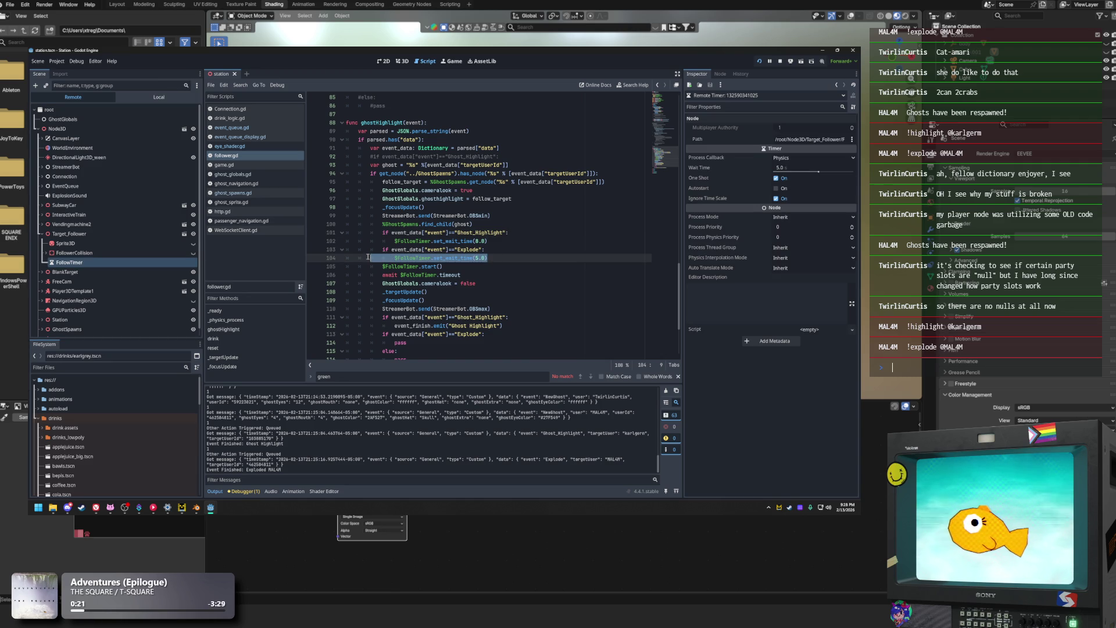
left_click(494, 253)
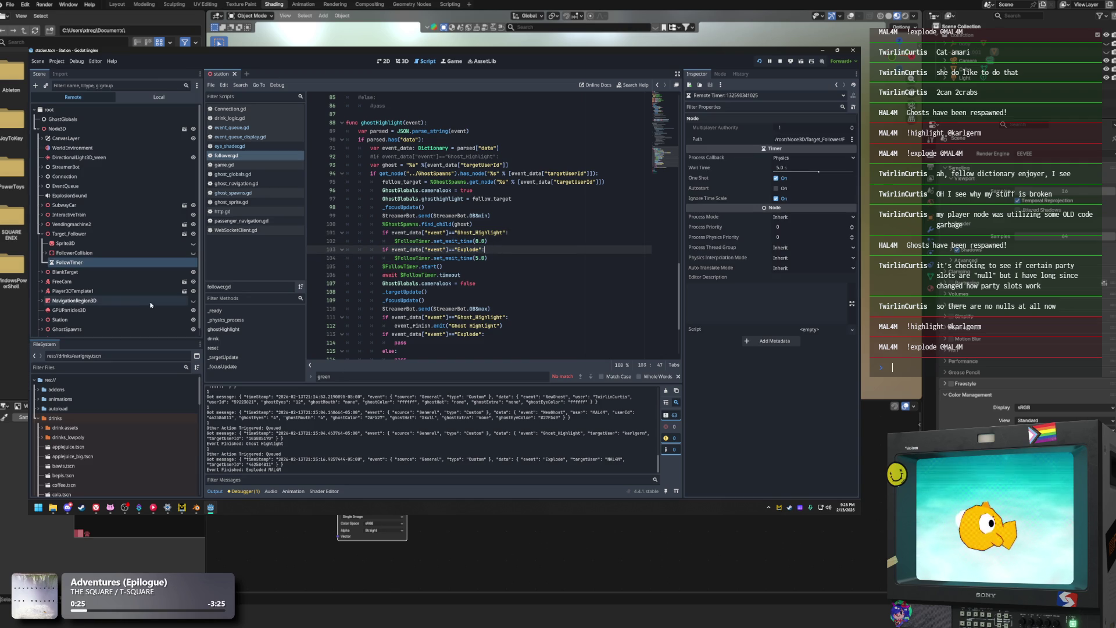
Move up to the StreamerBot send call on line 99
key("Up")
key("Up")
key("Up")
key("shift+Left")
key("shift+Left")
key("shift+Left")
left_click(507, 220)
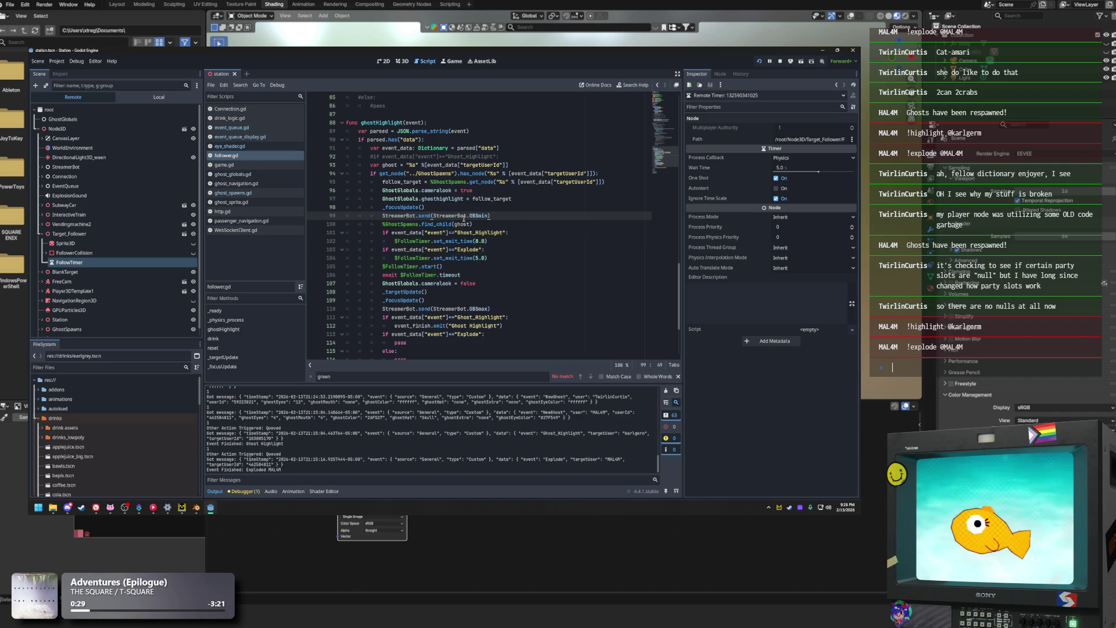
scroll(446, 322, "up", 1)
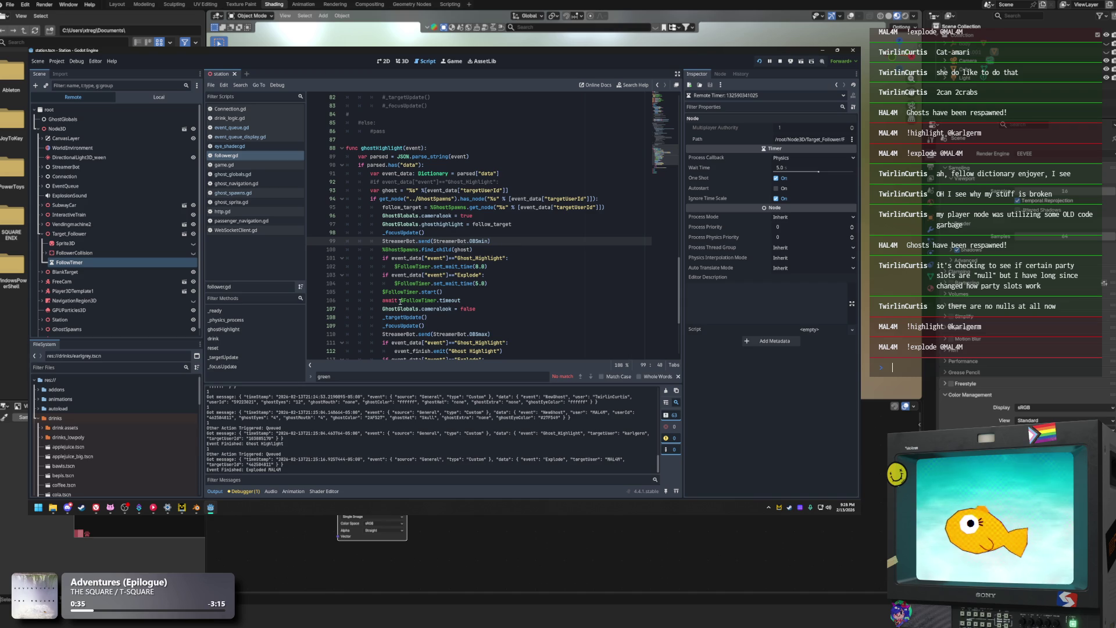
mouse_move(214, 510)
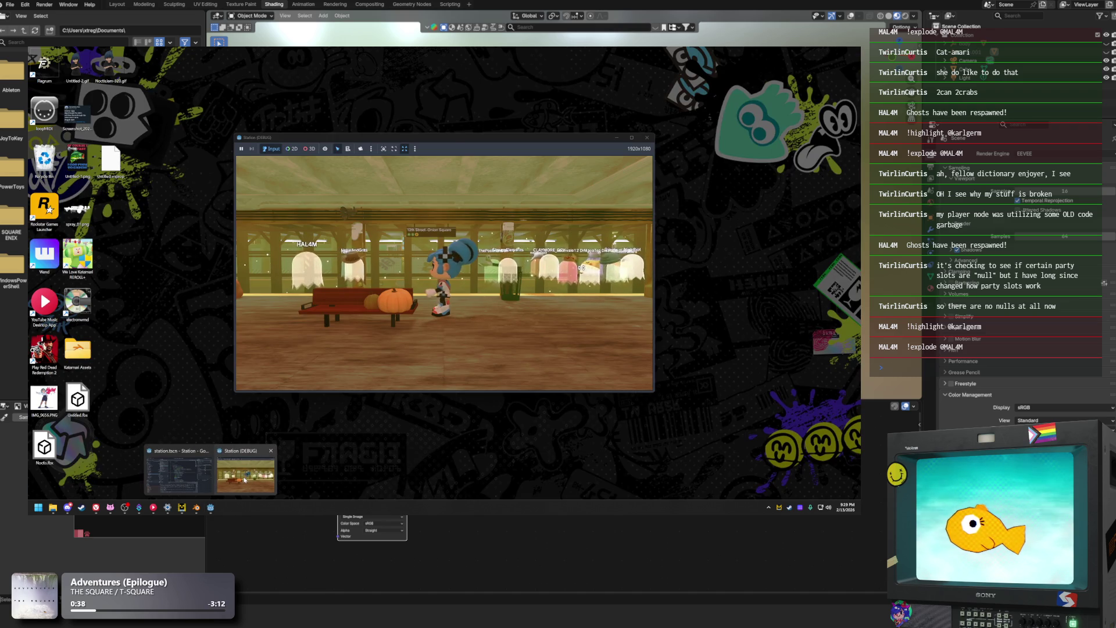
left_click(245, 477)
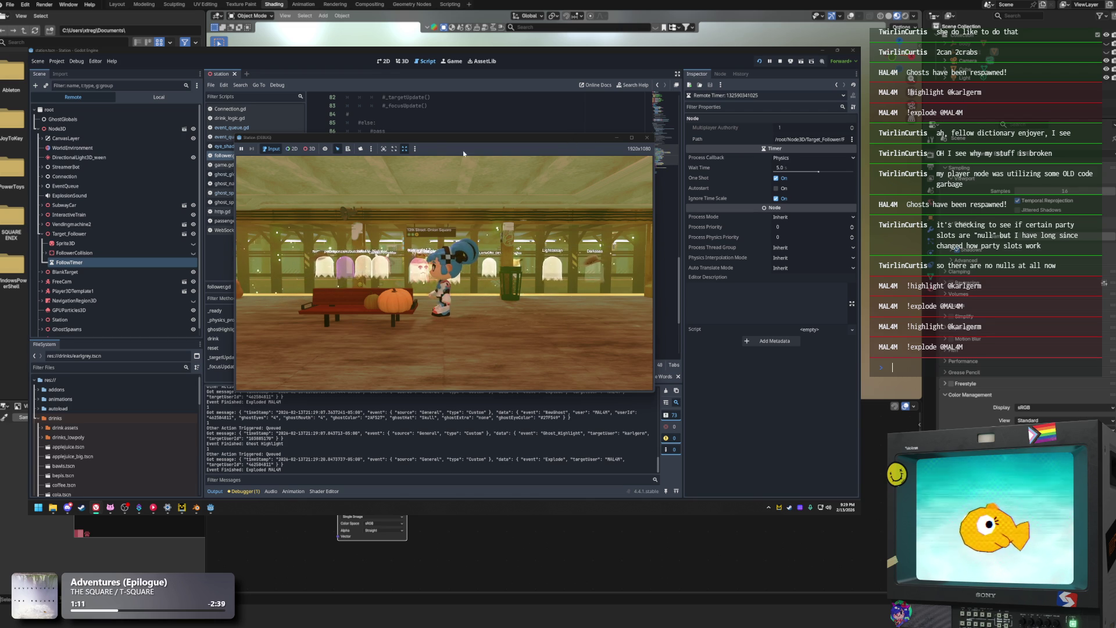
left_click(478, 119)
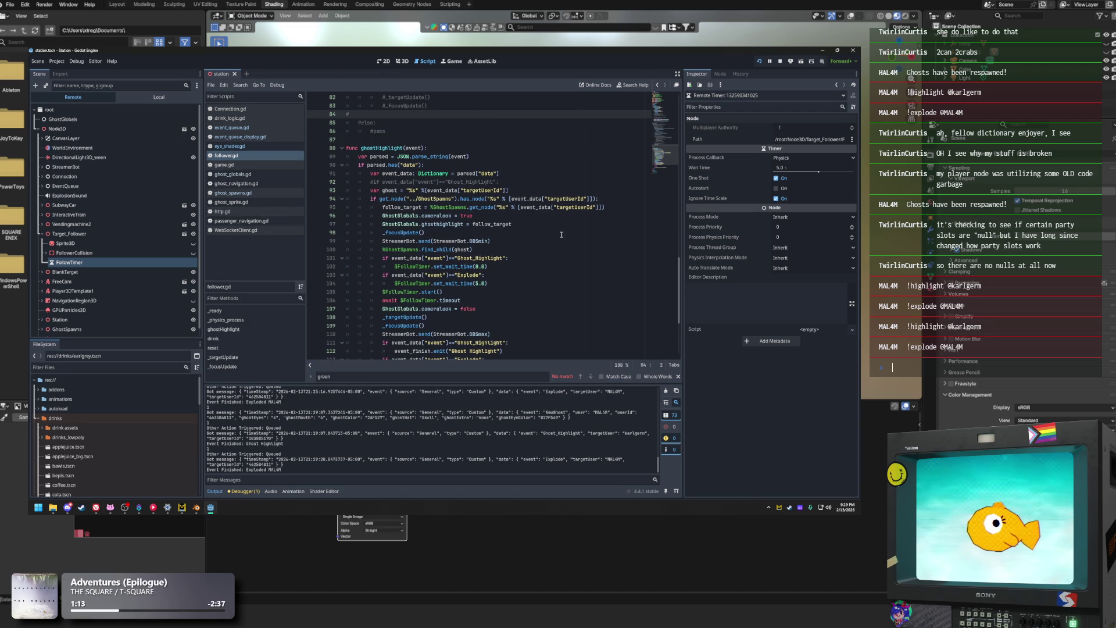
left_click(522, 232)
scroll(522, 233, "up", 1)
left_click(507, 267)
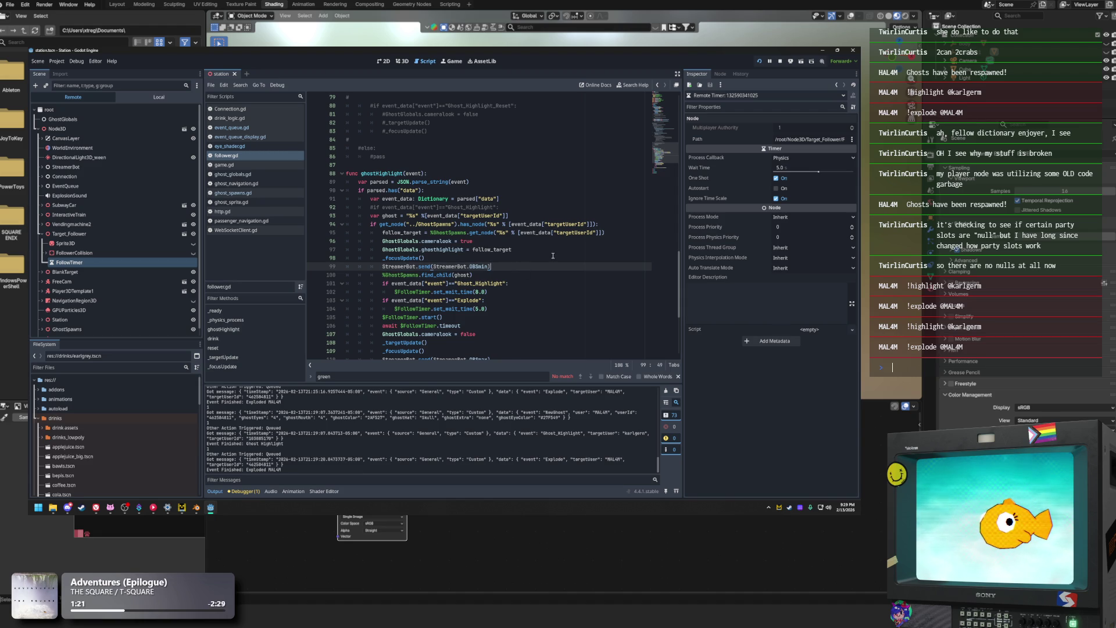
Comment out the event wait-time checks on lines 101–104
scroll(553, 255, "down", 1)
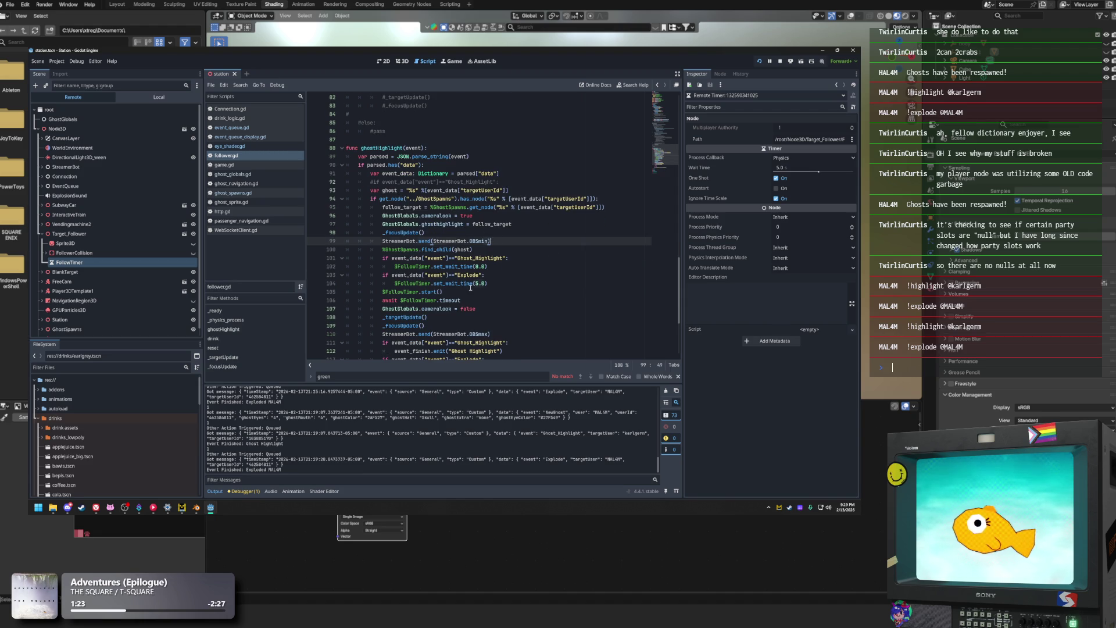
left_click(502, 267)
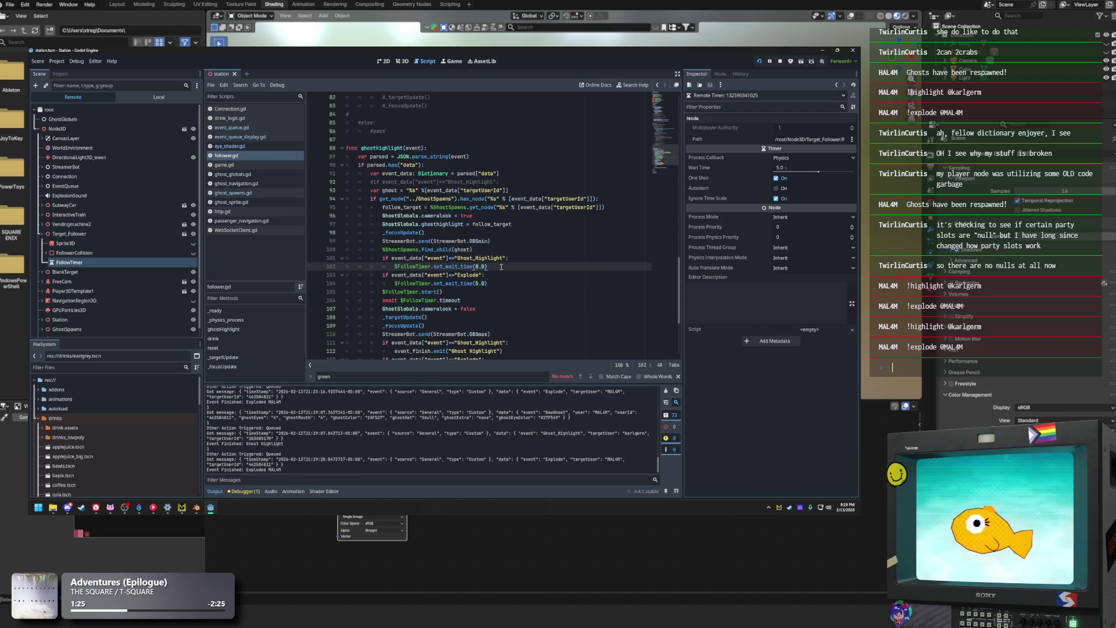
mouse_move(493, 283)
left_mouse_down()
mouse_move(325, 251)
mouse_move(283, 260)
left_mouse_up()
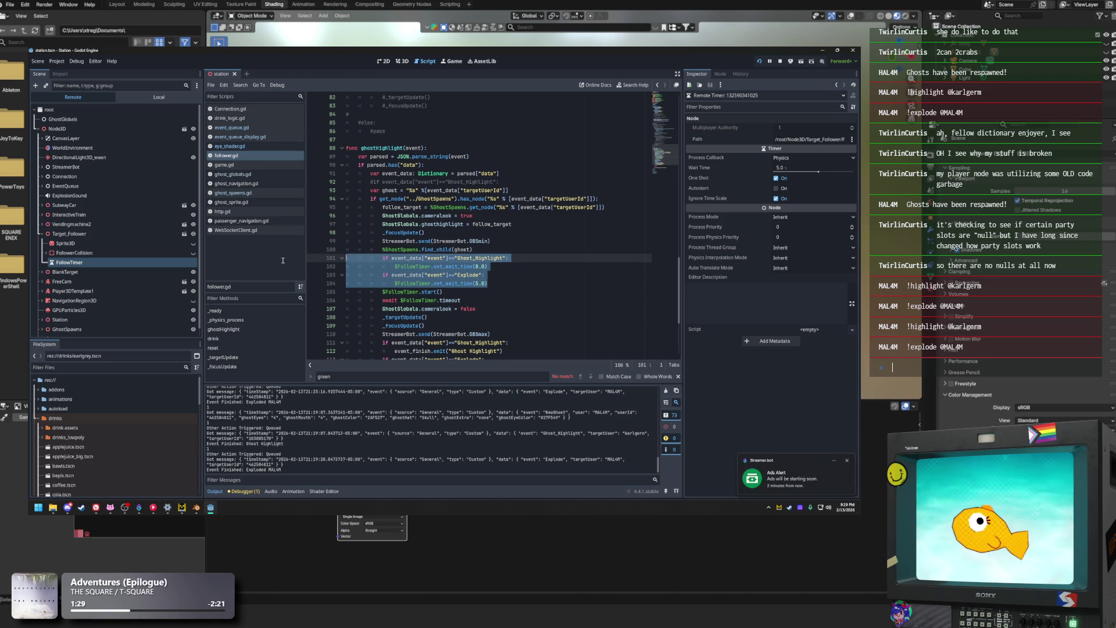
key("ctrl+k")
Uncomment lines 101–104 again and save follower.gd
left_click(489, 267)
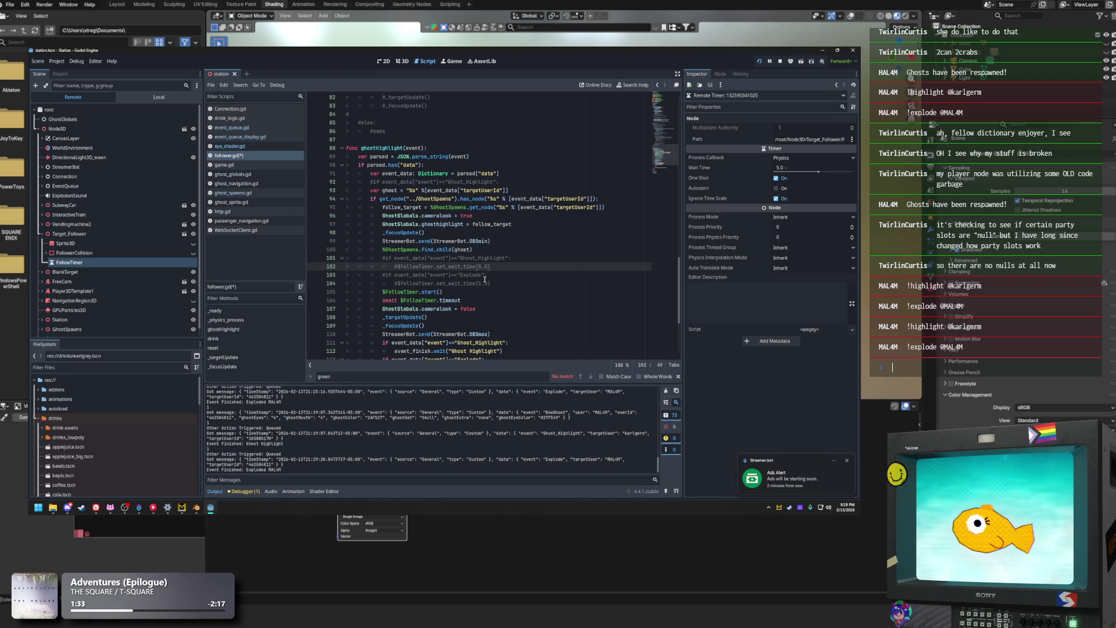
left_click_drag(493, 284, 400, 283)
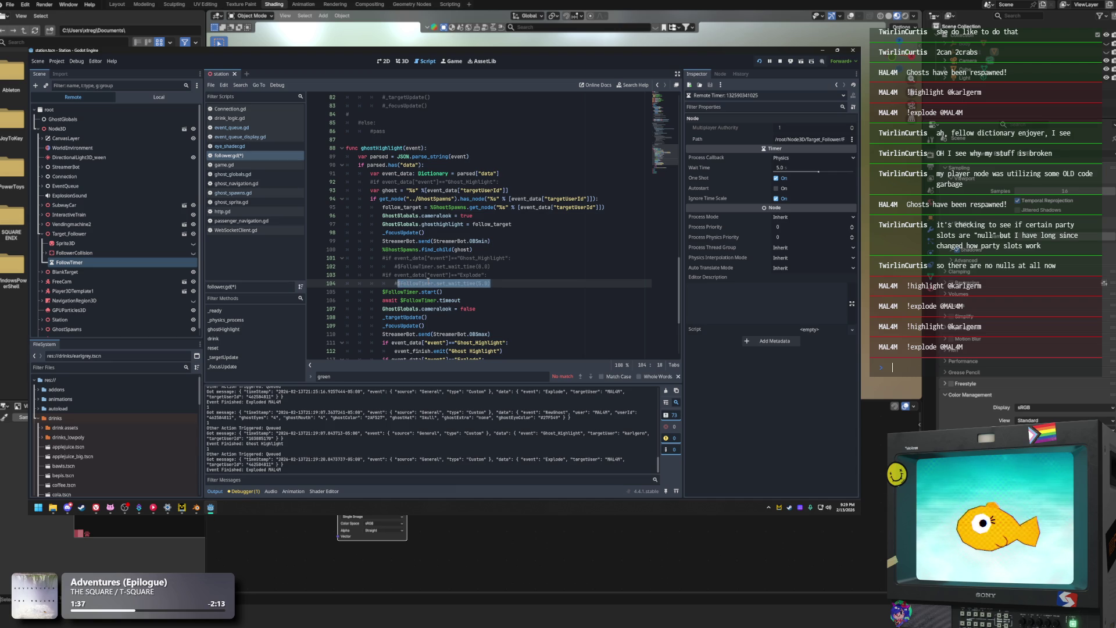
scroll(428, 279, "down", 1)
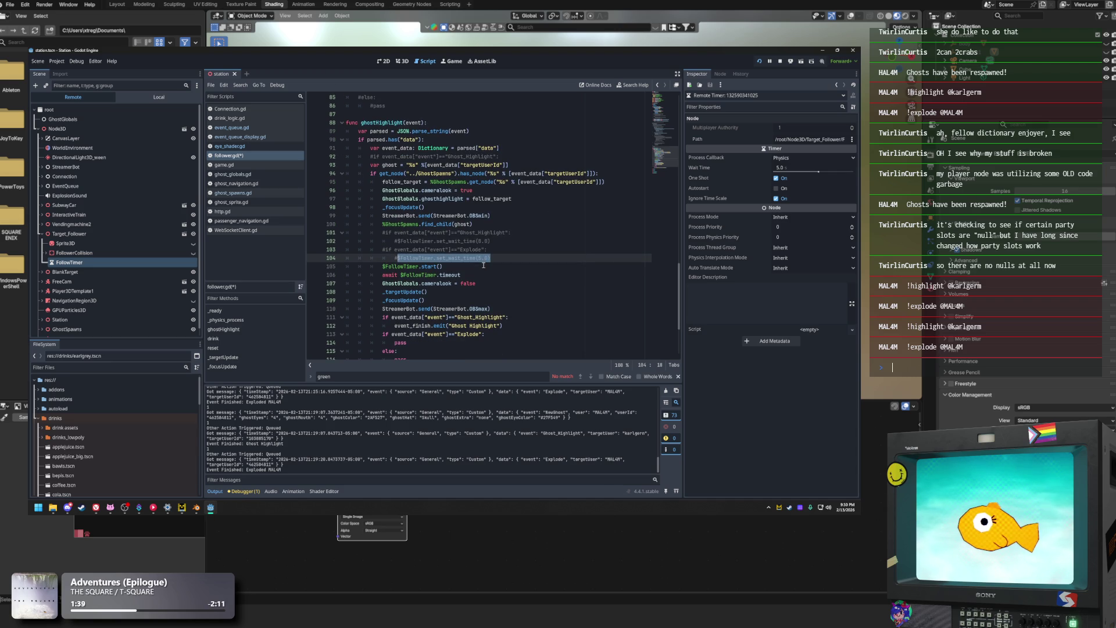
left_click(496, 239)
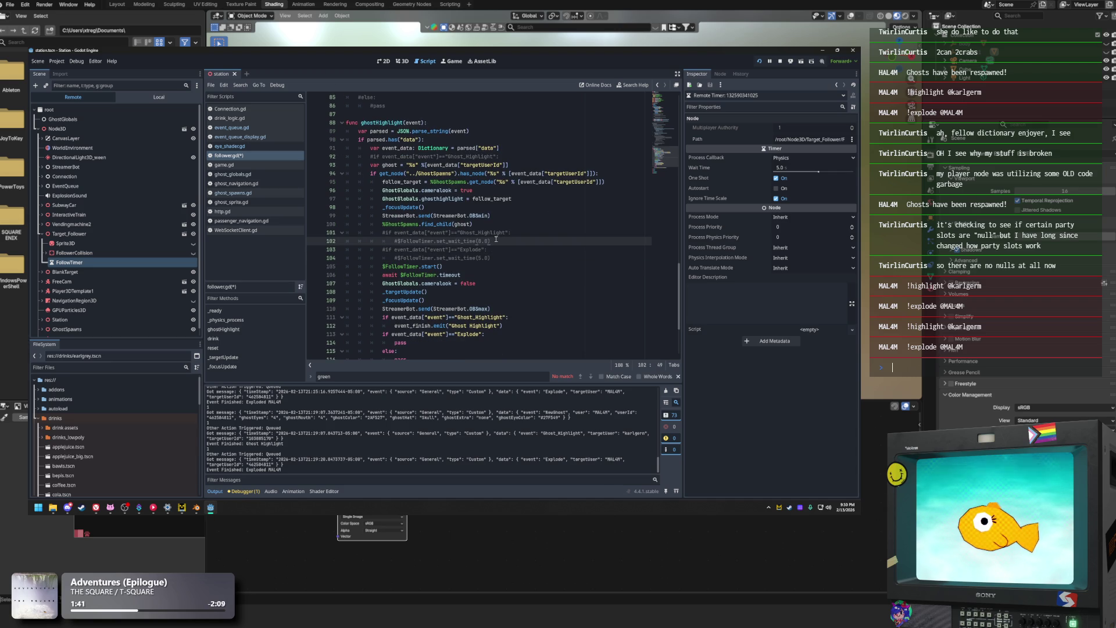
left_click(498, 260)
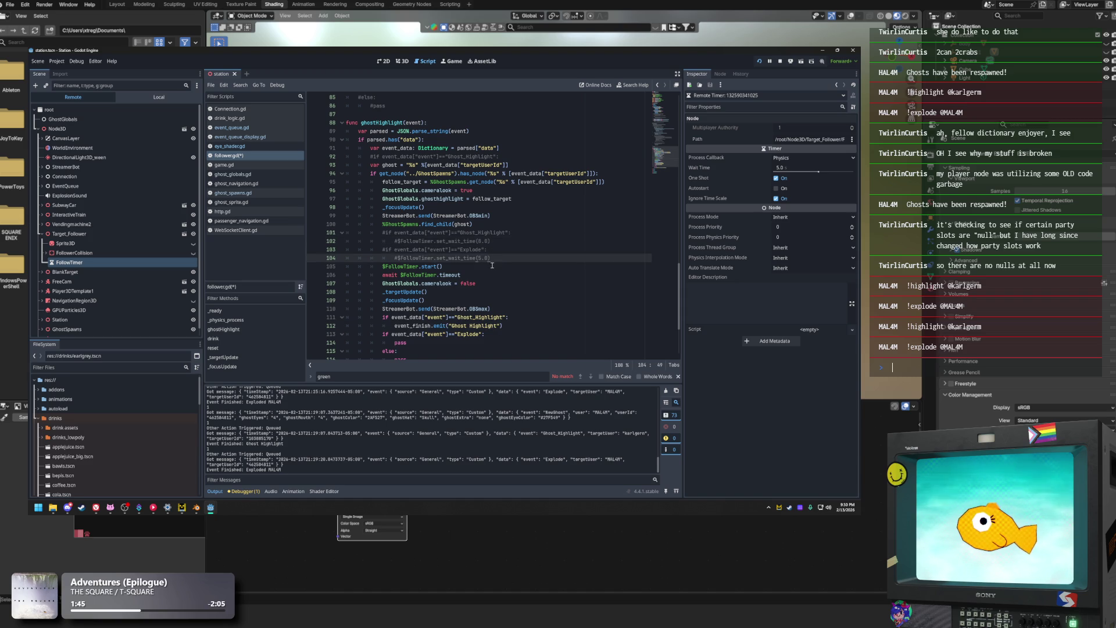
key("shift+Up")
key("shift+Up")
key("shift+Up")
key("shift+Home")
key("ctrl+k")
key("ctrl+s")
Review the ghostHighlight code between lines 91 and 113
left_click(437, 335)
left_click(423, 317)
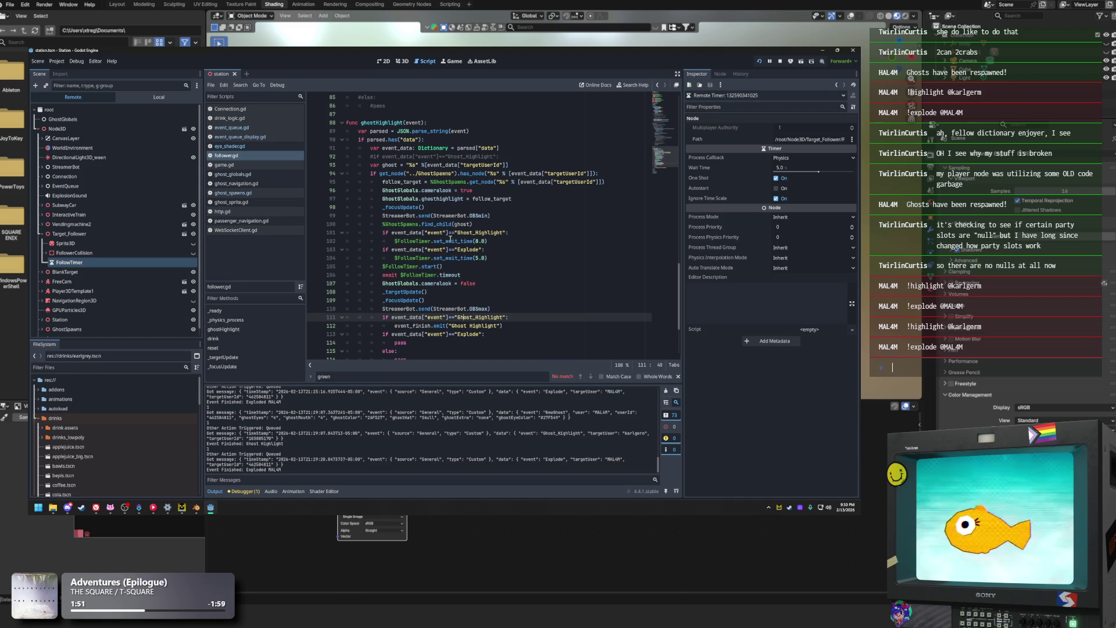
left_click(457, 165)
left_click(489, 149)
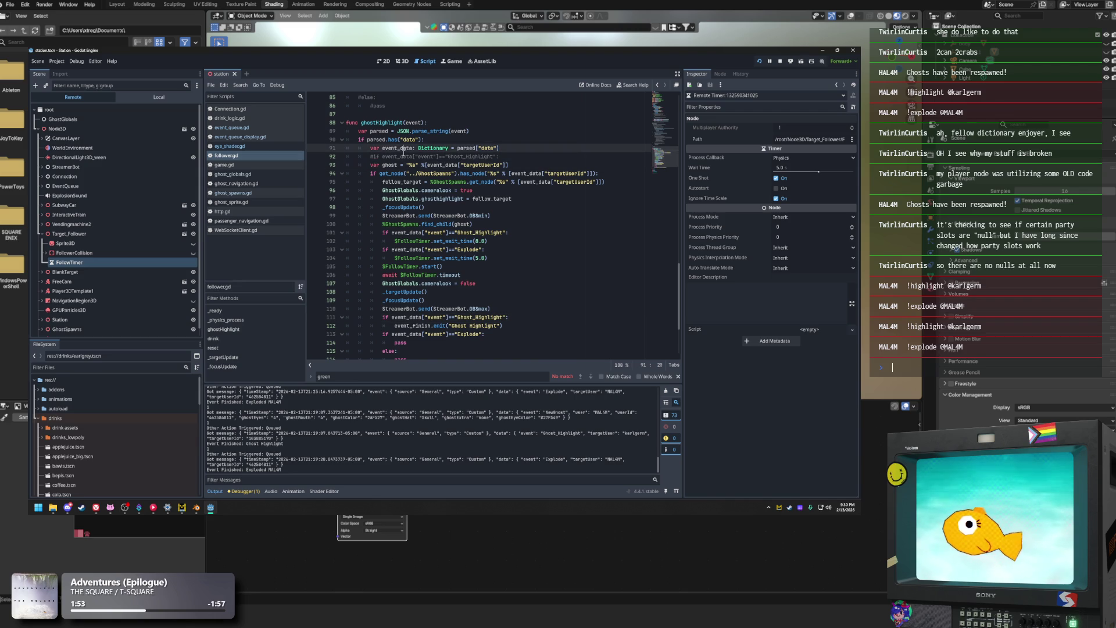
left_click(502, 327)
left_click(480, 335)
scroll(500, 336, "down", 1)
Comment out the Explode if and its pass on lines 113–114
double_click(400, 317)
left_click(433, 317)
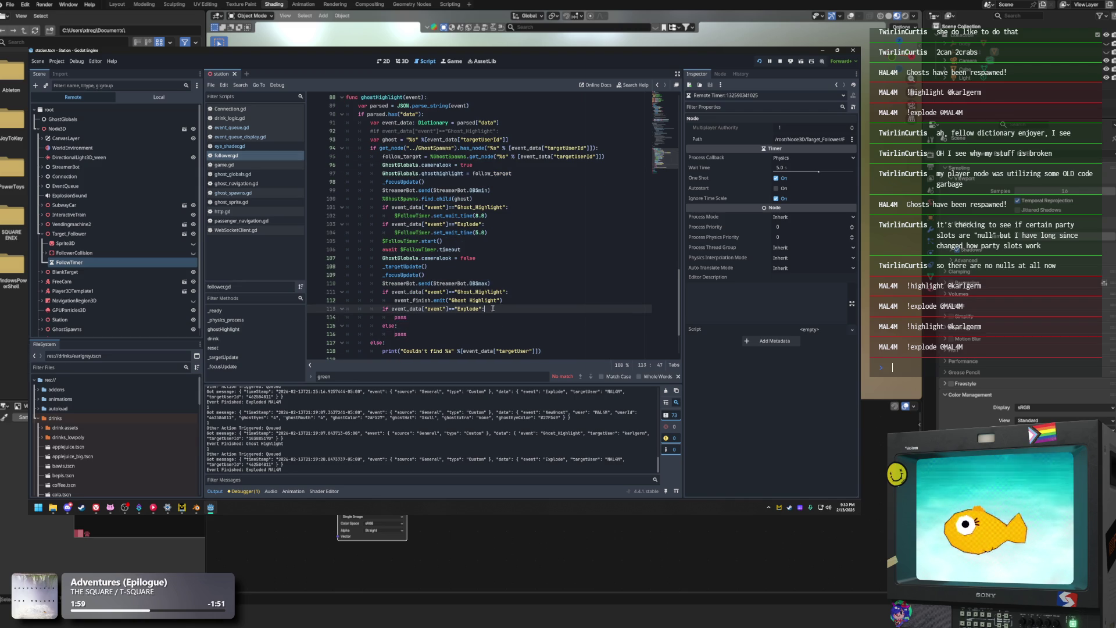
left_click(485, 310)
left_click(395, 317)
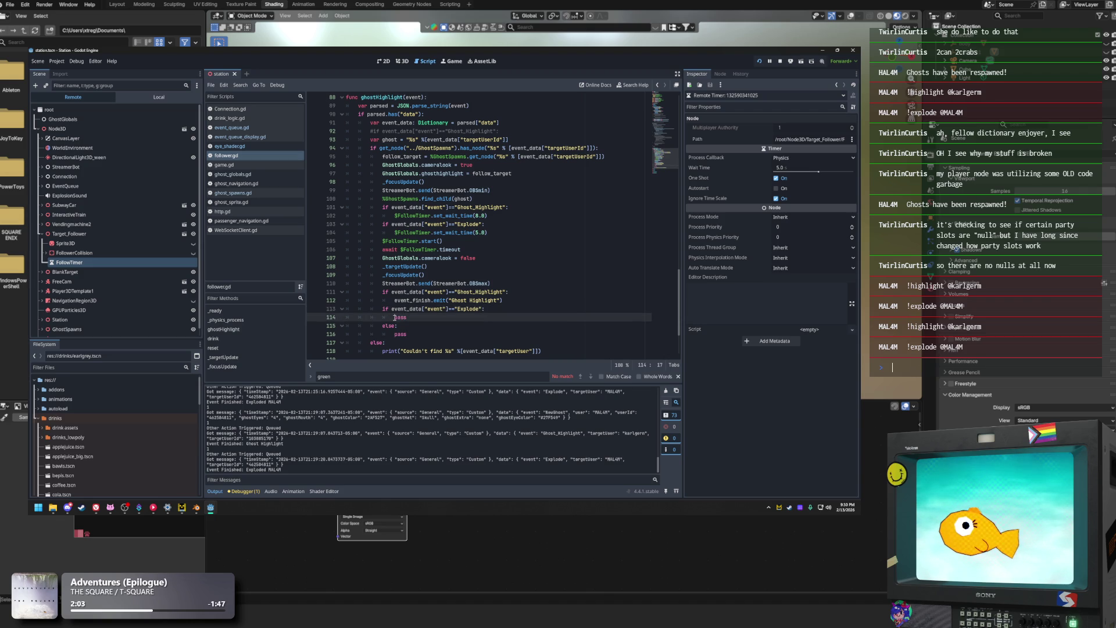
left_click_drag(407, 318, 305, 313)
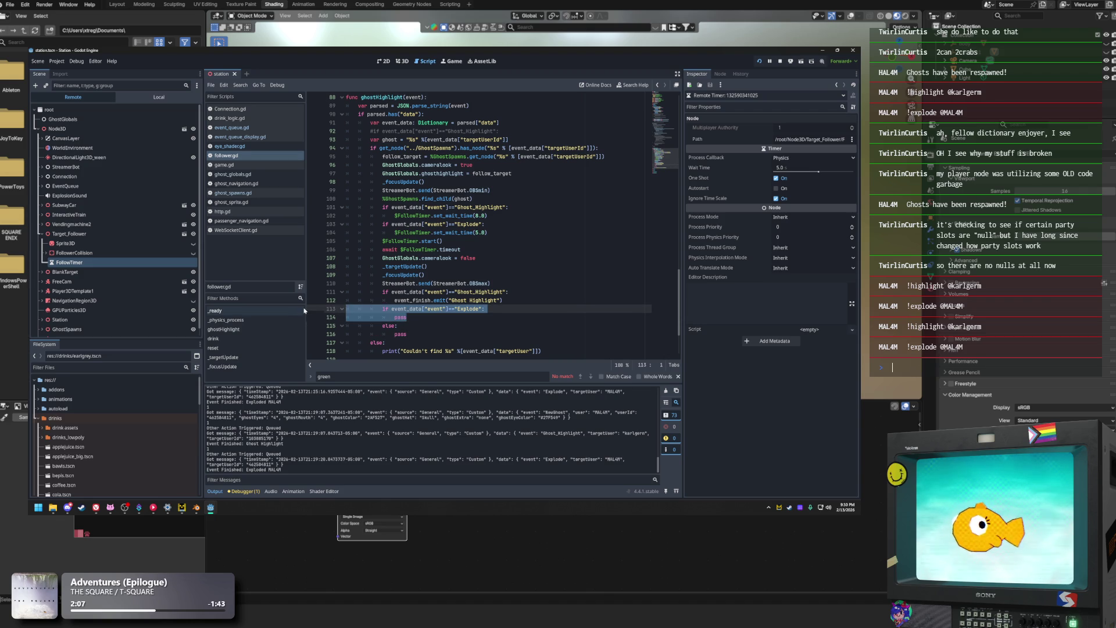
key("ctrl+k")
Check the follow timer and Ghost Highlight emit lines, then rerun the game
left_click(461, 248)
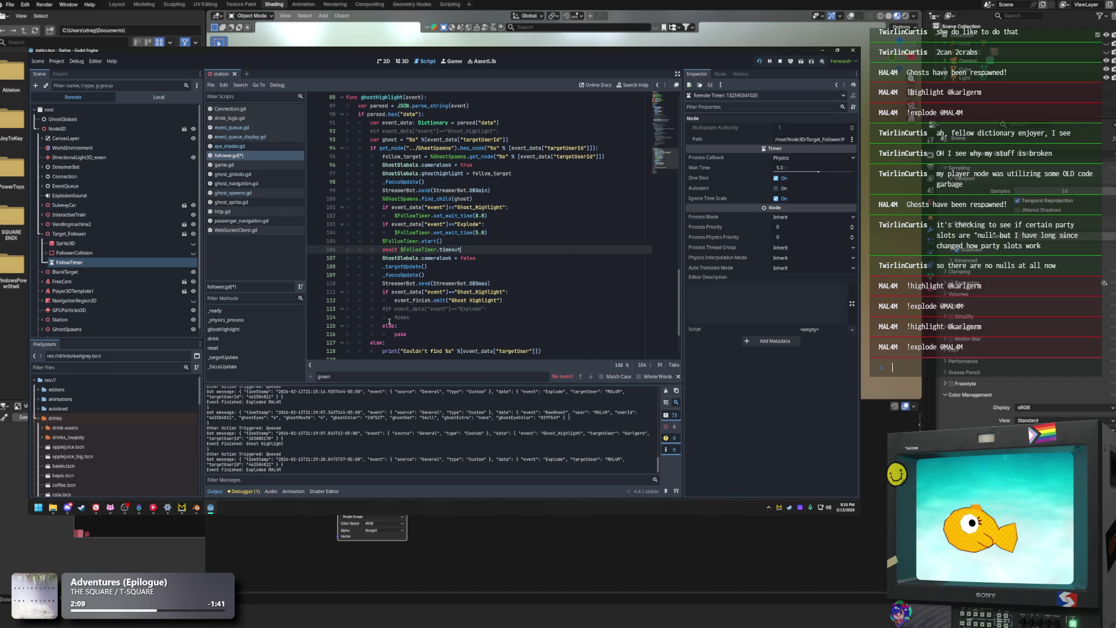
left_click(401, 301)
left_click(478, 301)
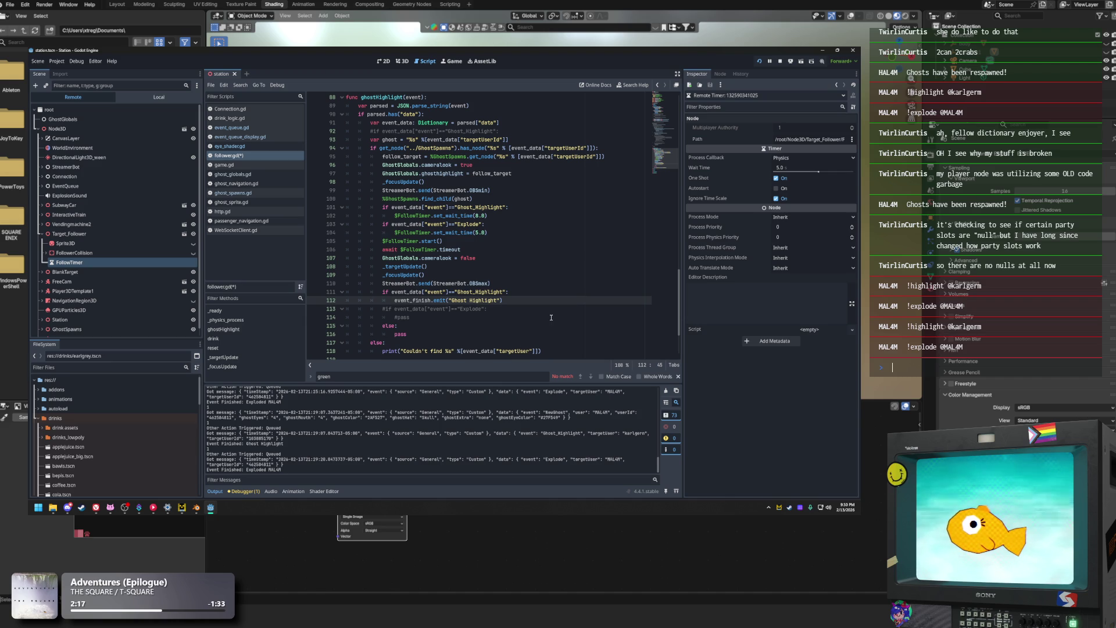
left_click(760, 61)
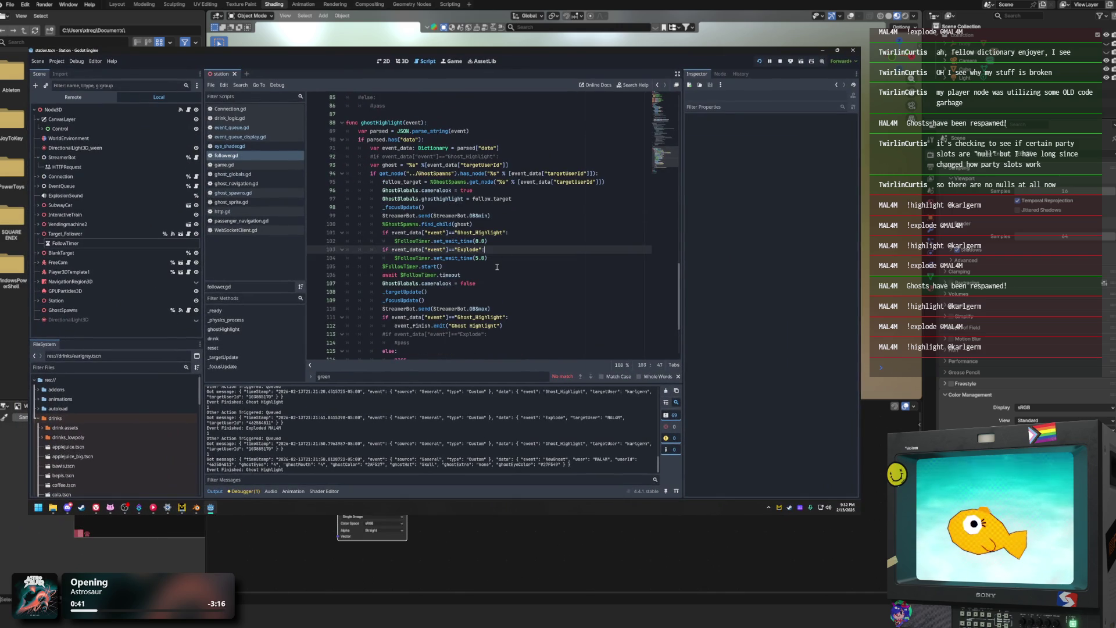
Place the caret at the end of the StreamerBot OBSmin send line
left_click(497, 267)
Cut StreamerBot.send(StreamerBot.OBSmin) from its original line 99
left_click(487, 215)
left_click_drag(464, 216, 382, 219)
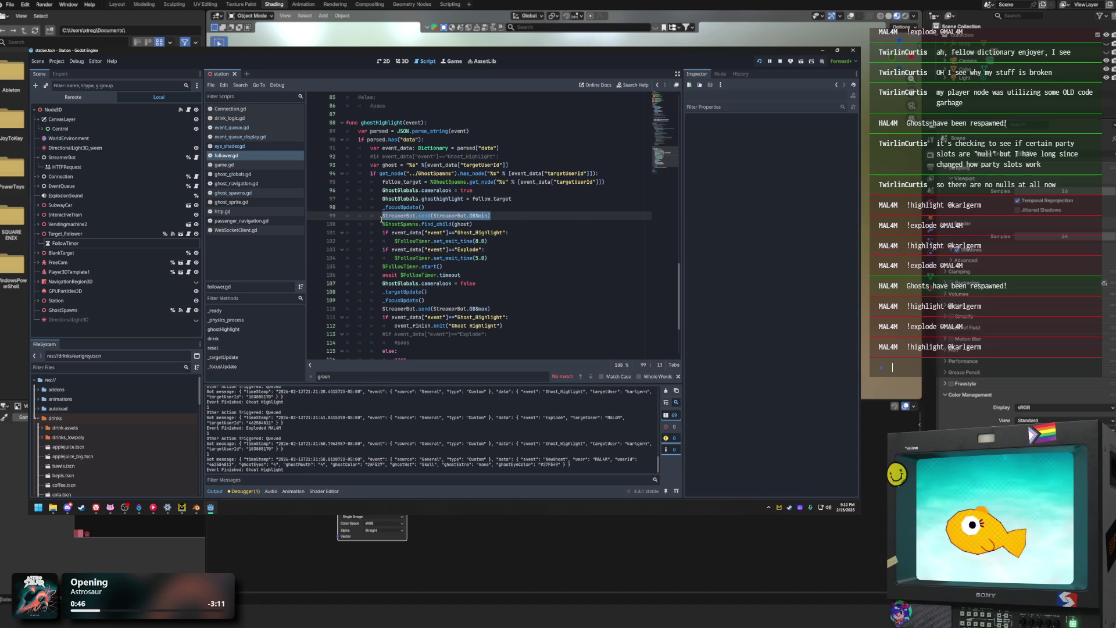
left_click(476, 224)
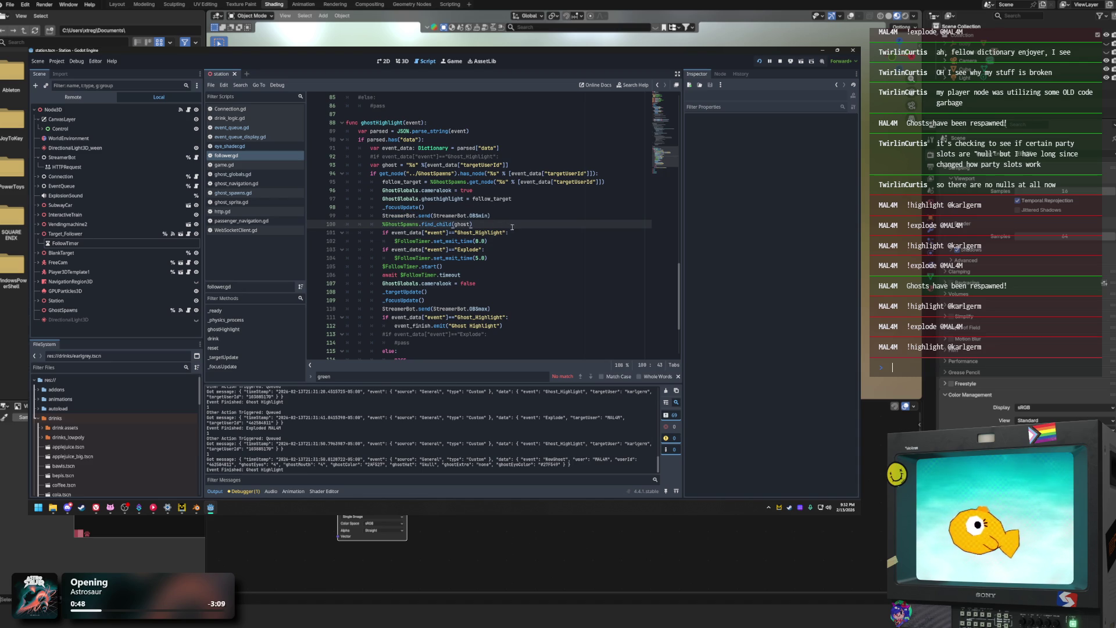
left_click(499, 217)
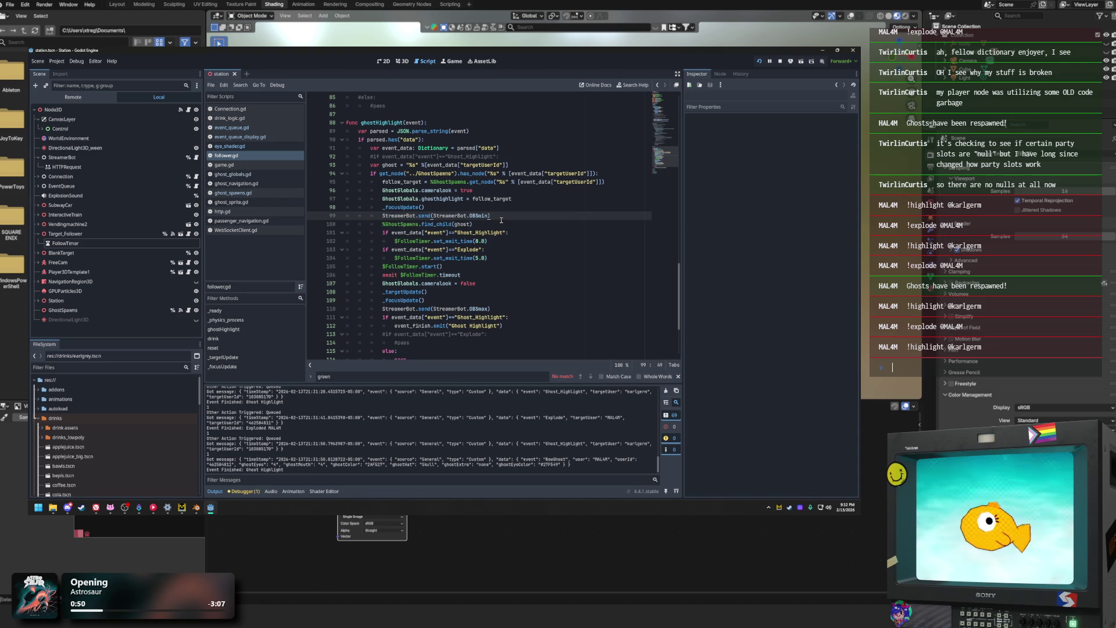
left_click(460, 263)
left_click_drag(502, 218, 382, 215)
key("ctrl+c")
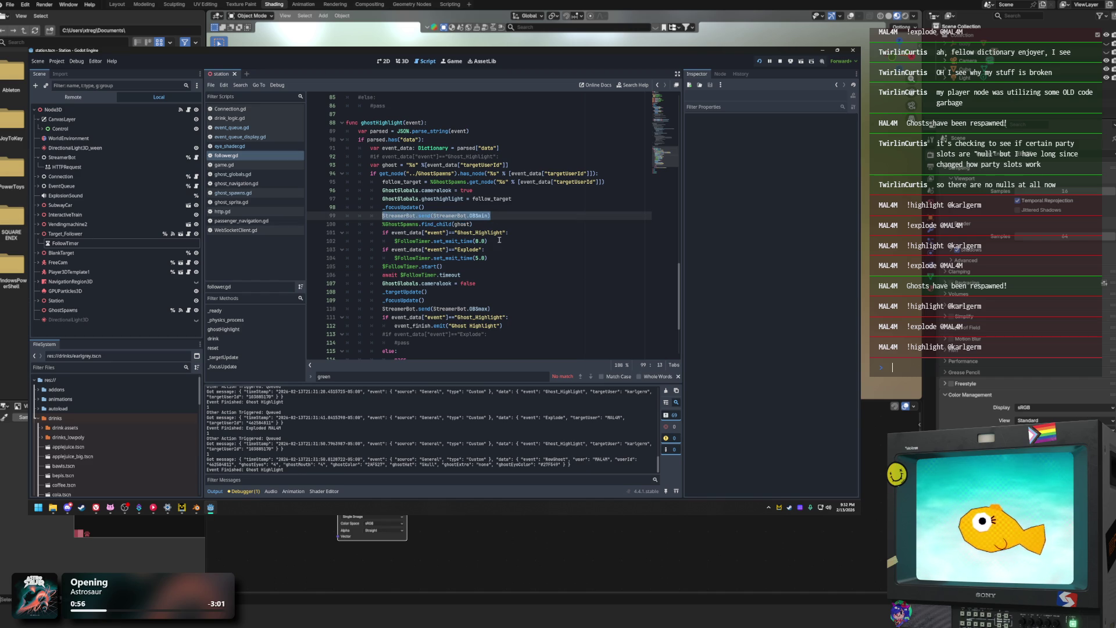
key("BackSpace")
Paste the OBSmin call below $FollowTimer.start() and delete the leftover blank line
left_click(463, 274)
left_click(471, 266)
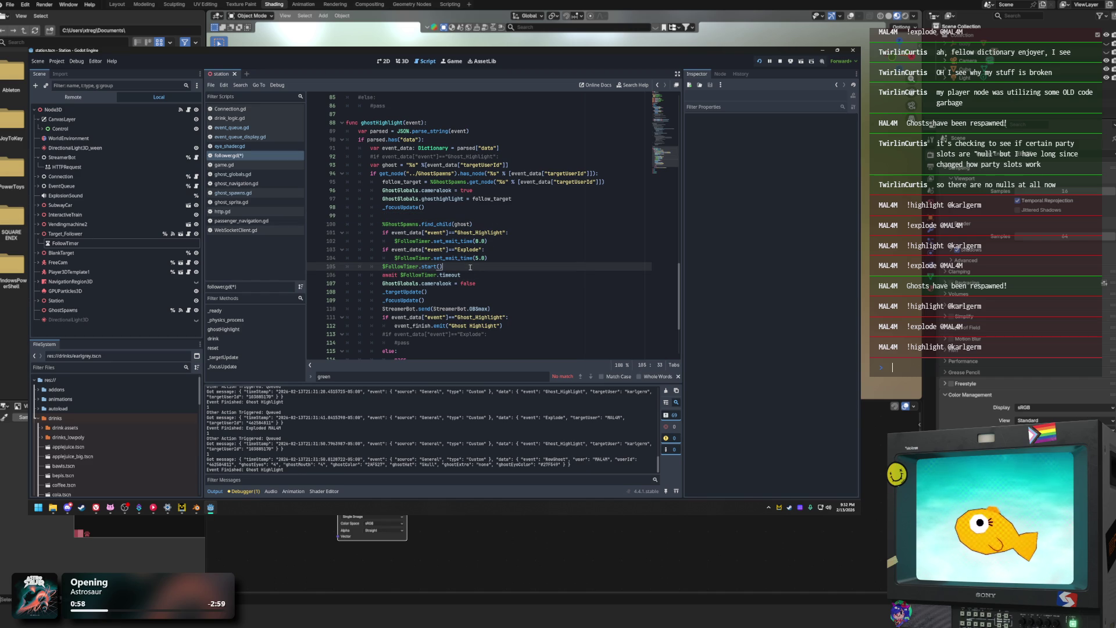
key("Return")
key("ctrl+v")
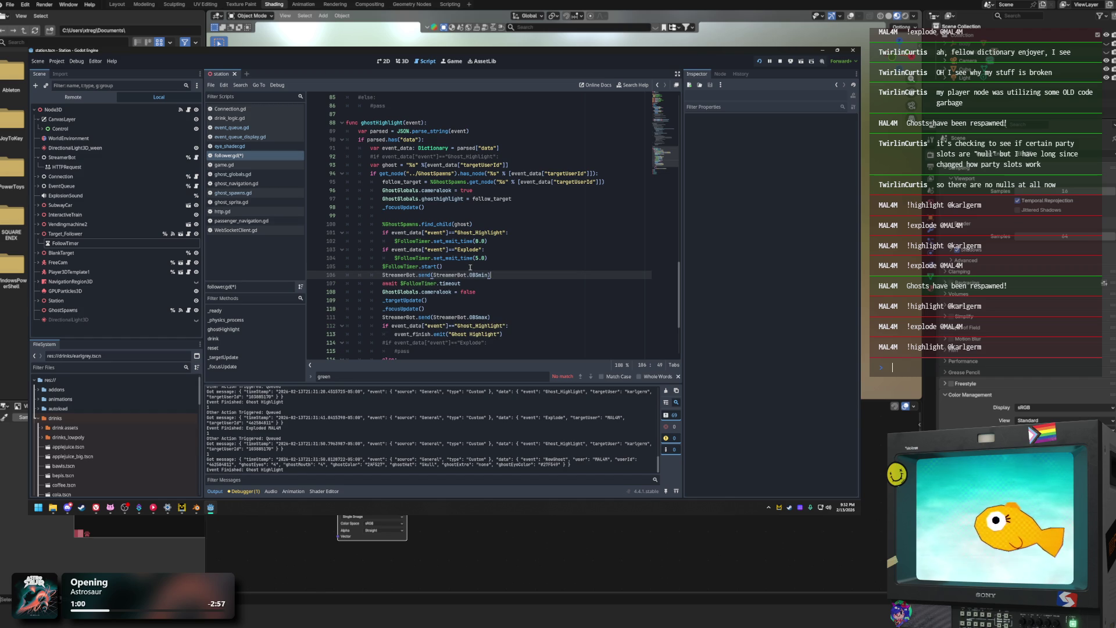
left_click(426, 214)
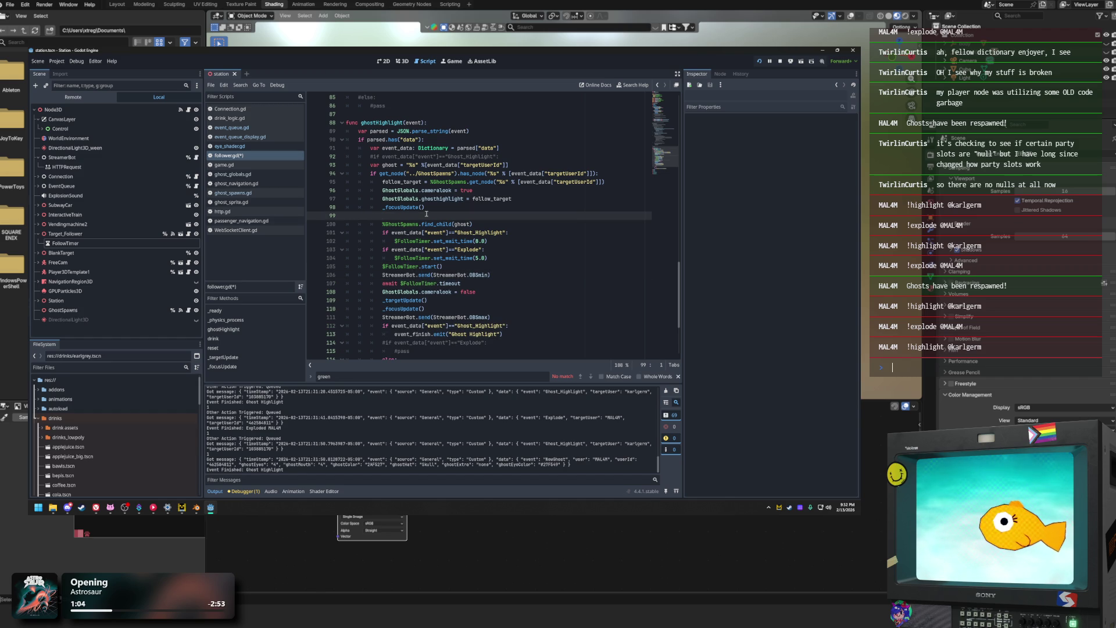
key("BackSpace")
key("BackSpace")
key("BackSpace")
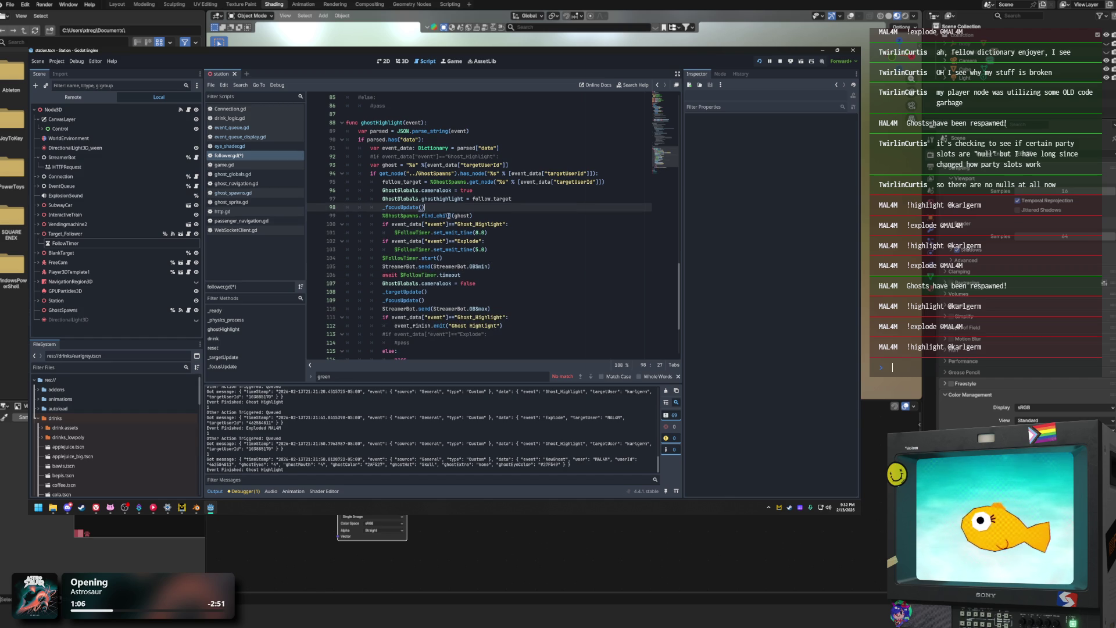
Check the Explode wait time of 5.0 and run the game to test
left_click(485, 250)
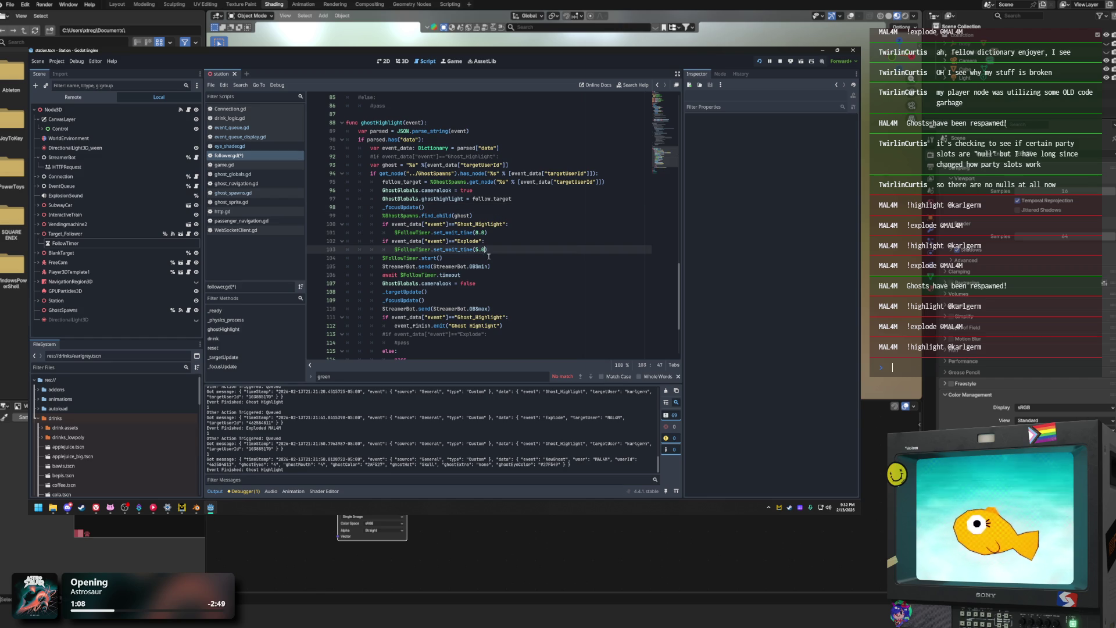
left_click(513, 239)
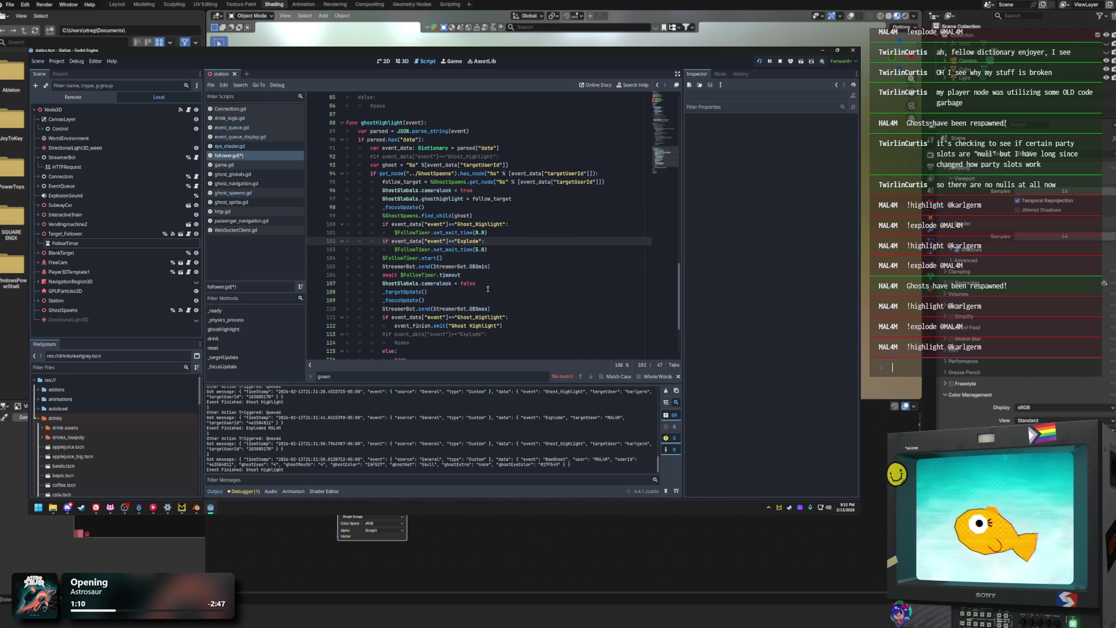
scroll(515, 289, "down", 1)
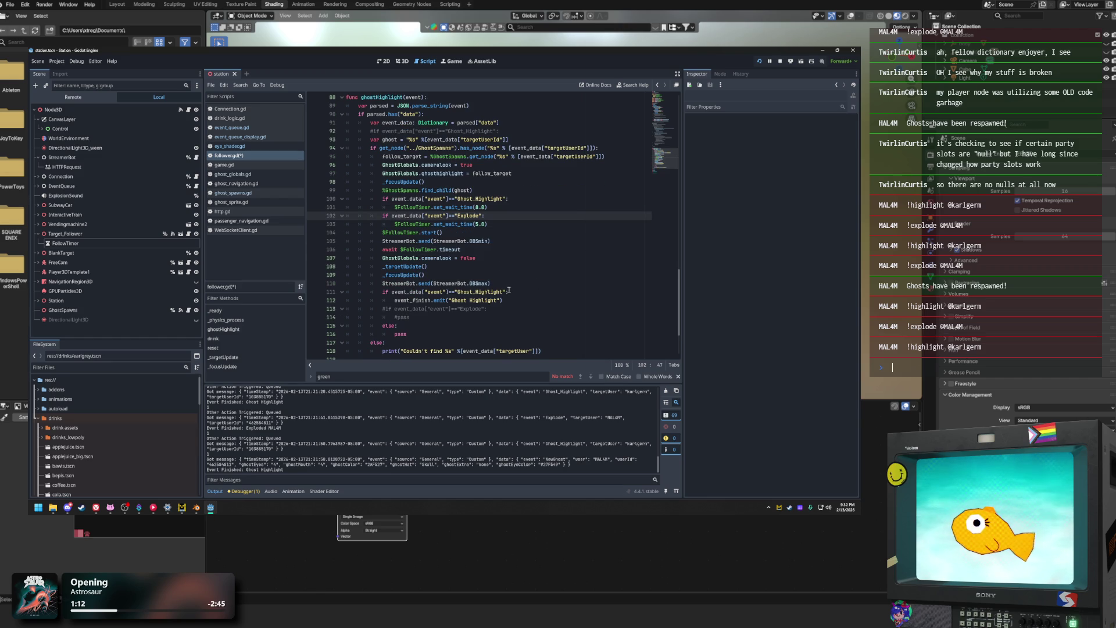
left_click(760, 61)
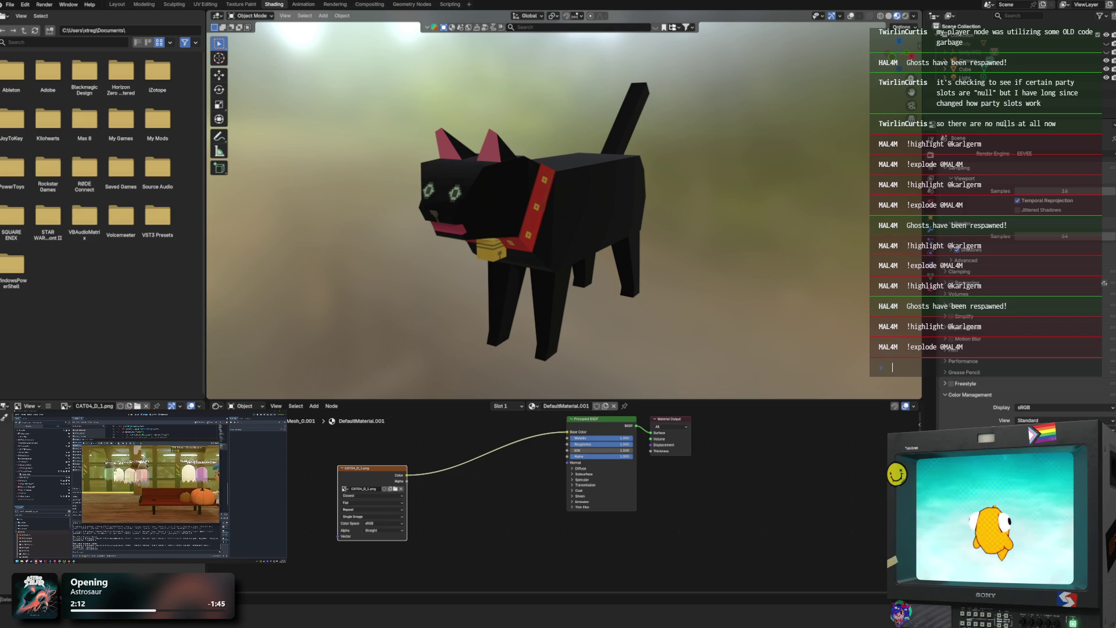
Bring the Godot editor and the running Station game back to the front
left_click(150, 486)
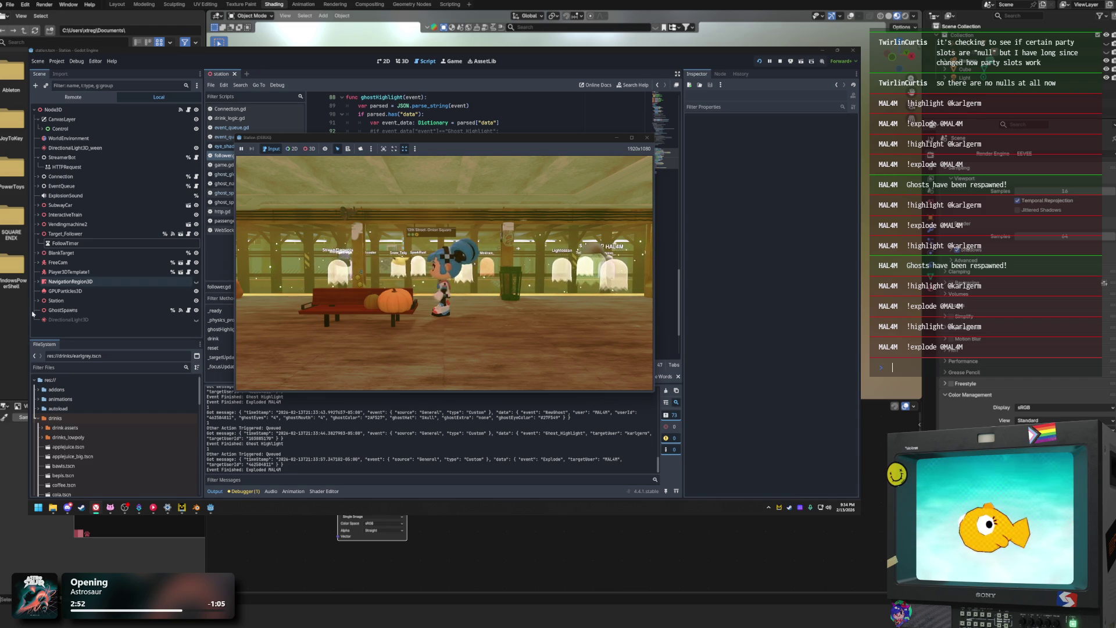
left_click(893, 367)
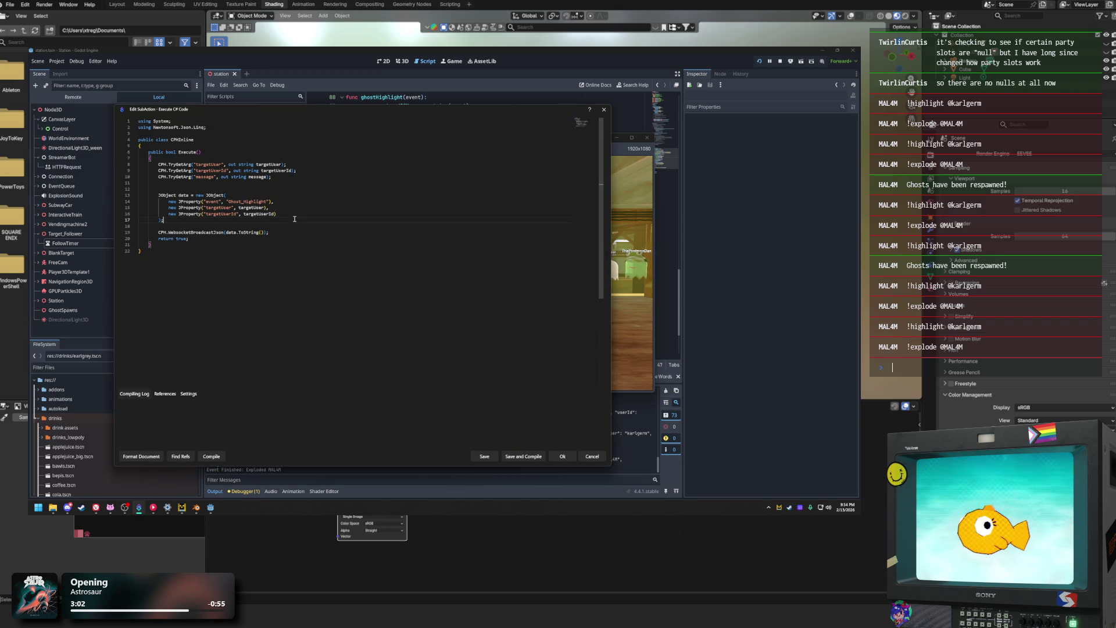
left_click(602, 111)
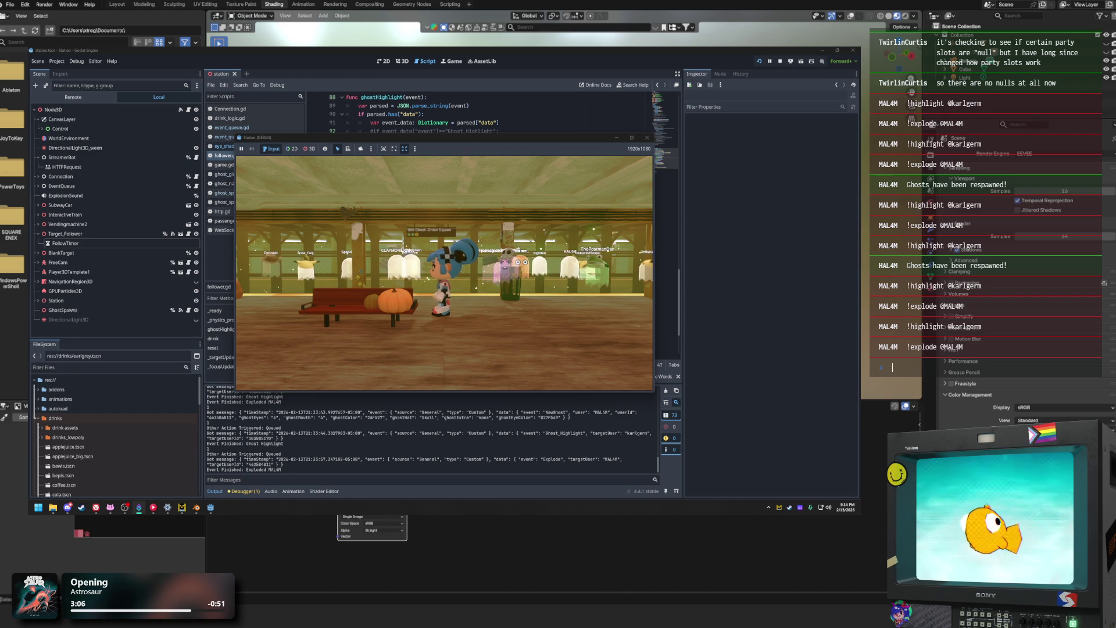
left_click(896, 368)
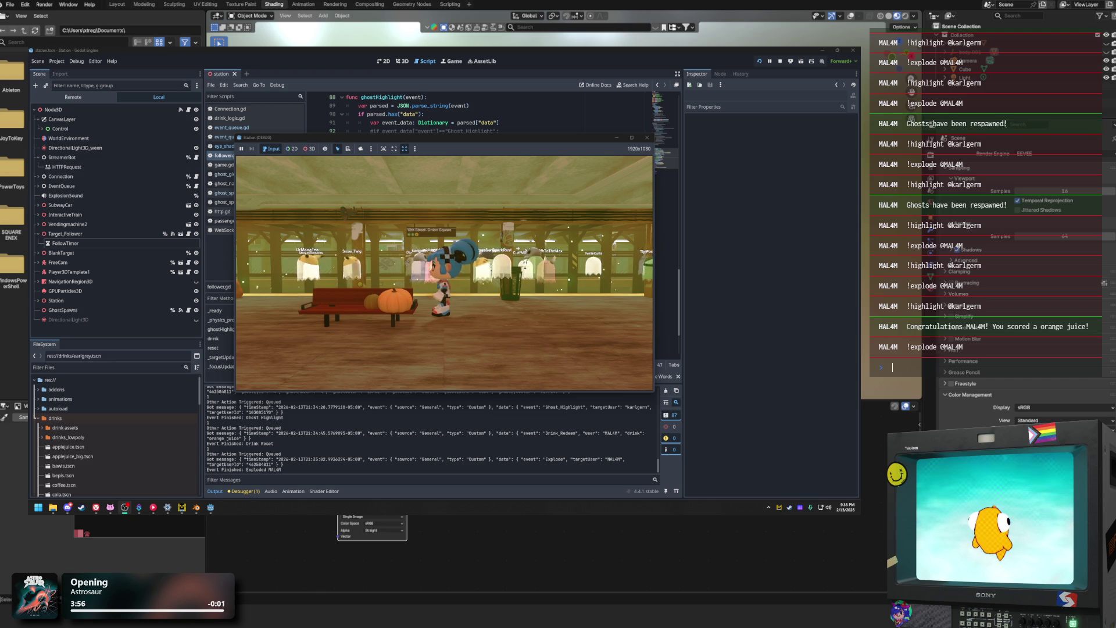
key("F8")
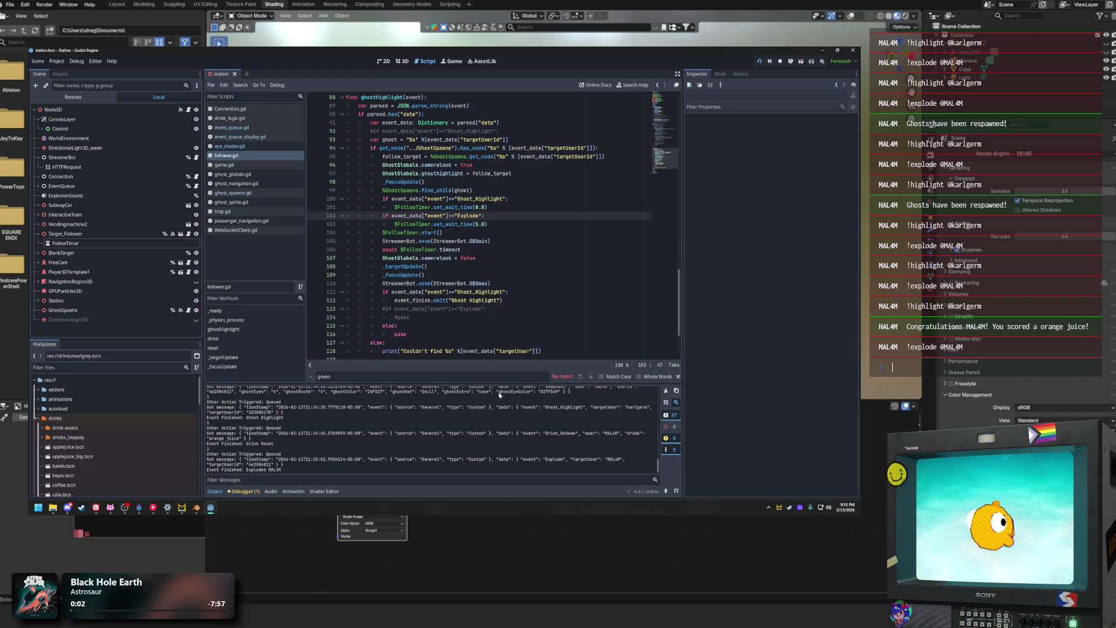
Review the Explode check, wait times and StreamerBot OBSmin call in ghostHighlight
left_click(503, 249)
left_click(486, 216)
left_click_drag(489, 224, 349, 178)
left_click(485, 216)
scroll(517, 242, "up", 1)
left_click(534, 233)
left_click(512, 216)
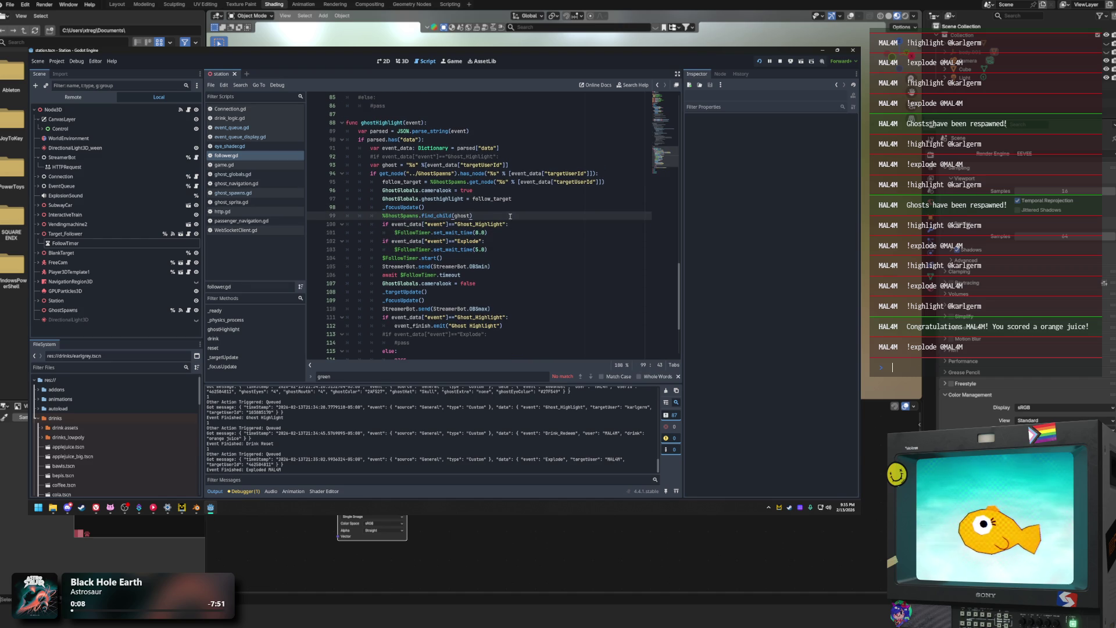
left_click(508, 268)
left_click_drag(499, 269, 377, 269)
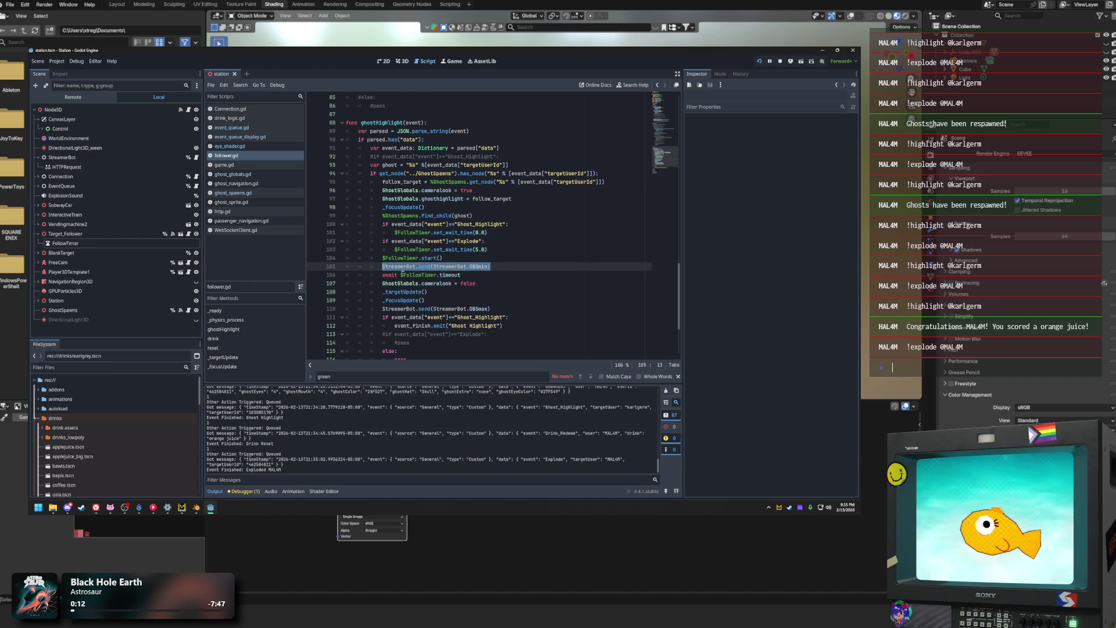
left_click(492, 266)
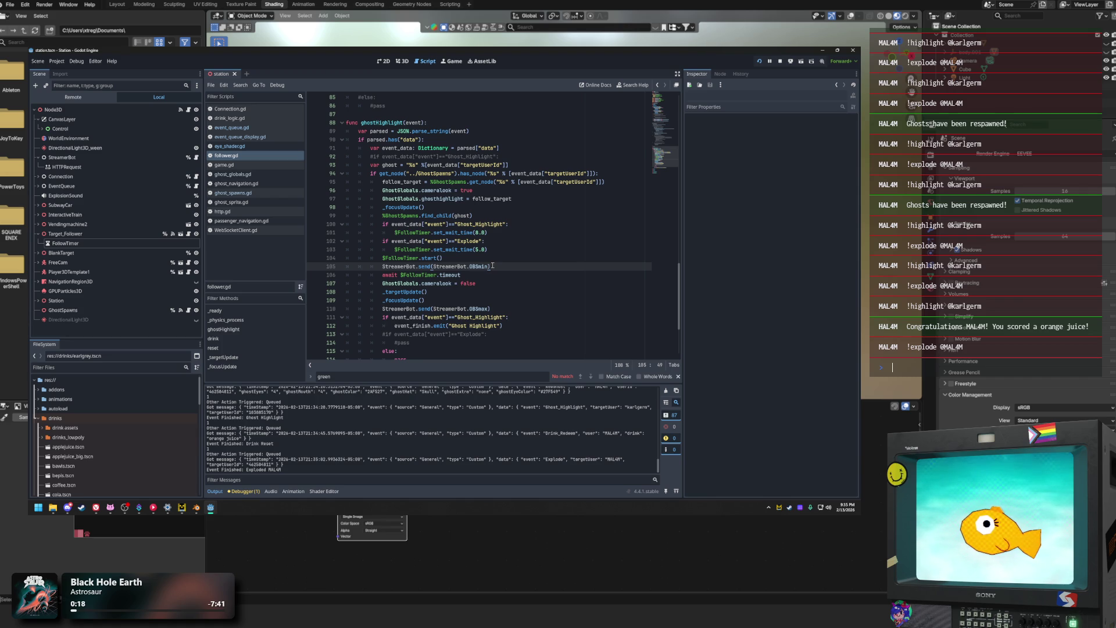
Step through the find_child and _targetUpdate lines after the follow timeout
key("Up")
key("Up")
key("Up")
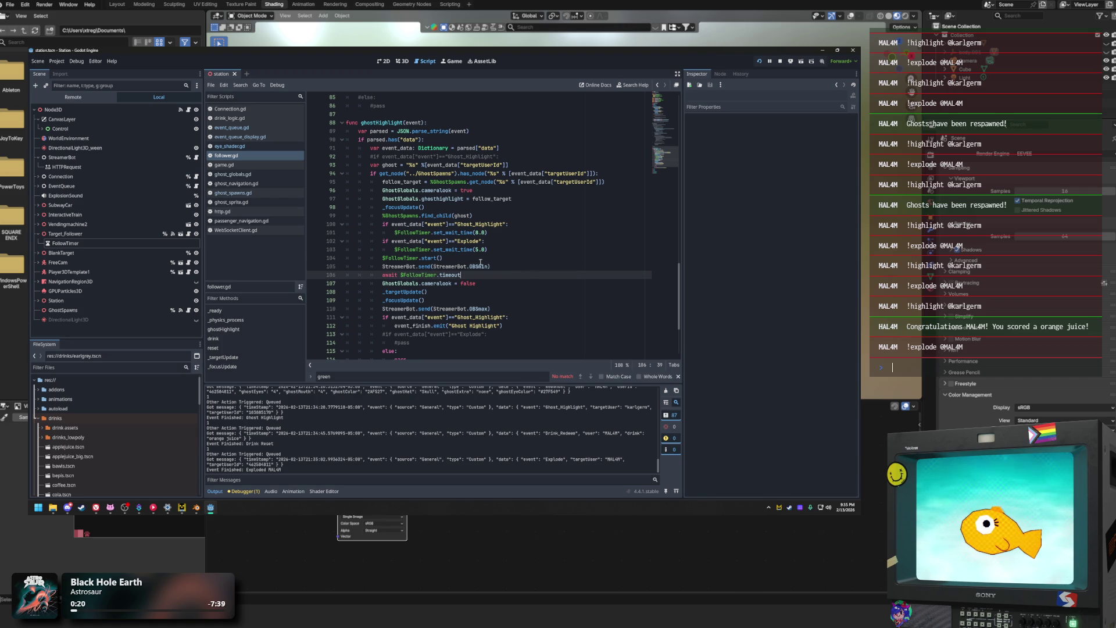
left_click(478, 216)
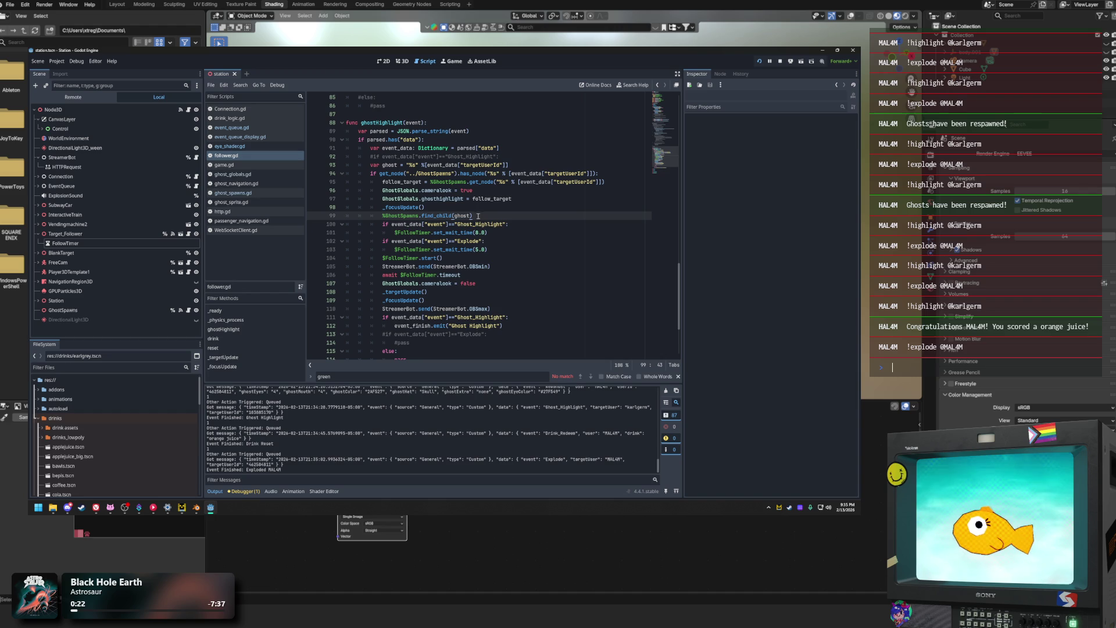
left_click(483, 291)
scroll(484, 289, "down", 2)
scroll(459, 296, "down", 2)
Expand _focusUpdate to read its camera fov tween code, then collapse it
left_click(342, 343)
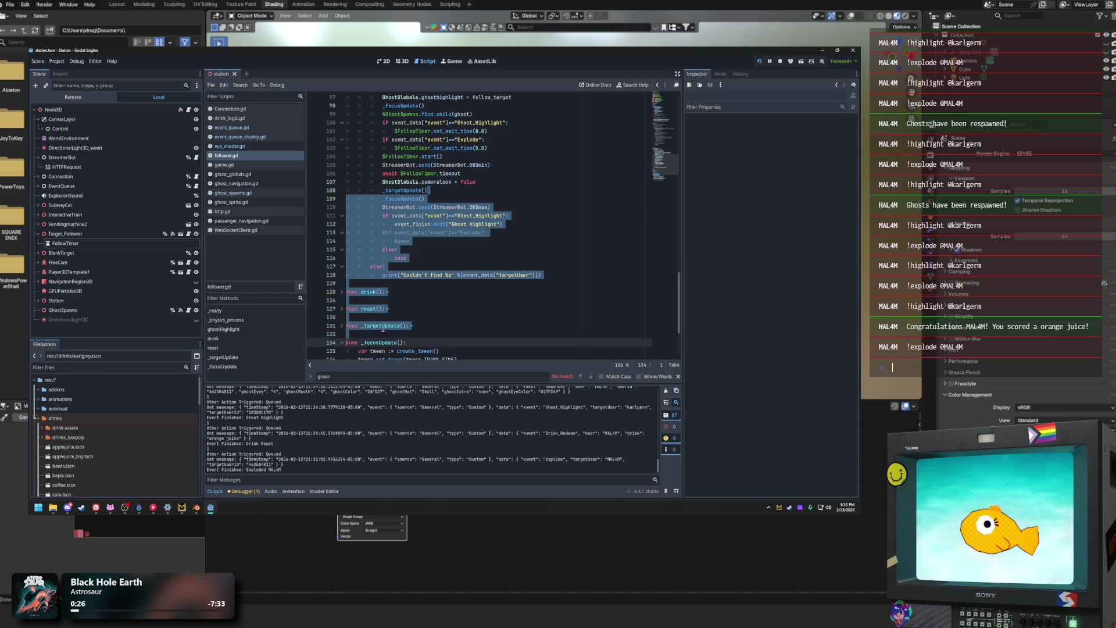
scroll(488, 291, "down", 4)
left_click(498, 292)
left_click(476, 267)
left_click(533, 342)
left_click(502, 273)
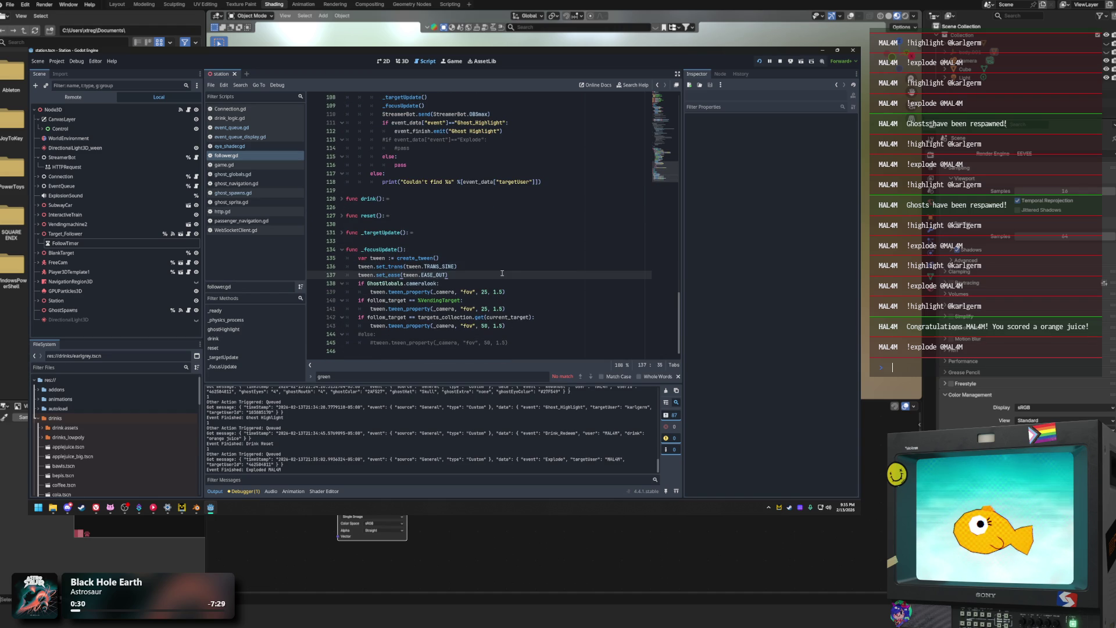
left_click(483, 299)
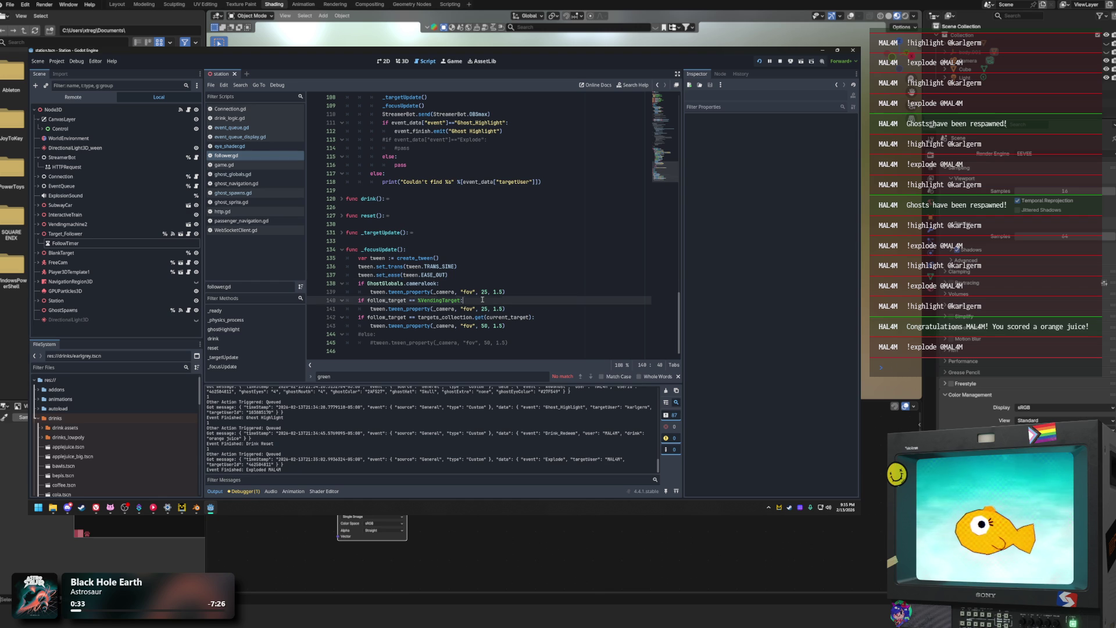
left_click(342, 250)
left_click(893, 368)
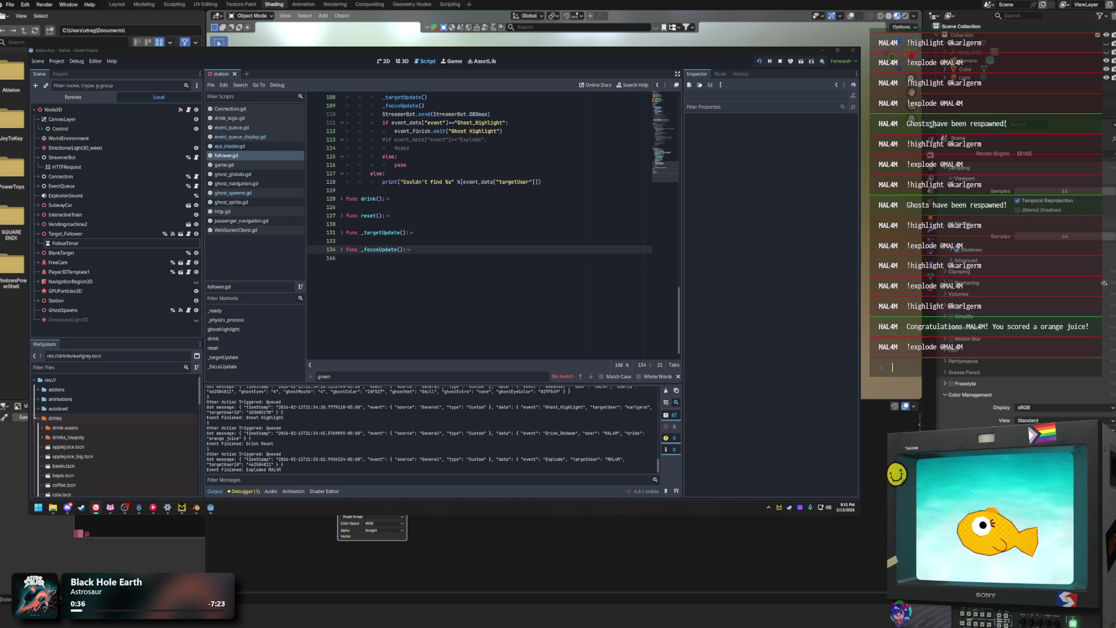